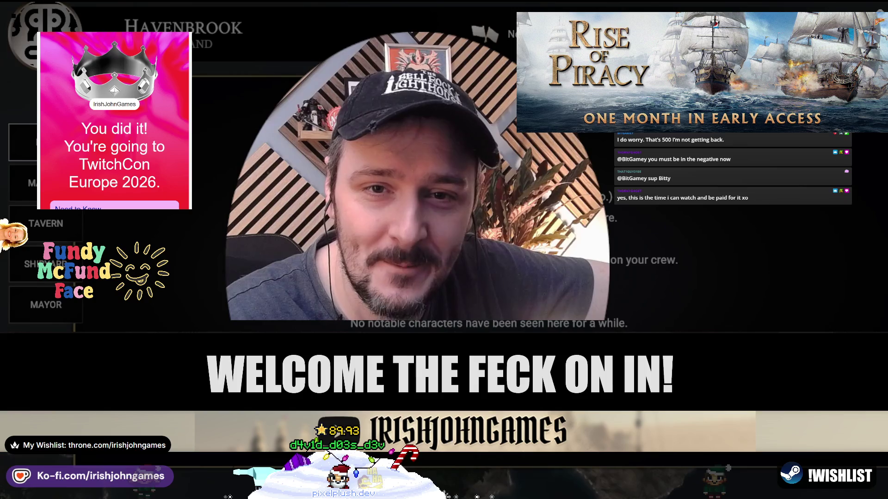
Sell all 58 Potash at Havenbrook's market, then sail on to Farlandian Outpost's invasion prompt
{"action": "left_click", "coordinate": [33, 183]}
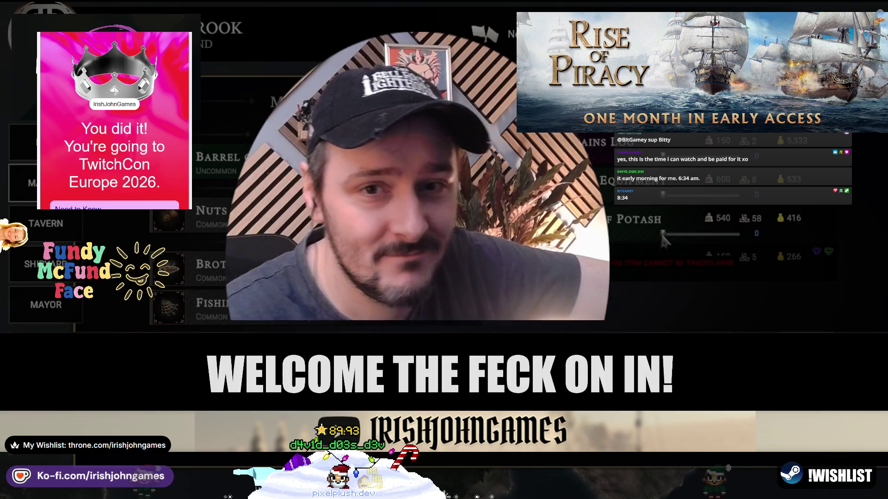
{"action": "left_click", "coordinate": [735, 234]}
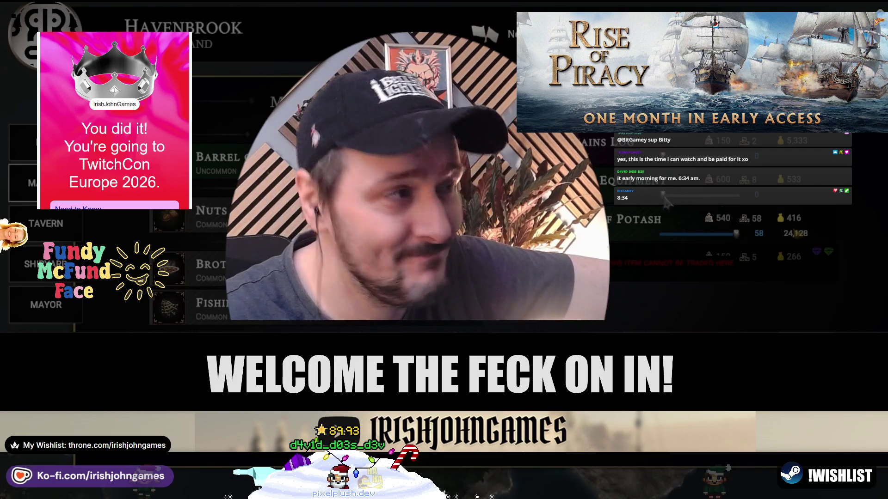
{"action": "left_click", "coordinate": [740, 250]}
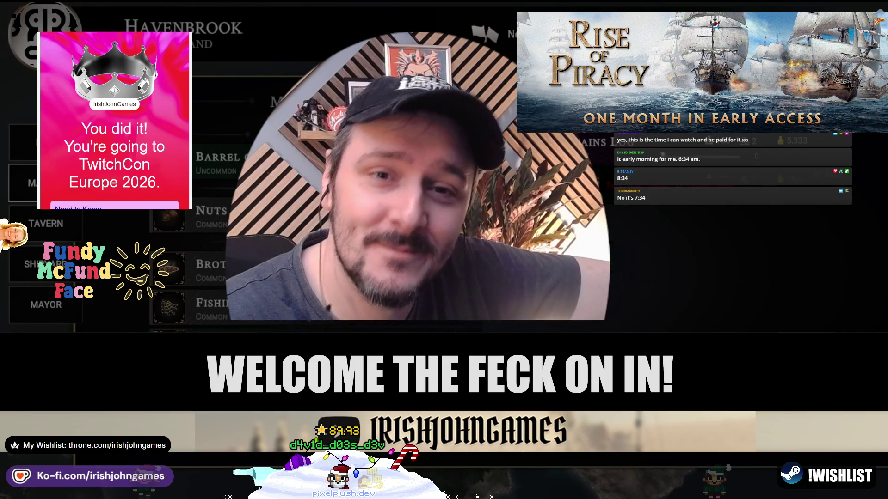
{"action": "key", "text": "Escape"}
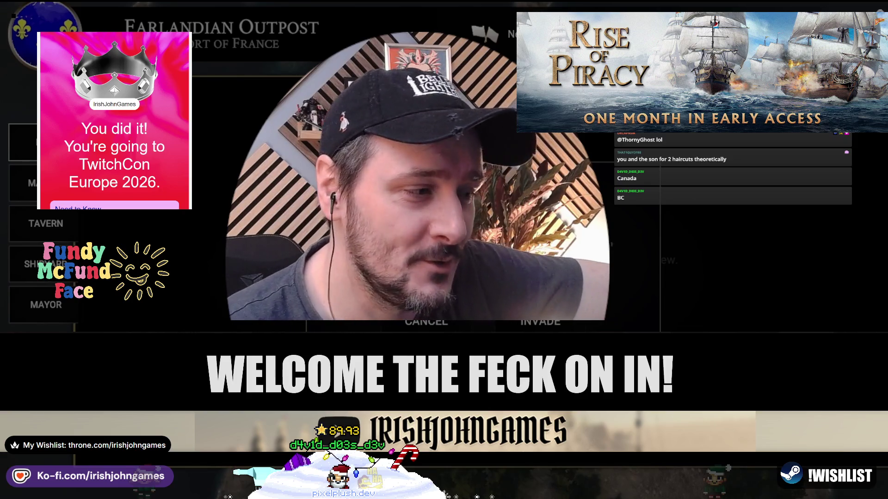
{"action": "left_click", "coordinate": [557, 324]}
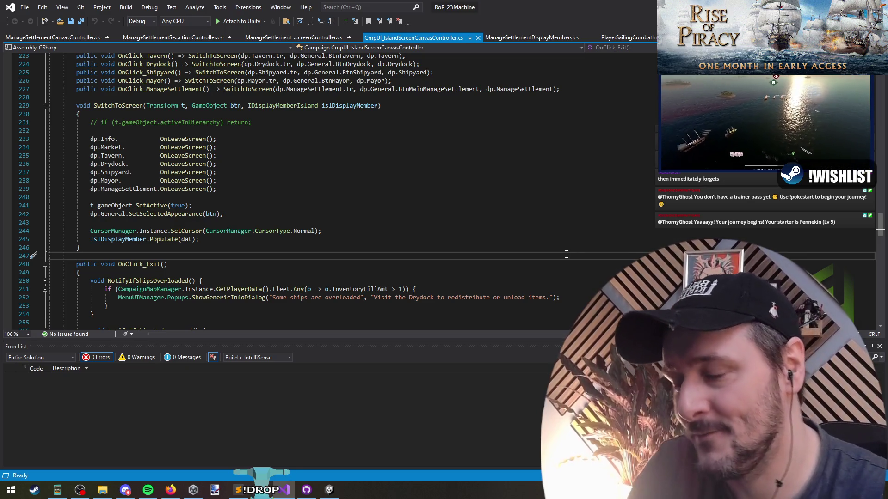
Bring Unity forward, zoom the Scene view and select ContentBackground in the Hierarchy
{"action": "key", "text": "alt+Tab"}
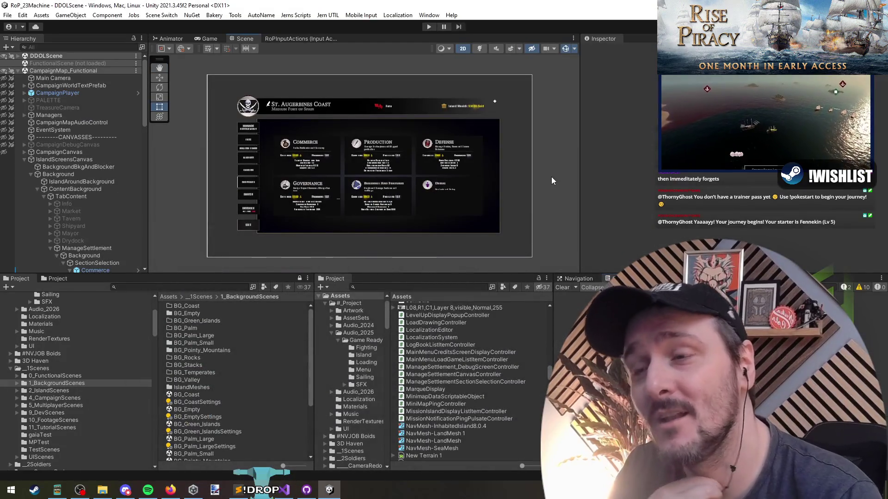
{"action": "scroll", "coordinate": [469, 188], "scroll_direction": "up", "scroll_amount": 5}
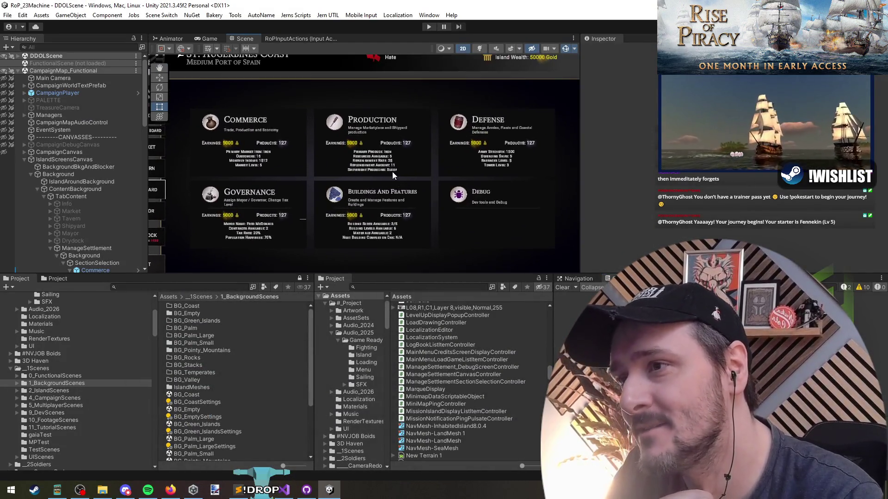
{"action": "scroll", "coordinate": [392, 171], "scroll_direction": "down", "scroll_amount": 5}
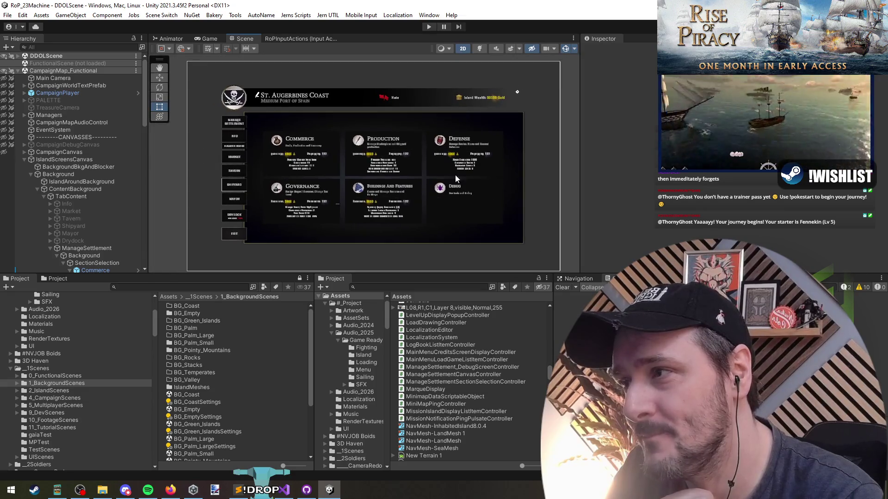
{"action": "scroll", "coordinate": [372, 168], "scroll_direction": "up", "scroll_amount": 2}
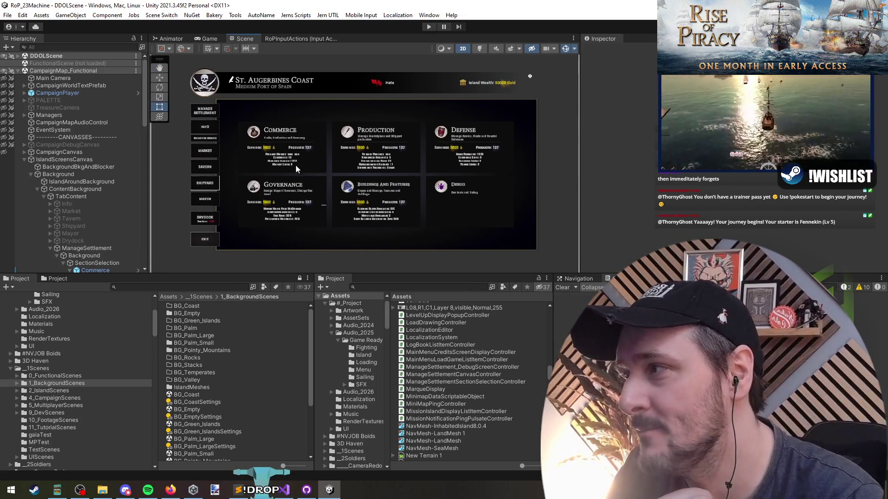
{"action": "left_click", "coordinate": [71, 190]}
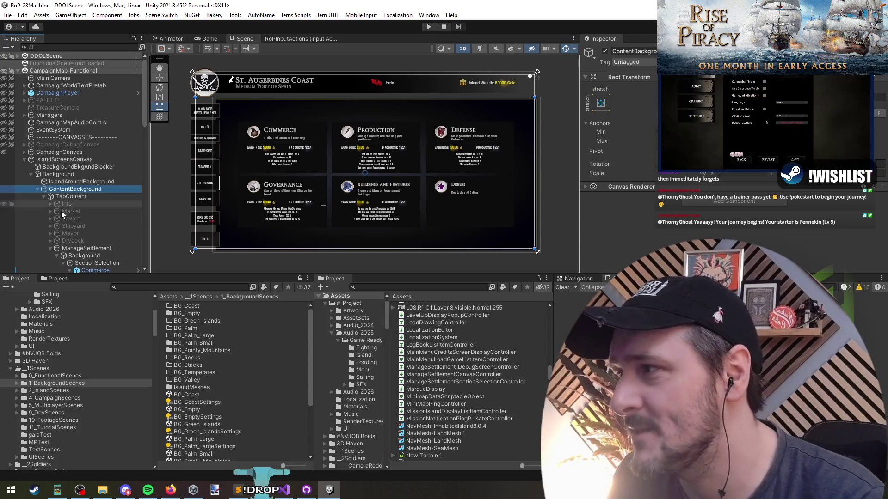
Inspect the Commerce card's Content, Products background and Earnings background objects
{"action": "scroll", "coordinate": [83, 217], "scroll_direction": "down", "scroll_amount": 5}
{"action": "left_click", "coordinate": [99, 168]}
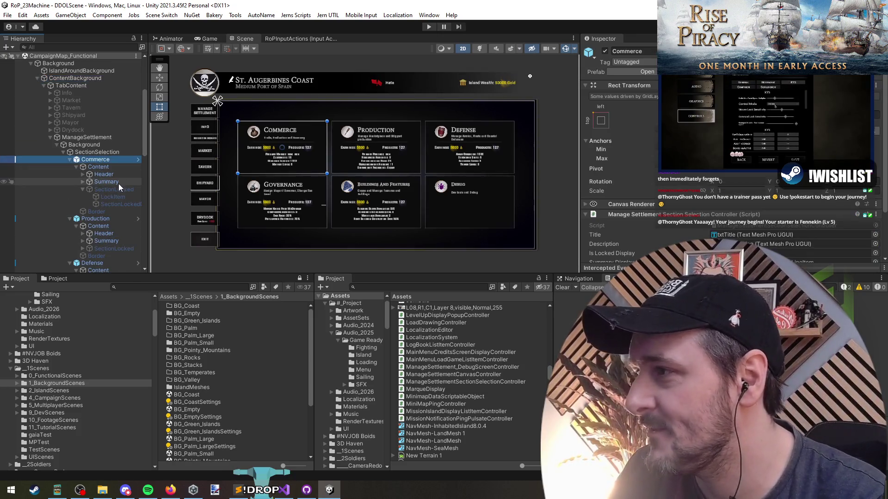
{"action": "scroll", "coordinate": [300, 143], "scroll_direction": "up", "scroll_amount": 5}
{"action": "left_click", "coordinate": [303, 141]}
{"action": "left_click", "coordinate": [229, 145]}
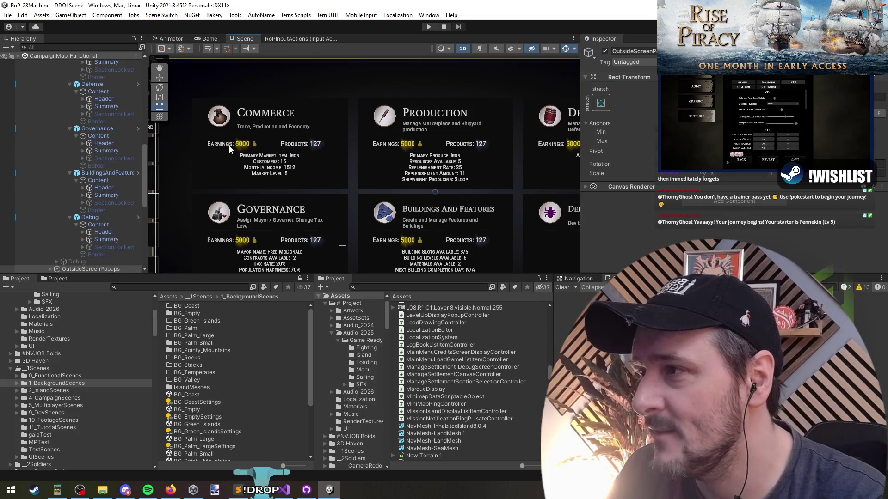
Select the Governance card, clear the selection, pan the canvas and return to Visual Studio
{"action": "scroll", "coordinate": [229, 146], "scroll_direction": "down", "scroll_amount": 2}
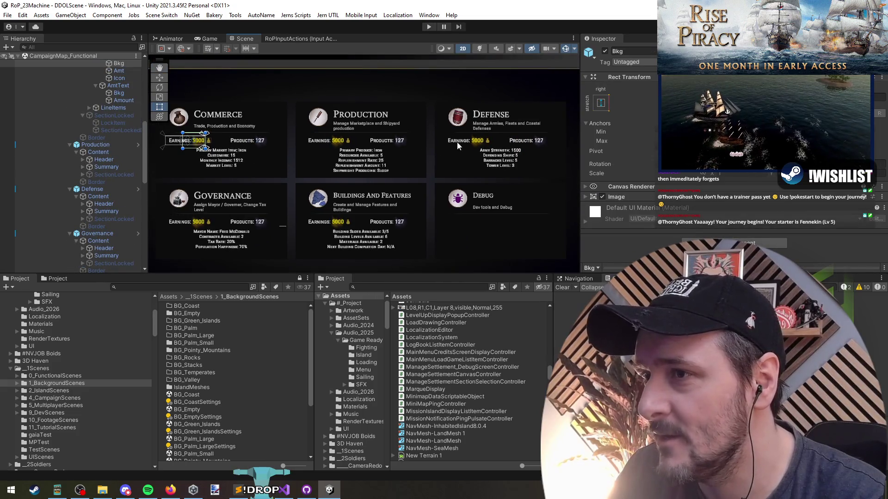
{"action": "scroll", "coordinate": [497, 140], "scroll_direction": "down", "scroll_amount": 2}
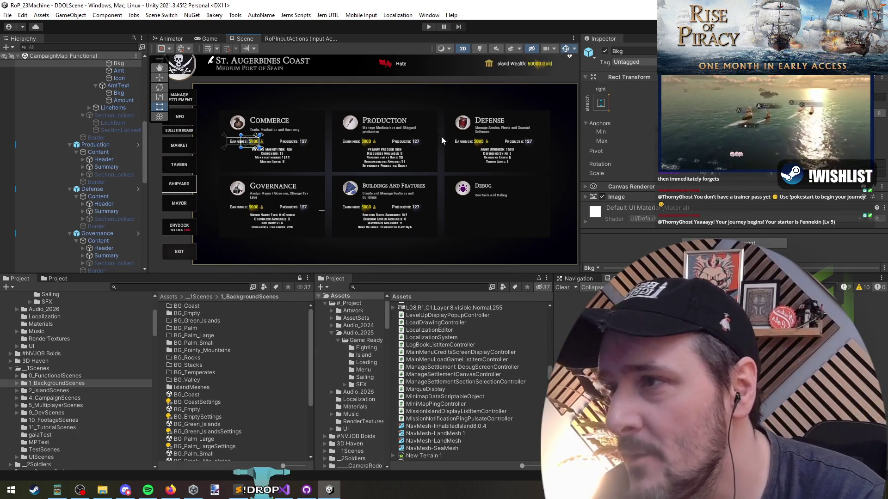
{"action": "left_click", "coordinate": [107, 233]}
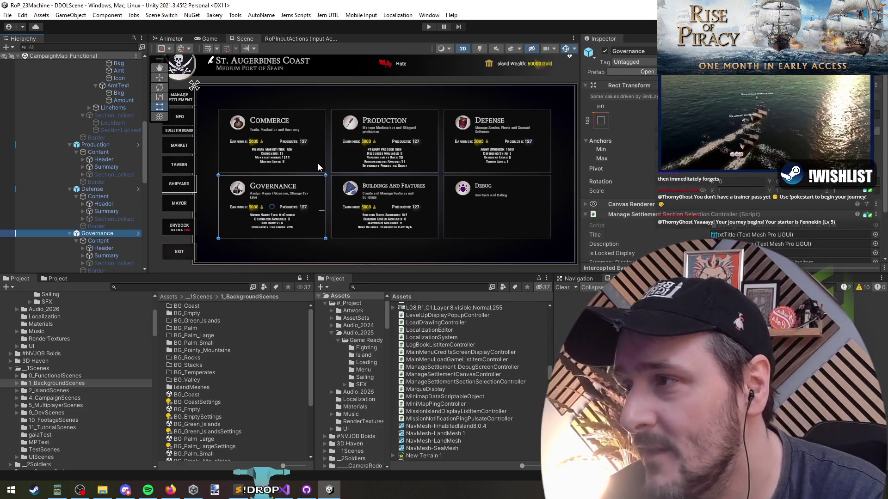
{"action": "scroll", "coordinate": [319, 168], "scroll_direction": "down", "scroll_amount": 2}
{"action": "left_click", "coordinate": [571, 169]}
{"action": "scroll", "coordinate": [290, 167], "scroll_direction": "up", "scroll_amount": 3}
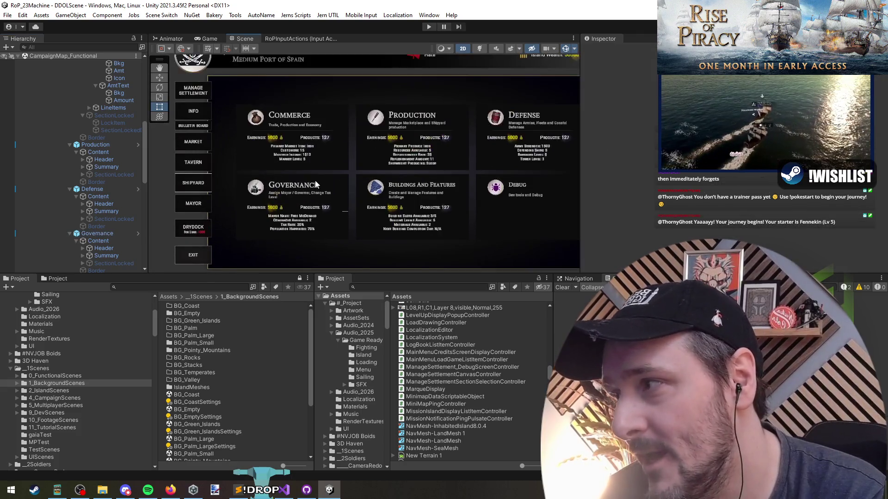
{"action": "left_click_drag", "start_coordinate": [398, 175], "coordinate": [382, 173]}
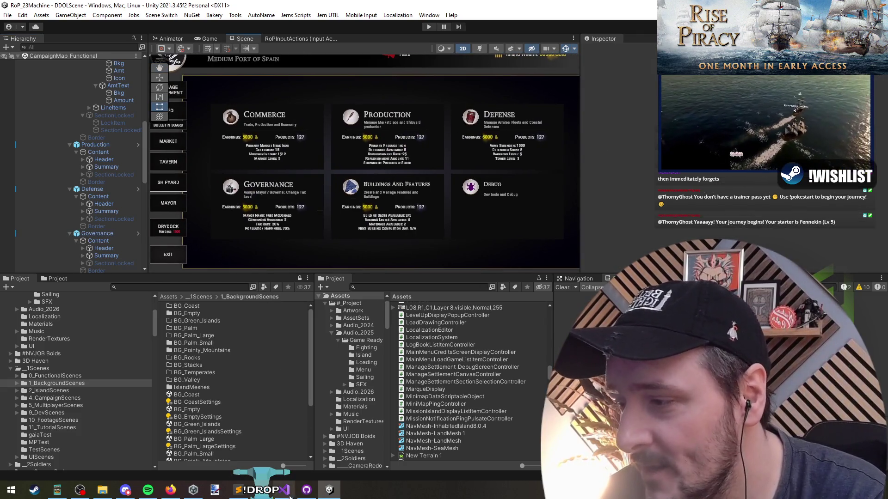
{"action": "left_click", "coordinate": [291, 493]}
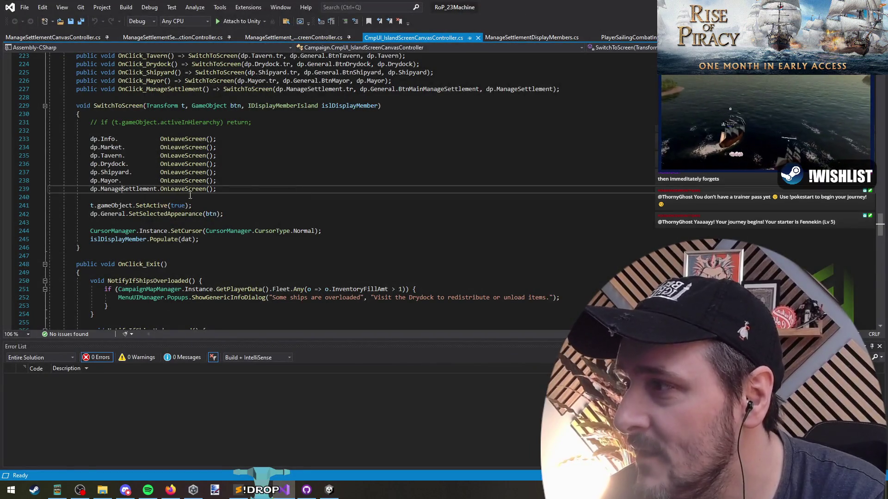
Go to the OnLeaveScreen definition and inspect the SetInitialState call in Populate
{"action": "mouse_move", "coordinate": [204, 190]}
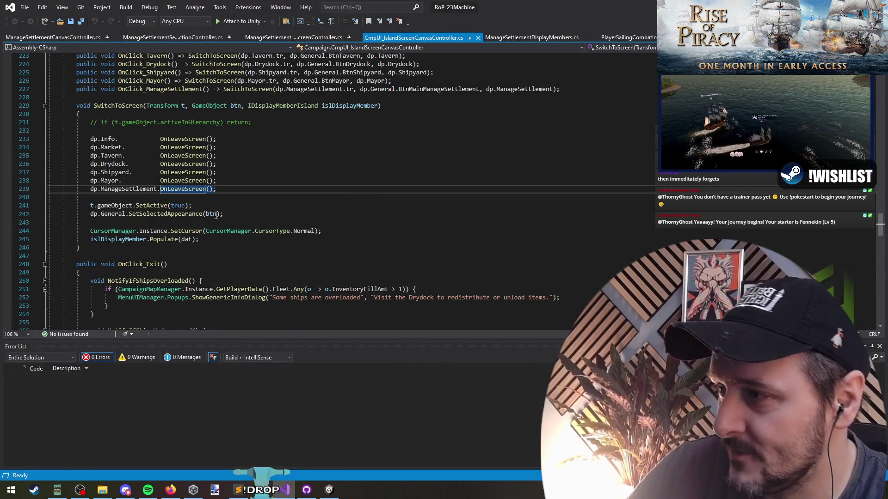
{"action": "key", "text": "F12"}
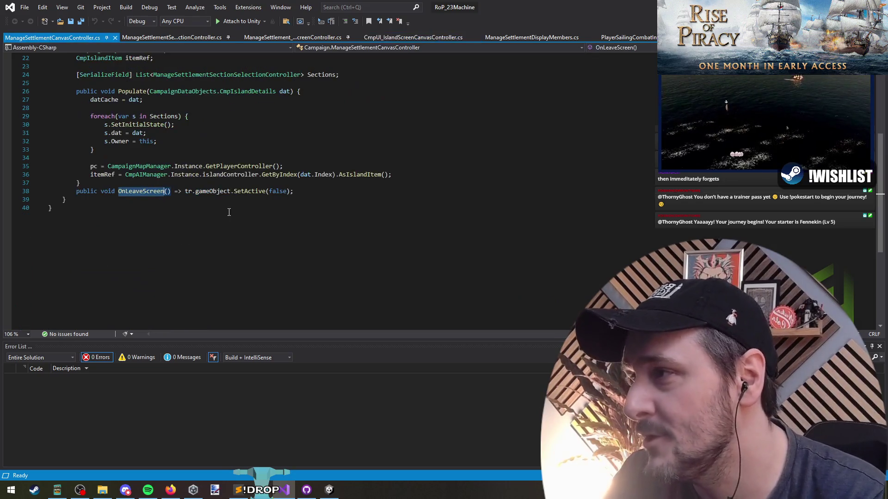
{"action": "scroll", "coordinate": [137, 290], "scroll_direction": "up", "scroll_amount": 8}
{"action": "left_click", "coordinate": [137, 298]}
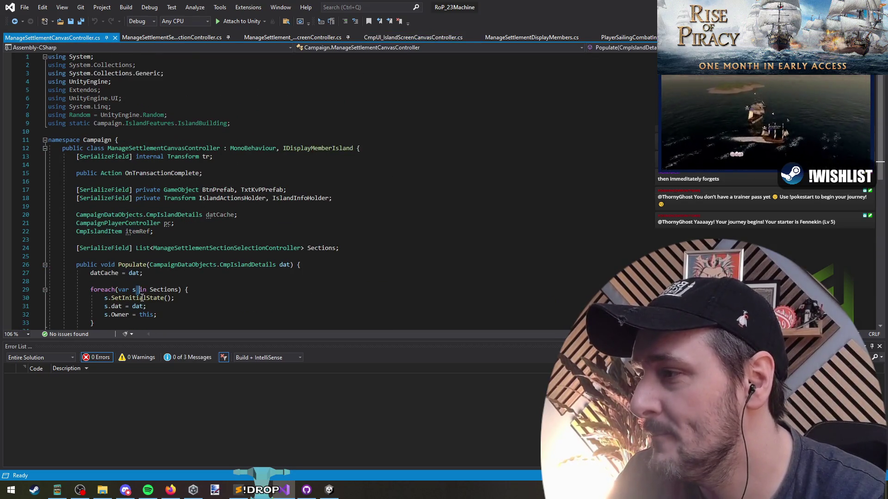
{"action": "scroll", "coordinate": [204, 221], "scroll_direction": "down", "scroll_amount": 4}
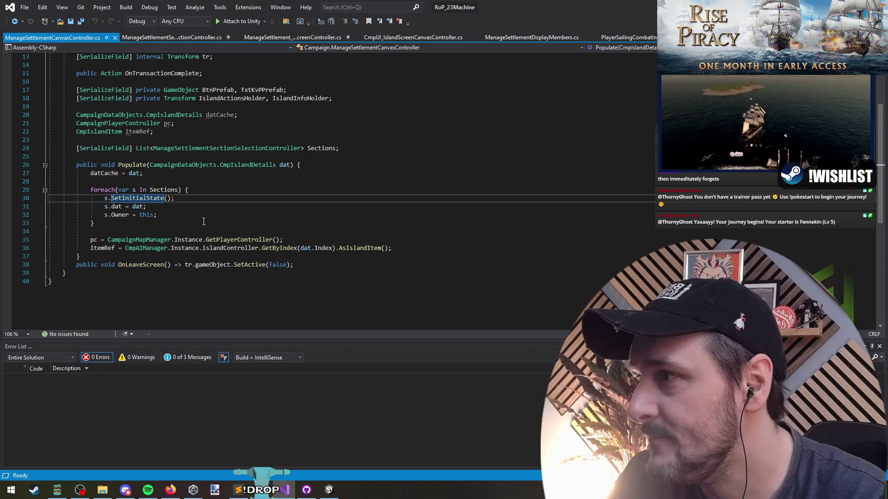
Open ManageSettlementSectionSelectionController from the Sections list type and review its Owner property and declaration
{"action": "left_click", "coordinate": [279, 148]}
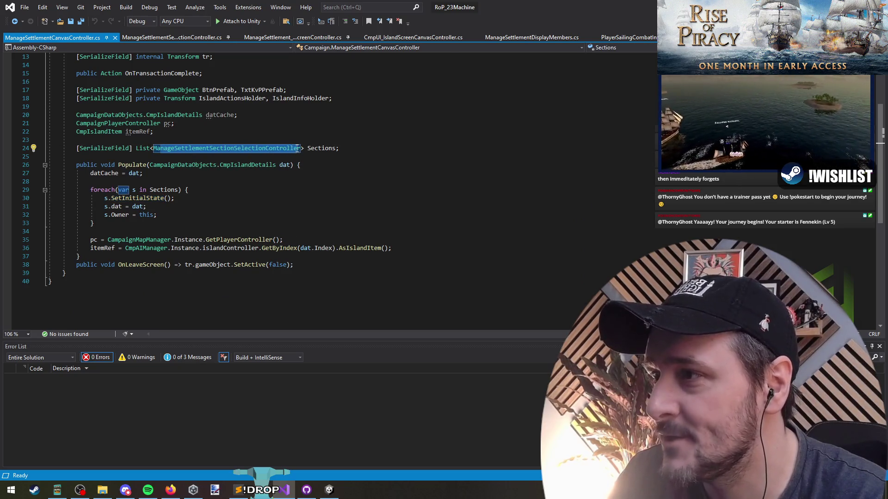
{"action": "key", "text": "F12"}
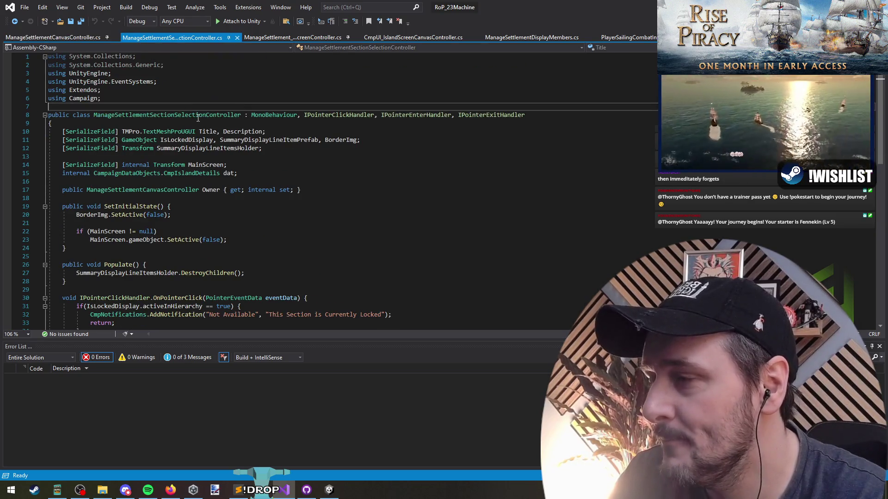
{"action": "left_click", "coordinate": [154, 189]}
{"action": "key", "text": "Up"}
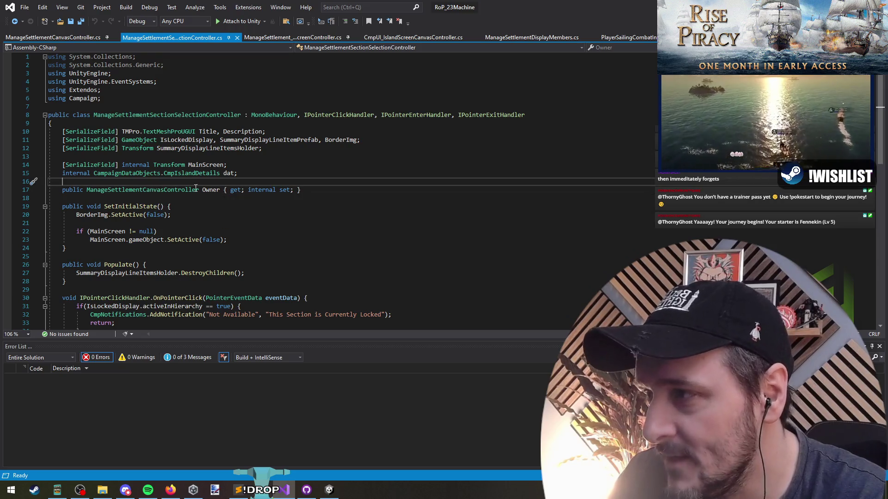
{"action": "left_click", "coordinate": [553, 115]}
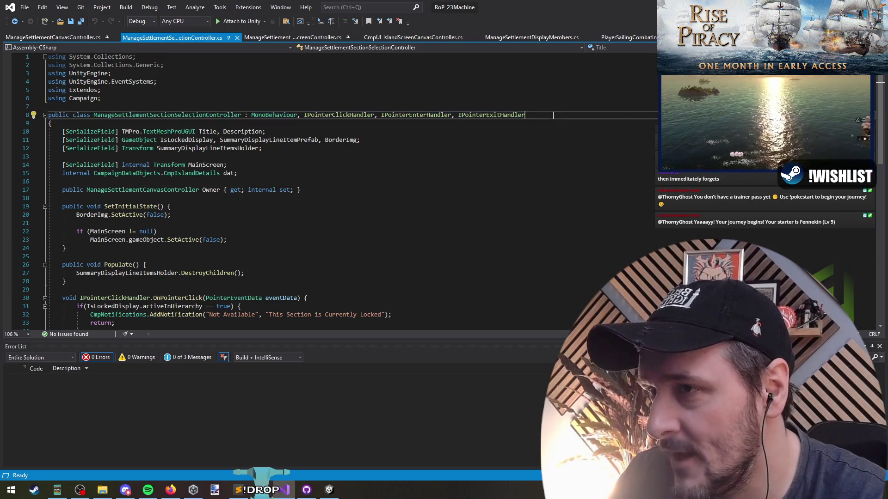
{"action": "scroll", "coordinate": [596, 131], "scroll_direction": "down", "scroll_amount": 10}
{"action": "scroll", "coordinate": [211, 170], "scroll_direction": "up", "scroll_amount": 10}
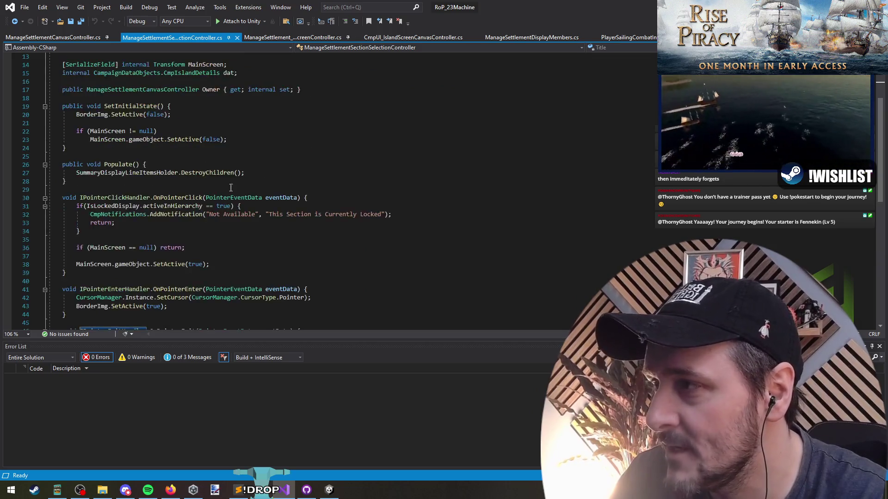
{"action": "left_click", "coordinate": [14, 21]}
Back in ManageSettlementCanvasController.cs, revisit SetInitialState and reopen the section selection controller definition
{"action": "left_click", "coordinate": [13, 23]}
{"action": "left_click", "coordinate": [181, 217]}
{"action": "key", "text": "Up"}
{"action": "key", "text": "Up"}
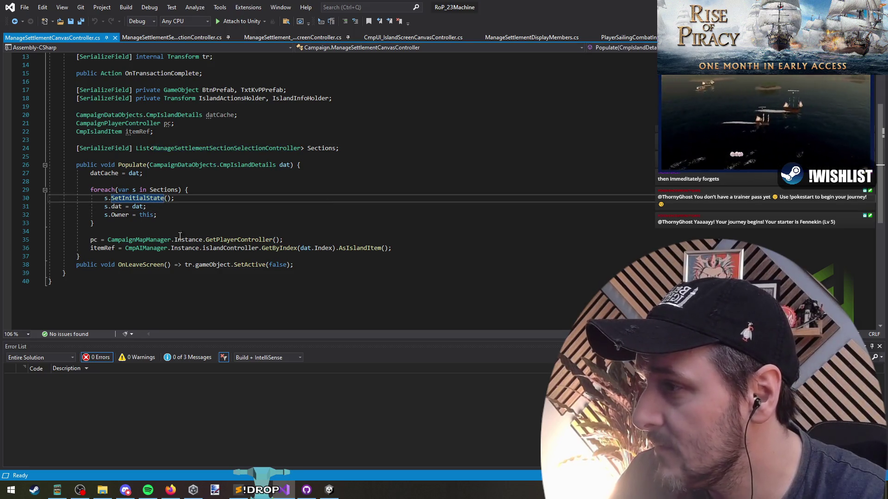
{"action": "left_click", "coordinate": [295, 148]}
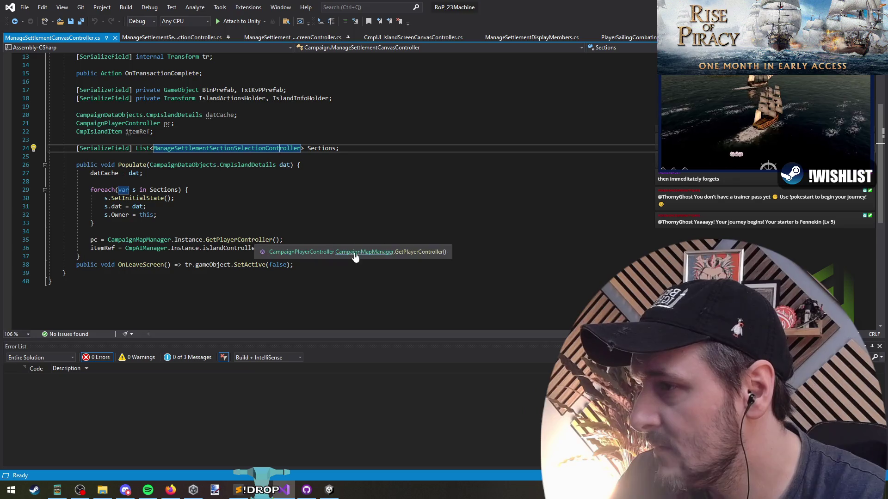
{"action": "key", "text": "F12"}
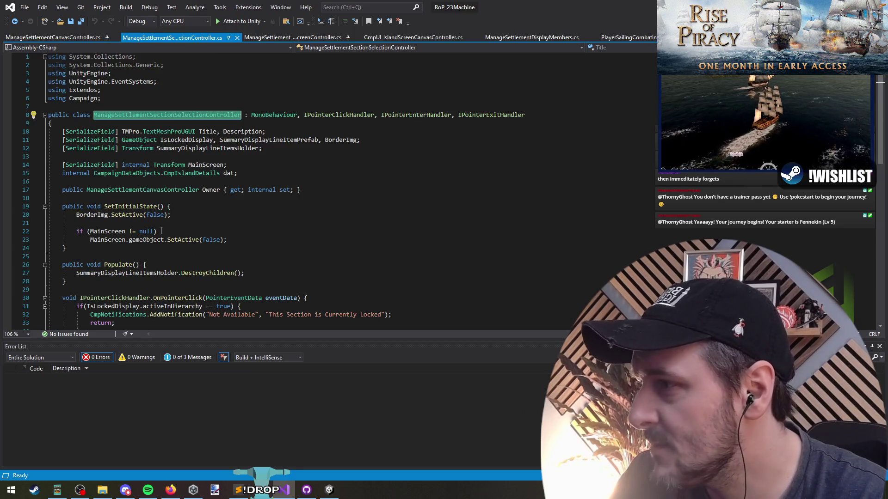
Review the line that shows the main screen and the Populate method
{"action": "scroll", "coordinate": [155, 250], "scroll_direction": "down", "scroll_amount": 4}
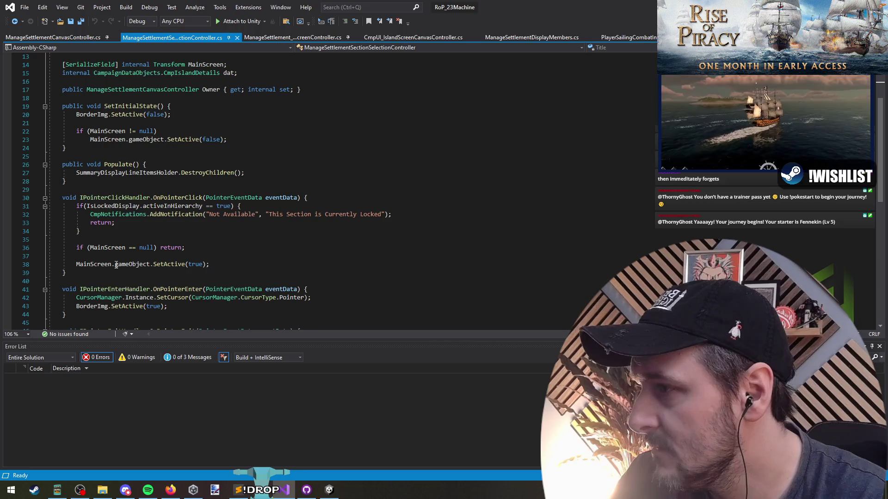
{"action": "left_click", "coordinate": [97, 266]}
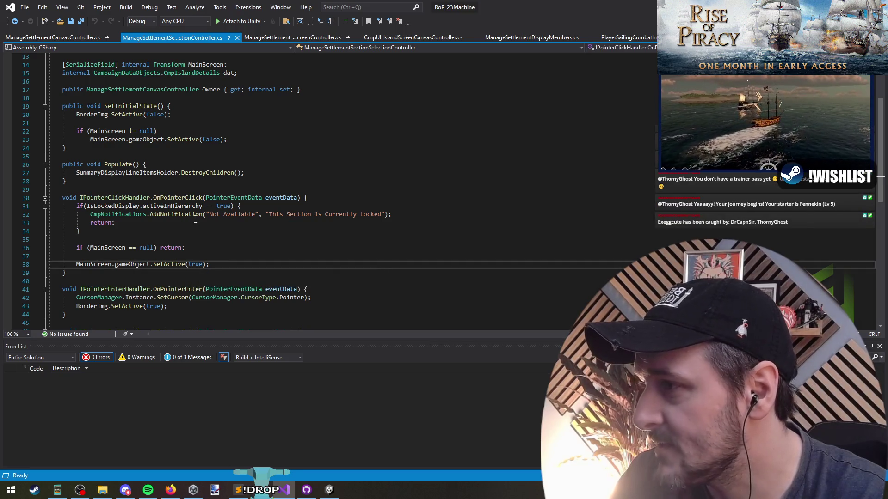
{"action": "left_click", "coordinate": [244, 264]}
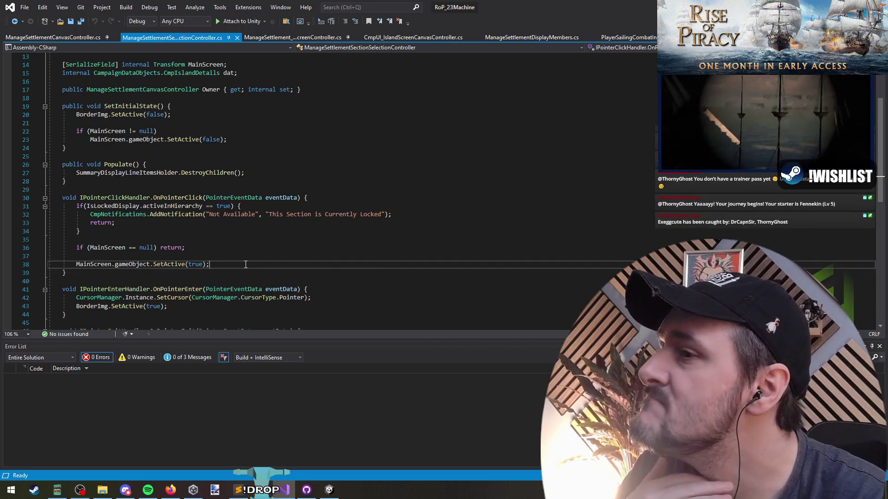
{"action": "left_click", "coordinate": [118, 165]}
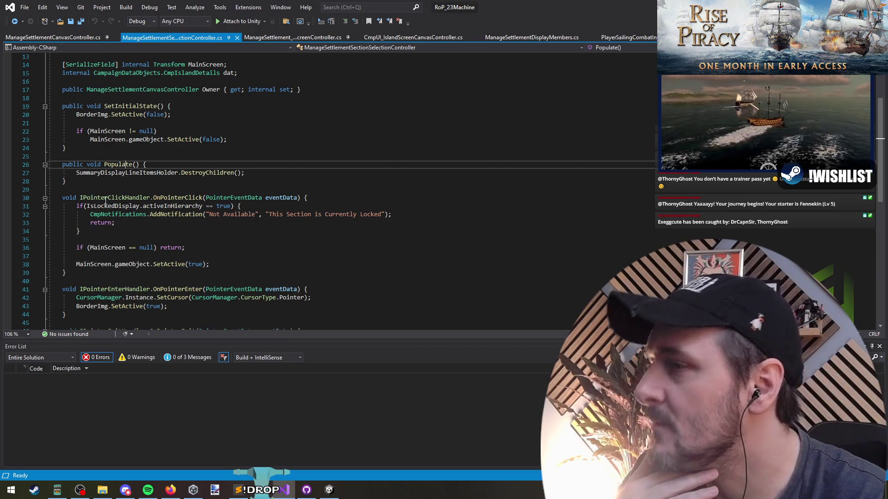
{"action": "scroll", "coordinate": [336, 160], "scroll_direction": "up", "scroll_amount": 4}
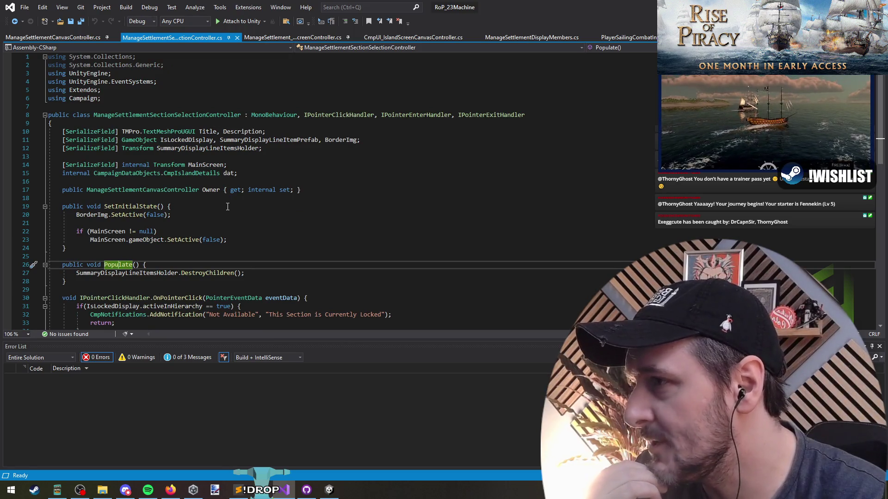
{"action": "scroll", "coordinate": [229, 208], "scroll_direction": "down", "scroll_amount": 5}
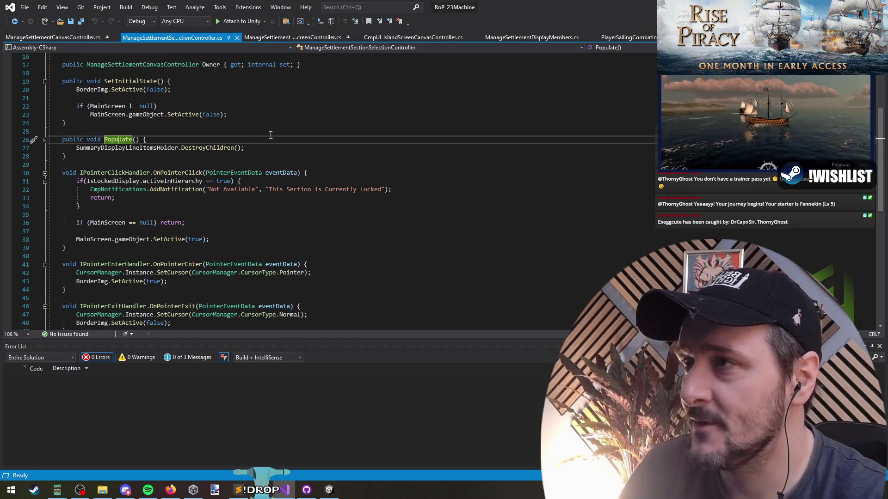
Open ManageSettlement_DebugScreenController.cs and select its class name
{"action": "left_click", "coordinate": [288, 37]}
{"action": "scroll", "coordinate": [149, 163], "scroll_direction": "up", "scroll_amount": 3}
{"action": "double_click", "coordinate": [149, 158]}
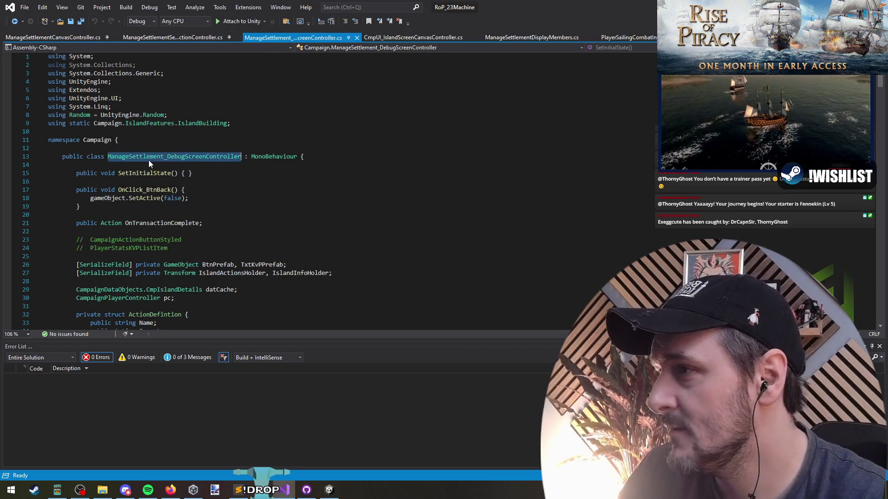
Run Find All References on the debug screen's Populate method, finding no callers
{"action": "scroll", "coordinate": [149, 163], "scroll_direction": "down", "scroll_amount": 7}
{"action": "left_click", "coordinate": [133, 239]}
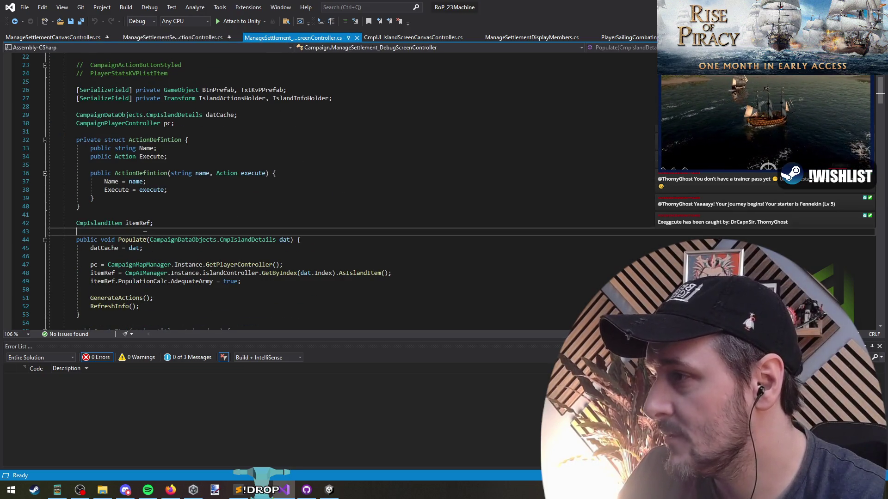
{"action": "right_click", "coordinate": [133, 239]}
{"action": "left_click", "coordinate": [177, 317]}
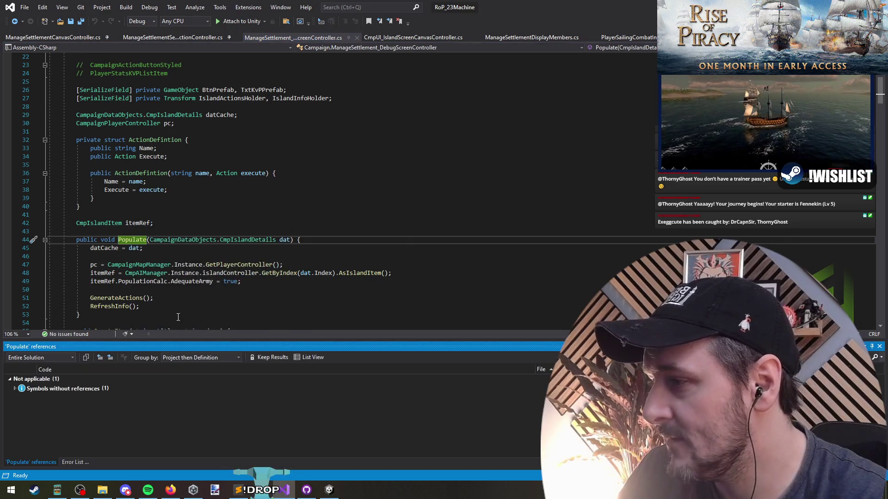
{"action": "right_click", "coordinate": [133, 239]}
{"action": "left_click", "coordinate": [174, 317]}
{"action": "left_click", "coordinate": [138, 223]}
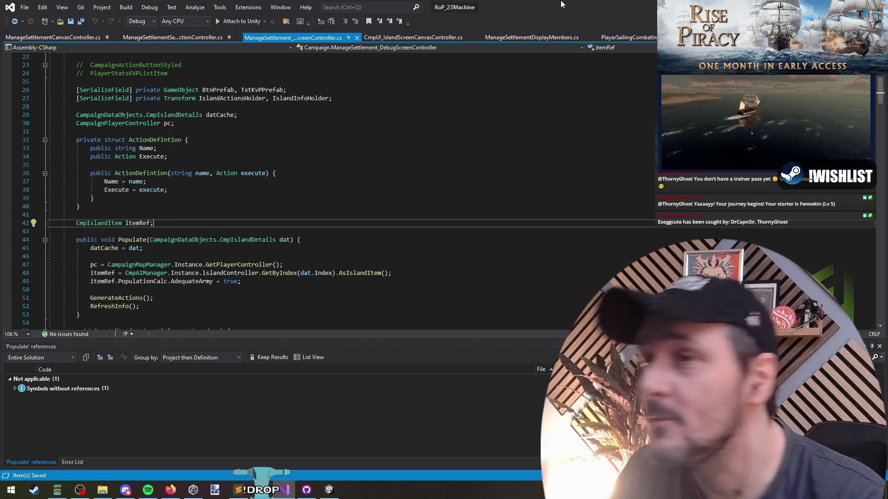
In Unity, collapse the Hierarchy to IslandScreensCanvas and unload the campaign scenes
{"action": "key", "text": "alt+Tab"}
{"action": "left_click", "coordinate": [116, 164]}
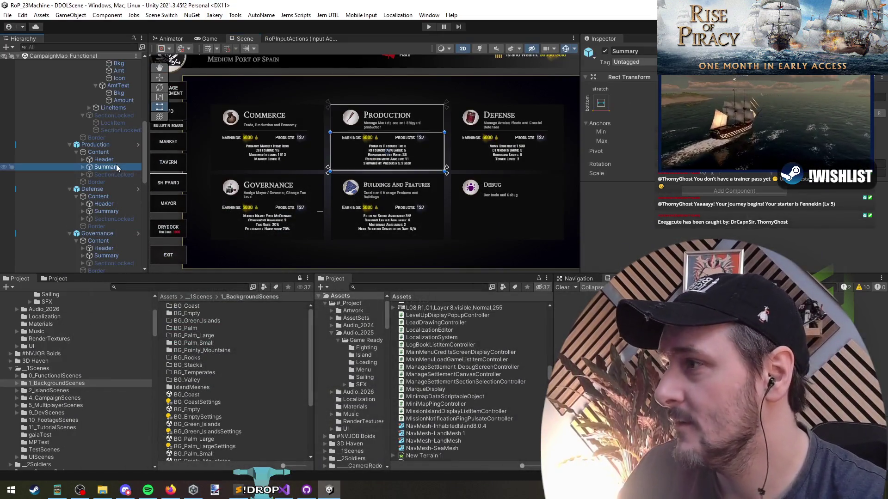
{"action": "key", "text": "Left"}
{"action": "key", "text": "Left"}
{"action": "key", "text": "Left"}
{"action": "scroll", "coordinate": [88, 148], "scroll_direction": "up", "scroll_amount": 7}
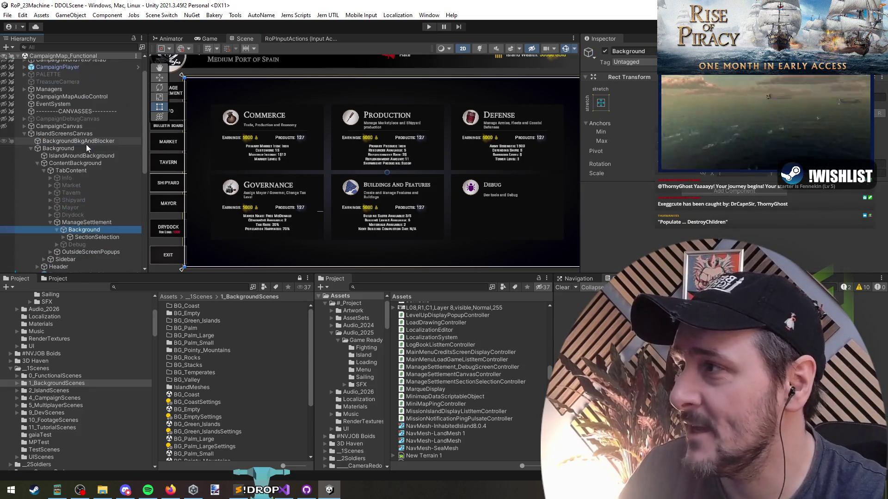
{"action": "left_click", "coordinate": [70, 133]}
{"action": "right_click", "coordinate": [52, 56]}
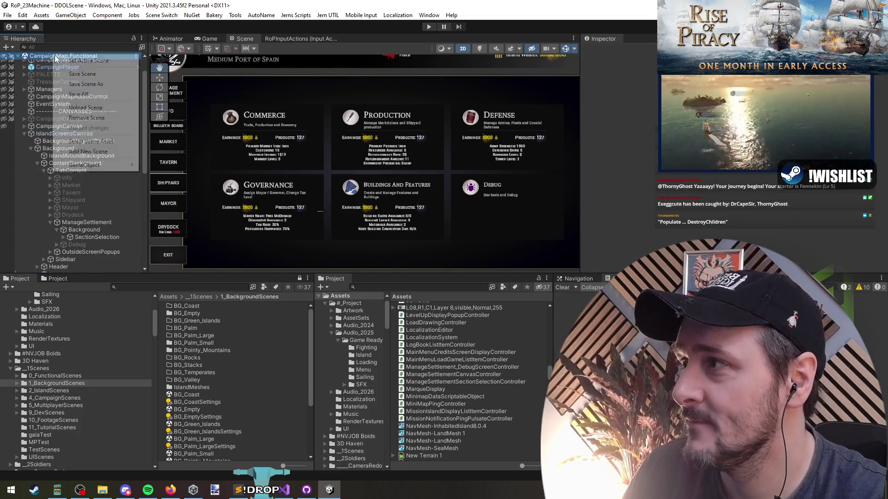
{"action": "left_click", "coordinate": [83, 129]}
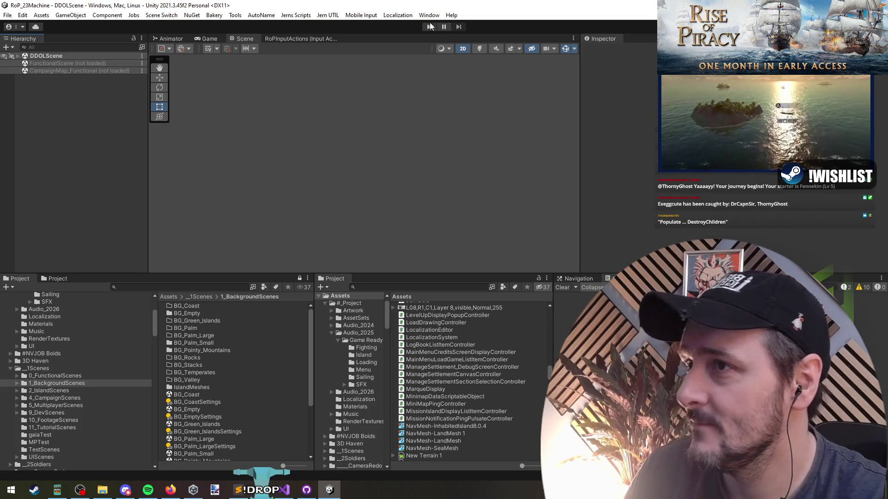
Play the game, continue the campaign and open Cochberry Reef's Manage Settlement cards
{"action": "left_click", "coordinate": [432, 28]}
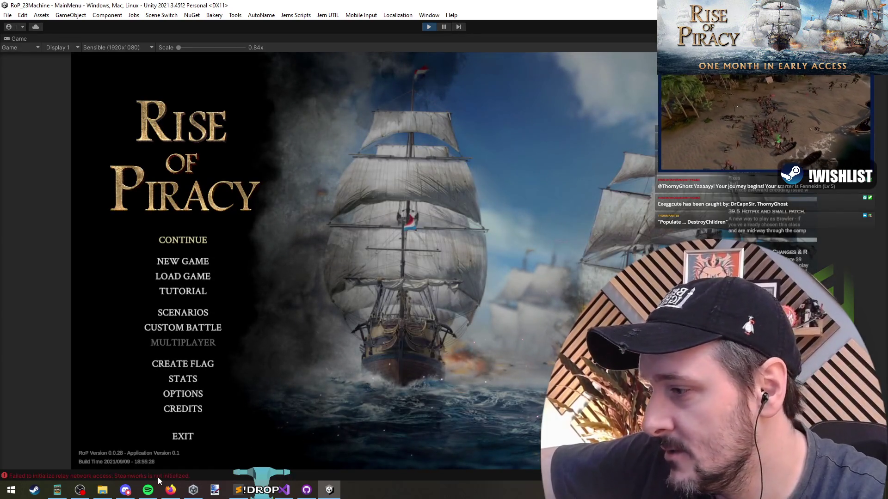
{"action": "left_click", "coordinate": [187, 244]}
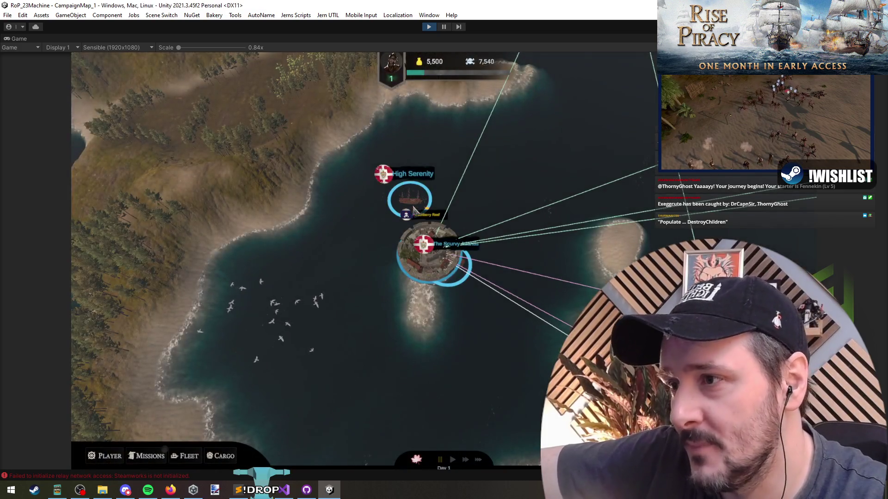
{"action": "left_click", "coordinate": [414, 245]}
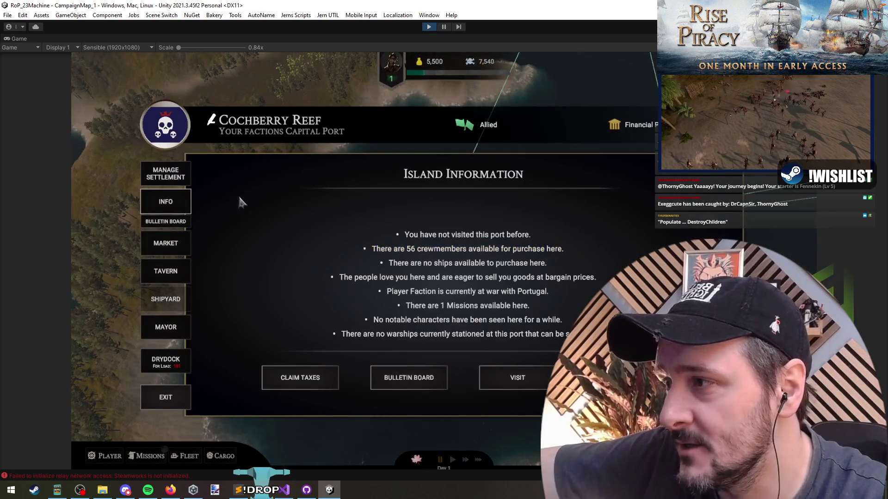
{"action": "left_click", "coordinate": [165, 174]}
Open two section cards' detail screens, including Commerce, return via BACK, then switch to Visual Studio
{"action": "left_click", "coordinate": [569, 333]}
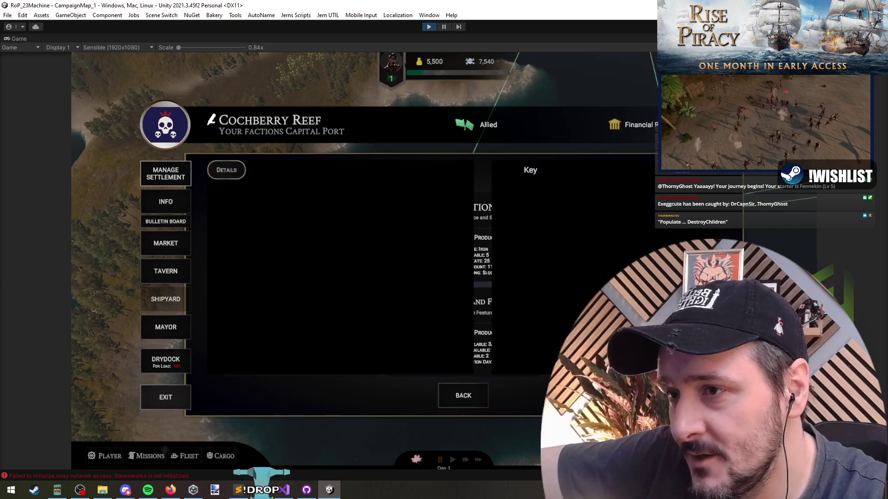
{"action": "left_click", "coordinate": [467, 397]}
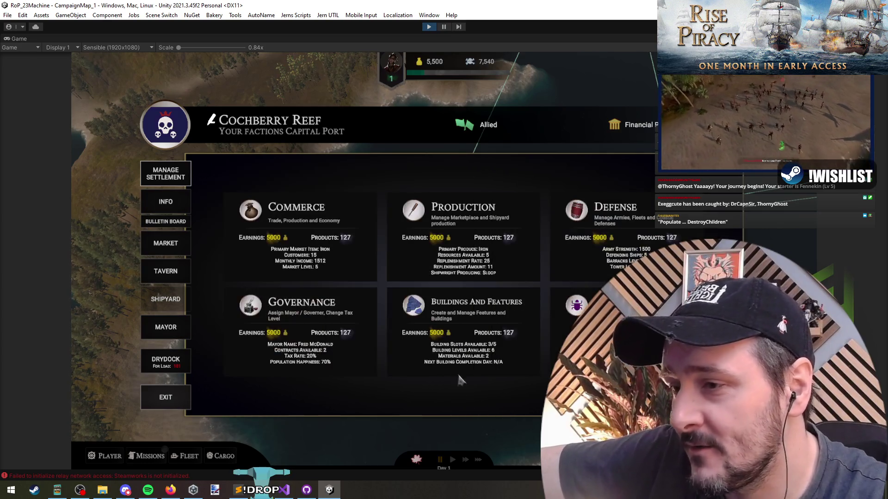
{"action": "left_click", "coordinate": [281, 243]}
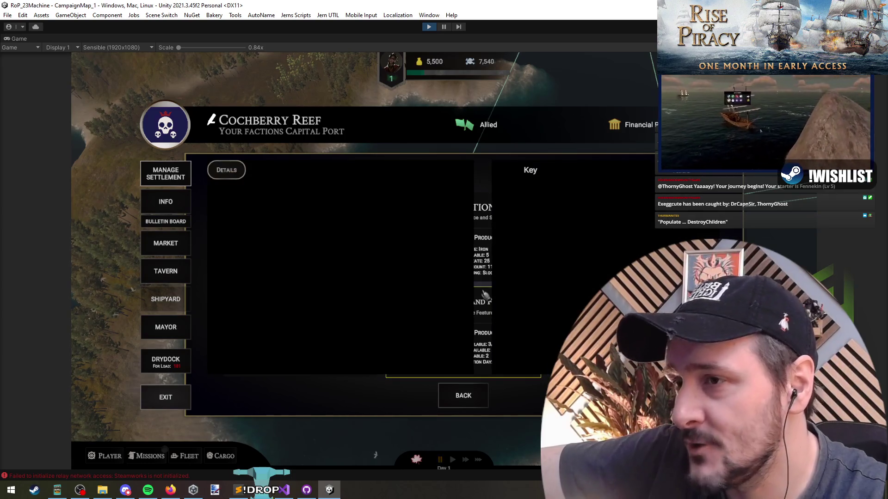
{"action": "left_click", "coordinate": [464, 398]}
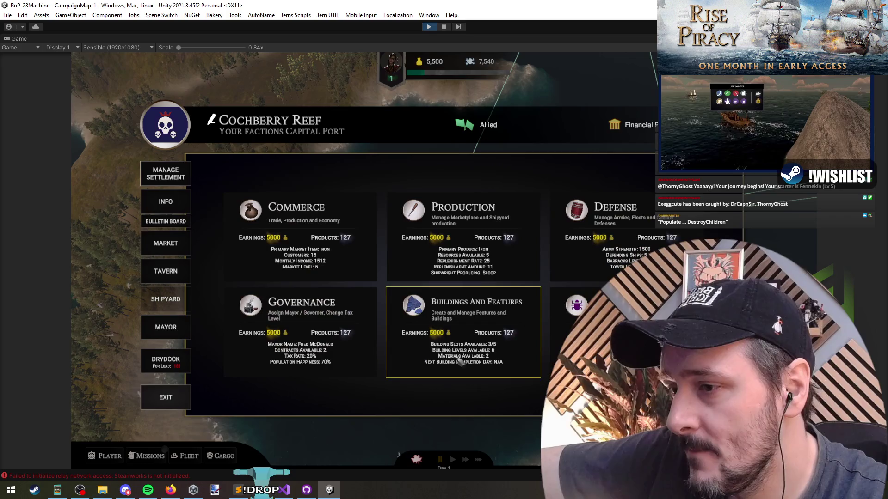
{"action": "key", "text": "alt+Tab"}
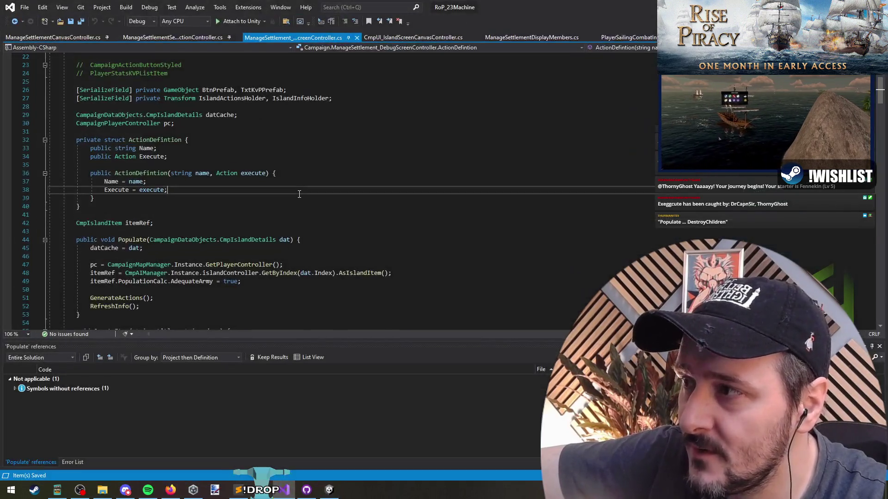
In ManageSettlementSectionSelectionController.cs, add a new 'MainScreen.' line below the SetActive(true) call
{"action": "scroll", "coordinate": [191, 160], "scroll_direction": "up", "scroll_amount": 8}
{"action": "key", "text": "ctrl+r"}
{"action": "key", "text": "ctrl+r"}
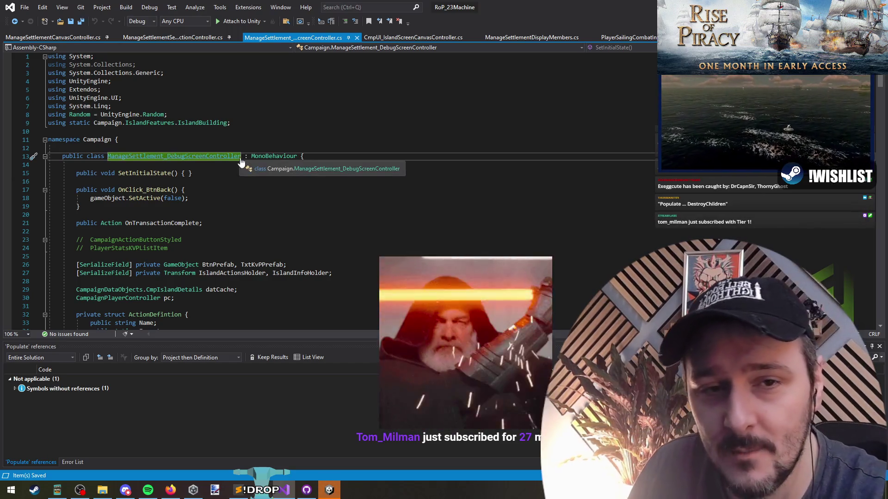
{"action": "key", "text": "ctrl+Tab"}
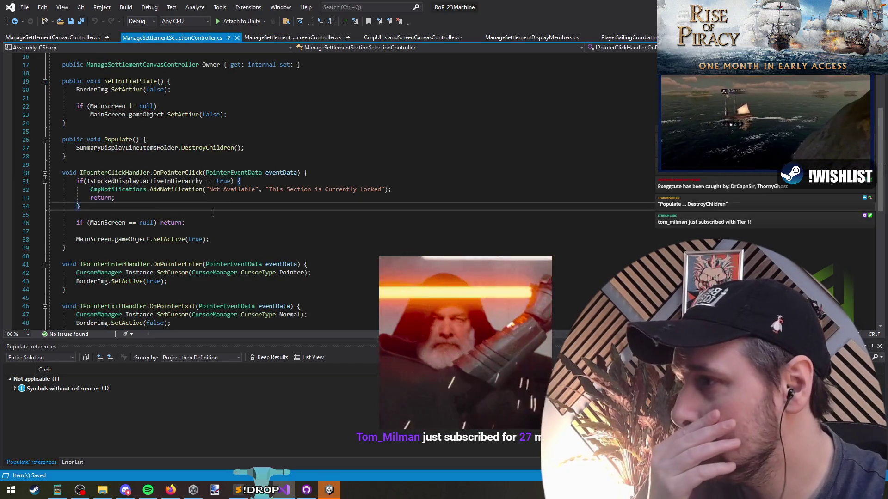
{"action": "left_click", "coordinate": [257, 236]}
{"action": "key", "text": "Return"}
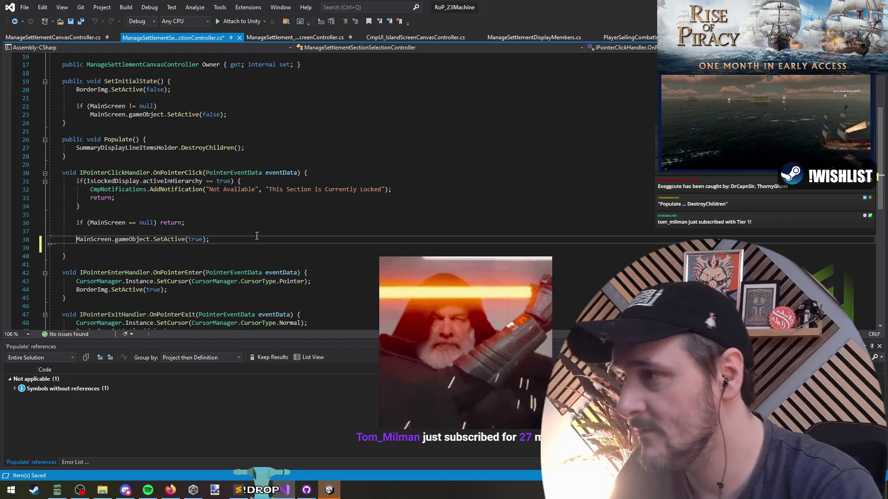
{"action": "type", "text": "MainScreen."}
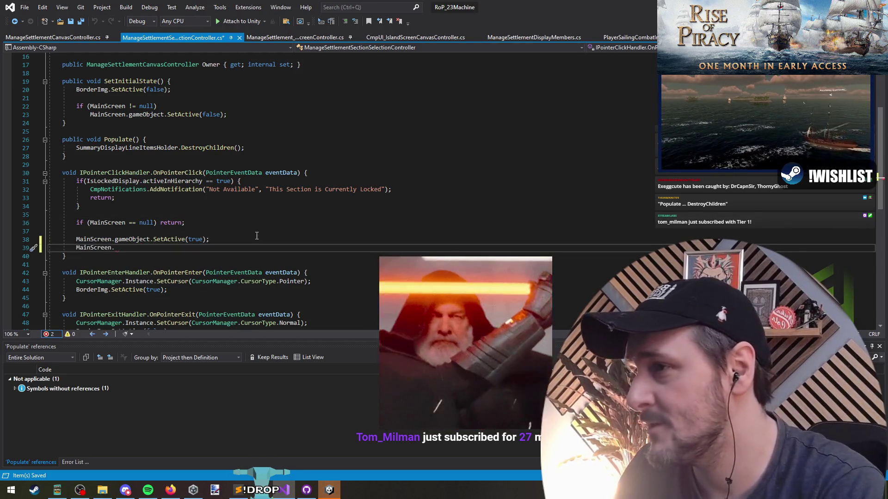
Check the class fields and the Extendos using directive, then locate the DestroyChildren call
{"action": "scroll", "coordinate": [270, 222], "scroll_direction": "up", "scroll_amount": 5}
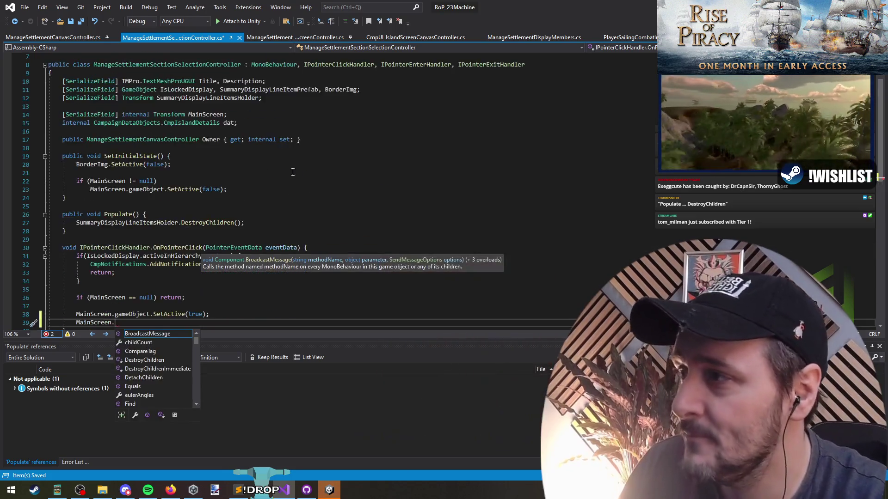
{"action": "left_click", "coordinate": [264, 202]}
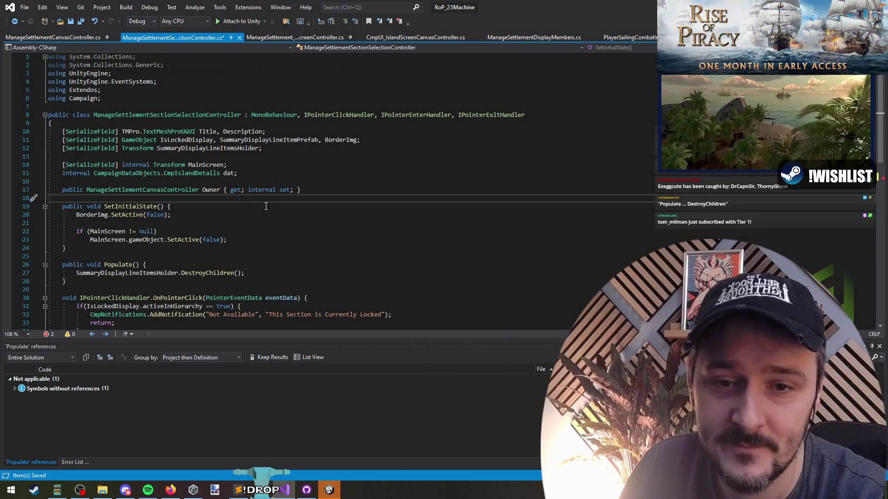
{"action": "scroll", "coordinate": [266, 206], "scroll_direction": "down", "scroll_amount": 4}
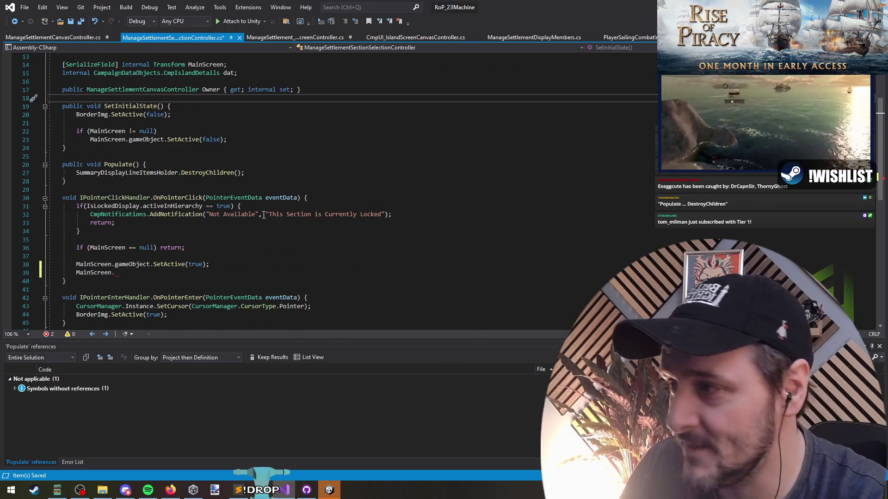
{"action": "left_click", "coordinate": [232, 274]}
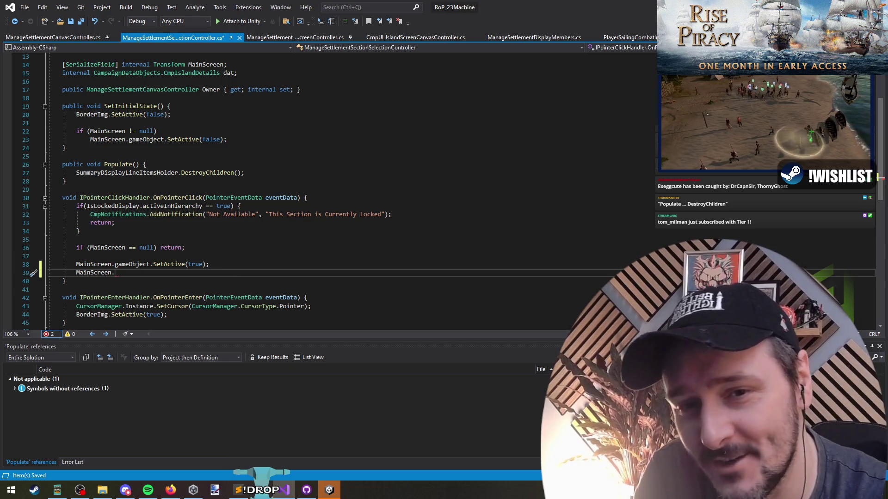
{"action": "scroll", "coordinate": [182, 202], "scroll_direction": "up", "scroll_amount": 4}
{"action": "left_click", "coordinate": [74, 92]}
{"action": "scroll", "coordinate": [191, 238], "scroll_direction": "down", "scroll_amount": 4}
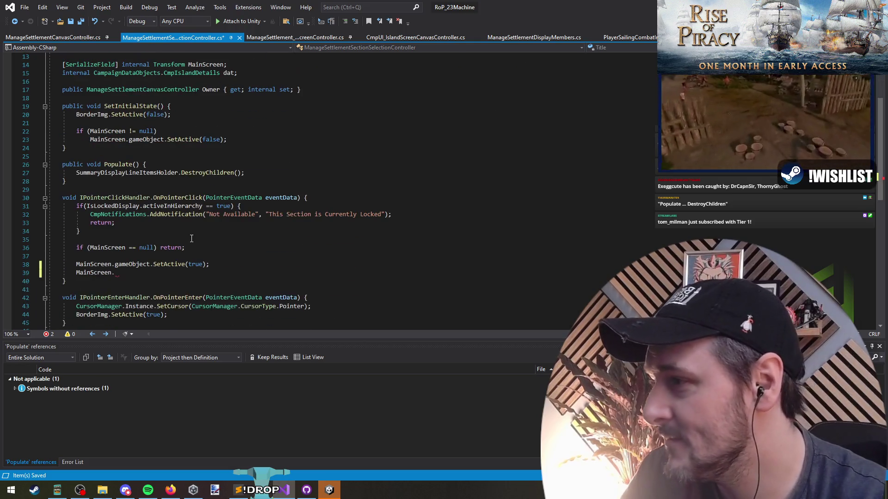
{"action": "left_click", "coordinate": [203, 172]}
Go to DestroyChildren in TransformExtendos and read its holder null check and line-298 foreach
{"action": "key", "text": "F12"}
{"action": "scroll", "coordinate": [87, 172], "scroll_direction": "down", "scroll_amount": 1}
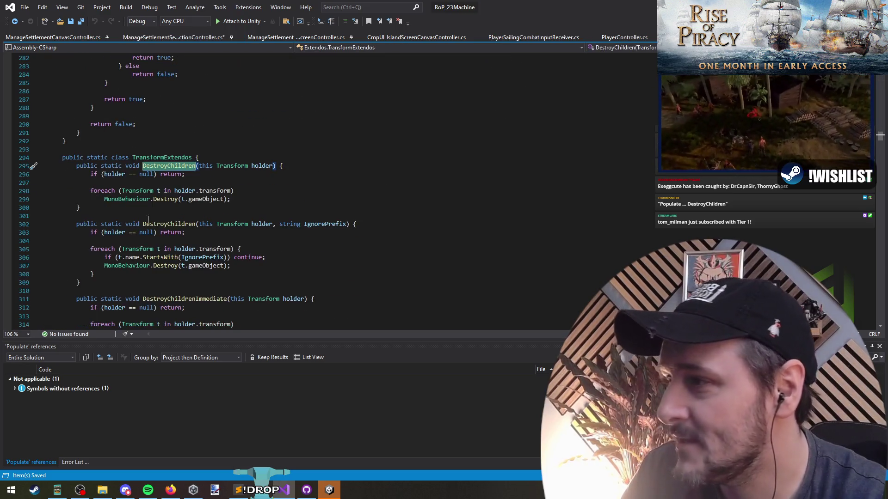
{"action": "left_click", "coordinate": [114, 174]}
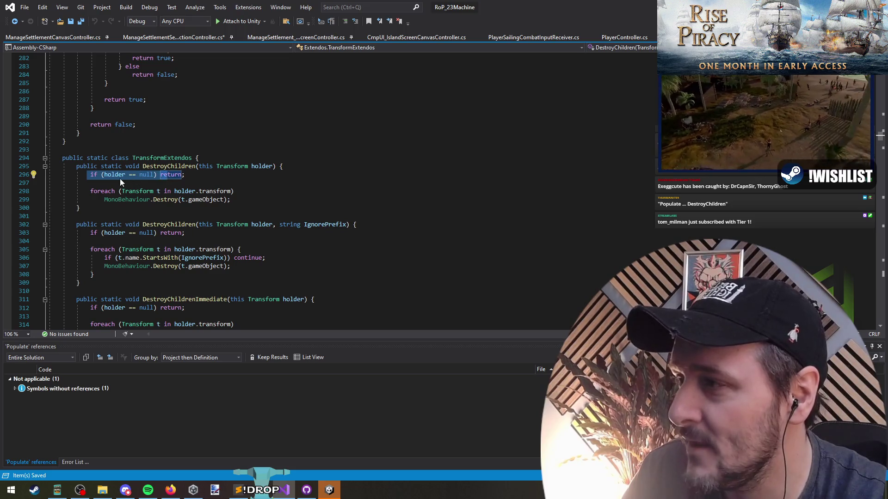
{"action": "left_click", "coordinate": [234, 166]}
{"action": "left_click", "coordinate": [185, 191]}
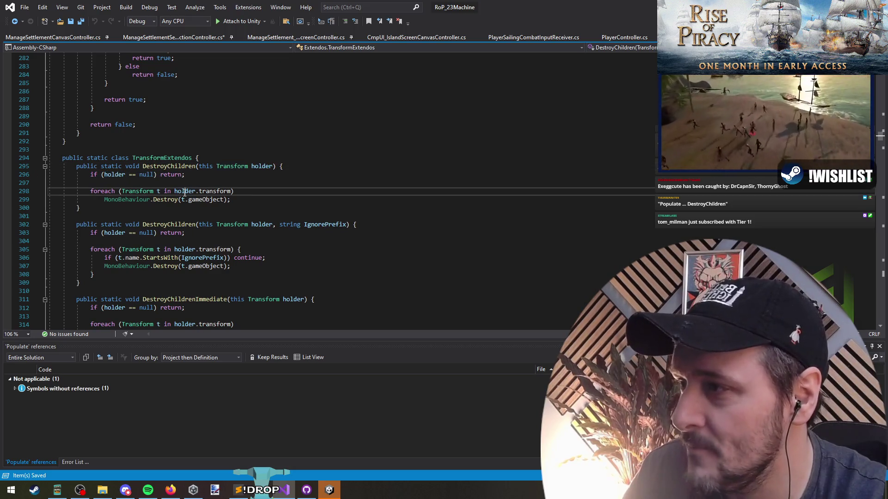
{"action": "left_click", "coordinate": [130, 192]}
Select holder.transform in the loop header, then switch over to the blank Paint.NET canvas
{"action": "mouse_move", "coordinate": [174, 191]}
{"action": "left_mouse_down"}
{"action": "mouse_move", "coordinate": [234, 191]}
{"action": "mouse_move", "coordinate": [231, 200]}
{"action": "left_mouse_up"}
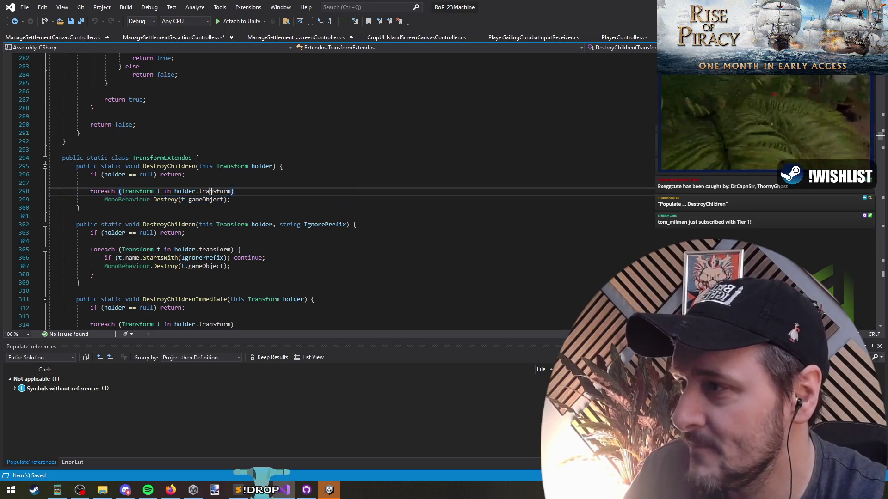
{"action": "left_click", "coordinate": [267, 194]}
{"action": "mouse_move", "coordinate": [264, 489]}
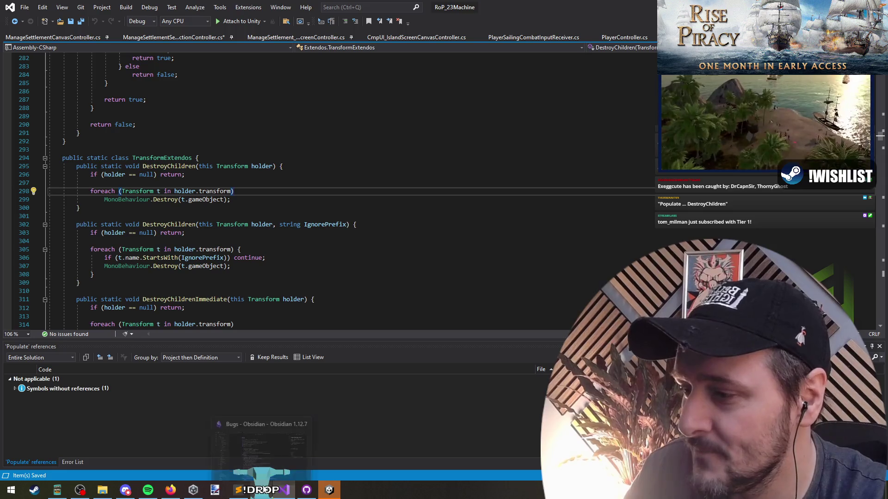
{"action": "left_click", "coordinate": [259, 241]}
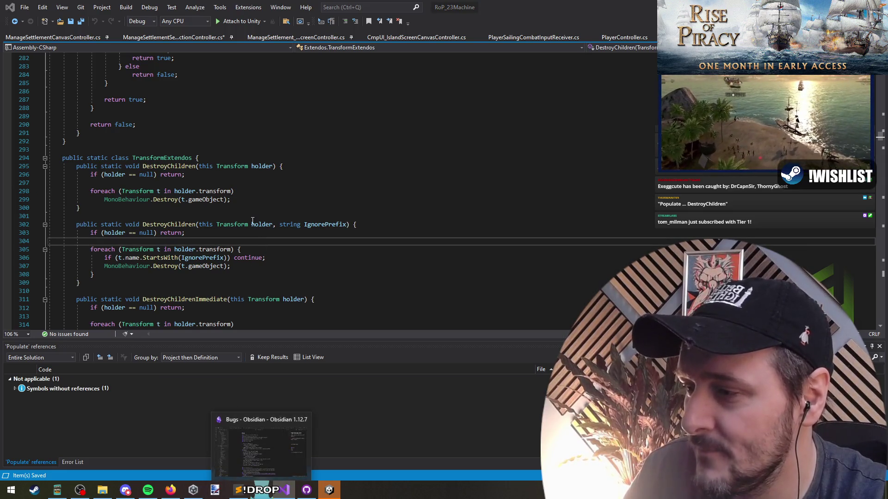
{"action": "key", "text": "alt+Tab"}
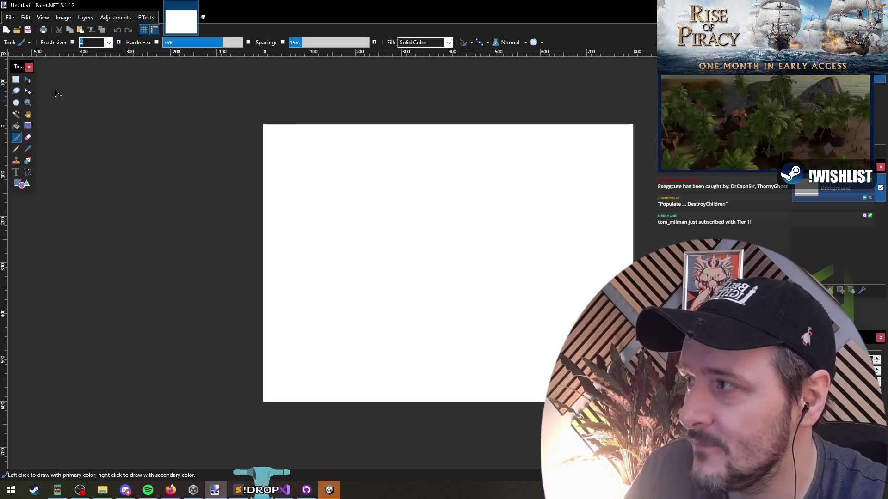
Fill the canvas black and paint white loops, an ellipse, an arc and a flag line
{"action": "left_click", "coordinate": [16, 126]}
{"action": "left_click", "coordinate": [365, 207]}
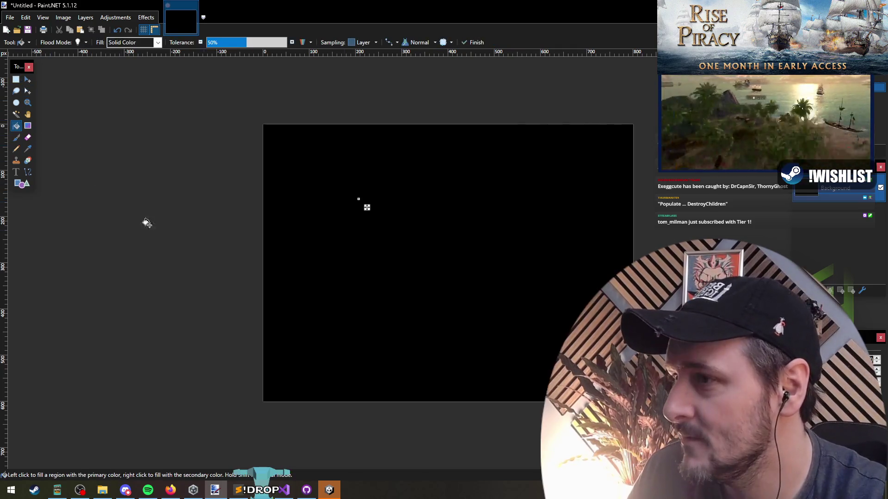
{"action": "left_click", "coordinate": [16, 137]}
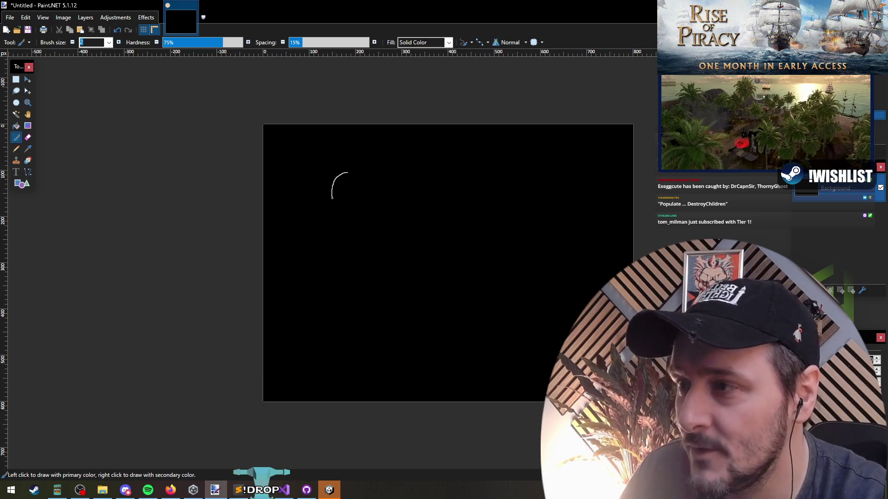
{"action": "left_click_drag", "start_coordinate": [332, 194], "coordinate": [371, 160]}
{"action": "left_click_drag", "start_coordinate": [533, 184], "coordinate": [542, 199]}
{"action": "left_click_drag", "start_coordinate": [376, 297], "coordinate": [360, 291]}
{"action": "mouse_move", "coordinate": [461, 253]}
{"action": "left_mouse_down"}
{"action": "mouse_move", "coordinate": [481, 271]}
{"action": "mouse_move", "coordinate": [460, 261]}
{"action": "left_mouse_up"}
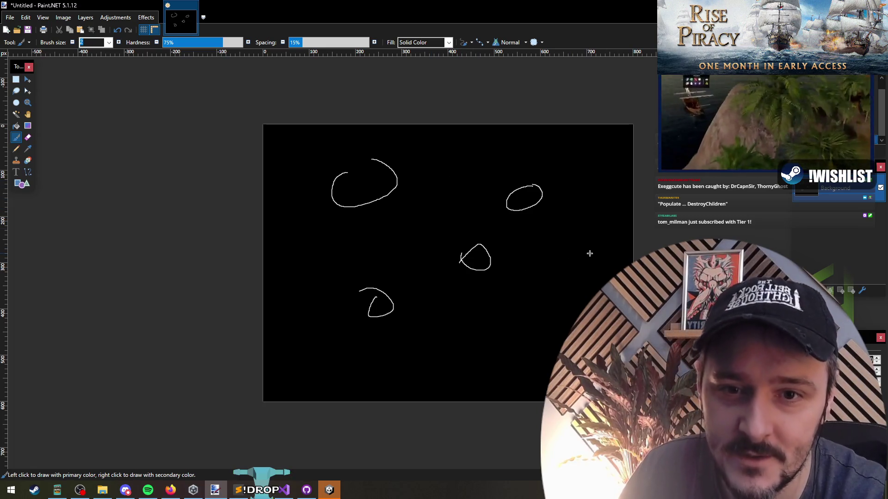
{"action": "mouse_move", "coordinate": [381, 297]}
{"action": "left_mouse_down"}
{"action": "mouse_move", "coordinate": [398, 259]}
{"action": "mouse_move", "coordinate": [376, 279]}
{"action": "left_mouse_up"}
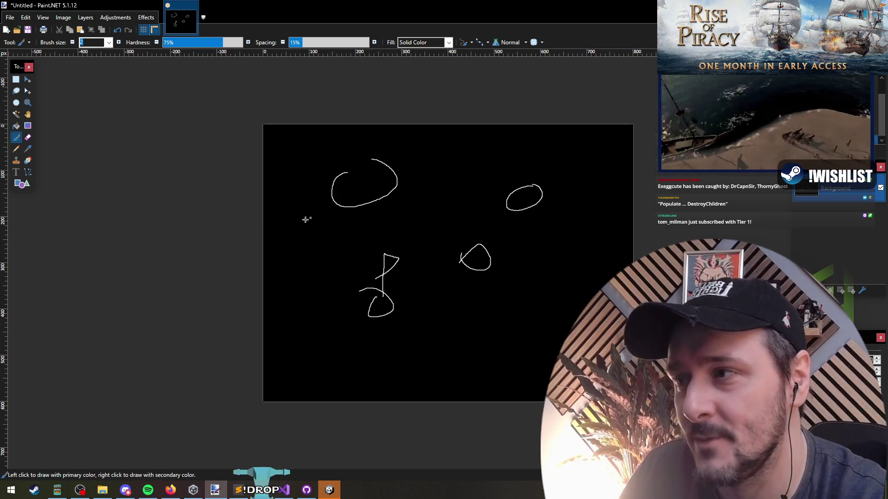
Draw a panel at the left edge filled with short horizontal lines
{"action": "left_click_drag", "start_coordinate": [261, 205], "coordinate": [297, 208]}
{"action": "left_click_drag", "start_coordinate": [255, 241], "coordinate": [304, 241]}
{"action": "left_click_drag", "start_coordinate": [259, 287], "coordinate": [297, 289]}
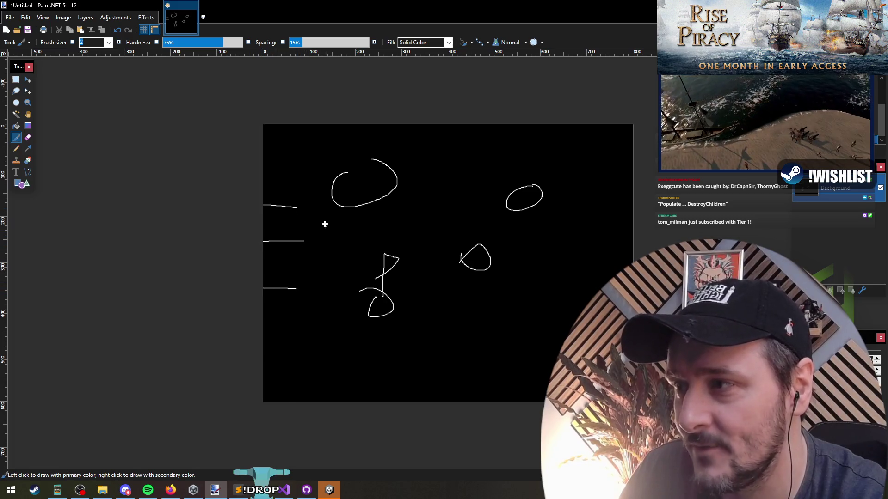
{"action": "mouse_move", "coordinate": [259, 197]}
{"action": "left_mouse_down"}
{"action": "mouse_move", "coordinate": [317, 215]}
{"action": "mouse_move", "coordinate": [257, 218]}
{"action": "left_mouse_up"}
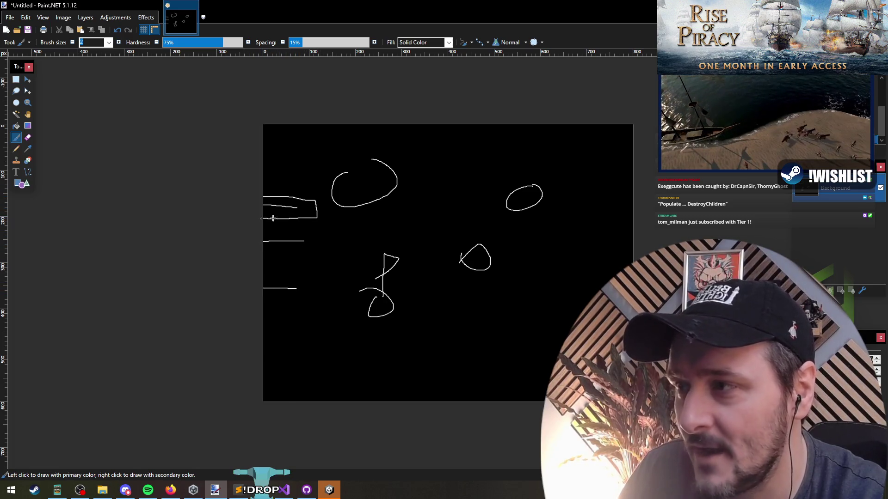
{"action": "mouse_move", "coordinate": [317, 217]}
{"action": "left_mouse_down"}
{"action": "mouse_move", "coordinate": [323, 318]}
{"action": "mouse_move", "coordinate": [264, 322]}
{"action": "left_mouse_up"}
{"action": "mouse_move", "coordinate": [262, 273]}
{"action": "left_mouse_down"}
{"action": "mouse_move", "coordinate": [294, 272]}
{"action": "mouse_move", "coordinate": [309, 253]}
{"action": "left_mouse_up"}
{"action": "left_click_drag", "start_coordinate": [261, 228], "coordinate": [301, 225]}
{"action": "left_click_drag", "start_coordinate": [264, 307], "coordinate": [298, 305]}
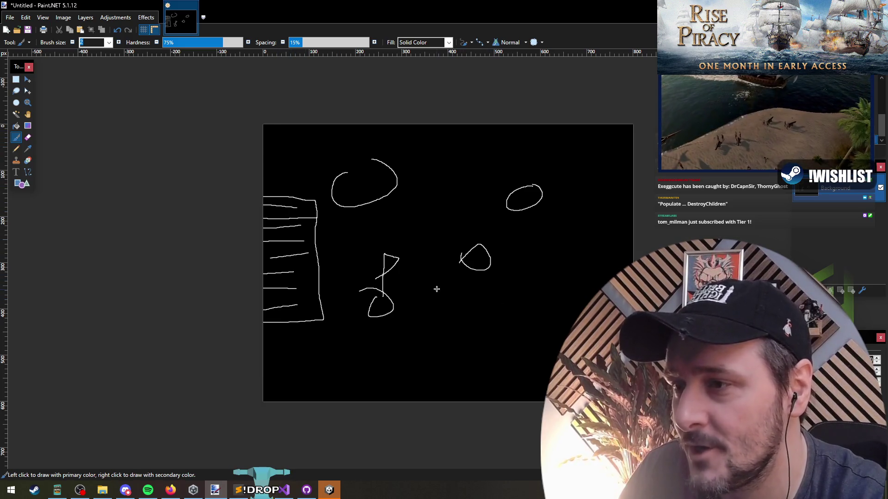
Close the top loop and draw a bracket to its right with marks at the top
{"action": "left_click_drag", "start_coordinate": [371, 160], "coordinate": [339, 187]}
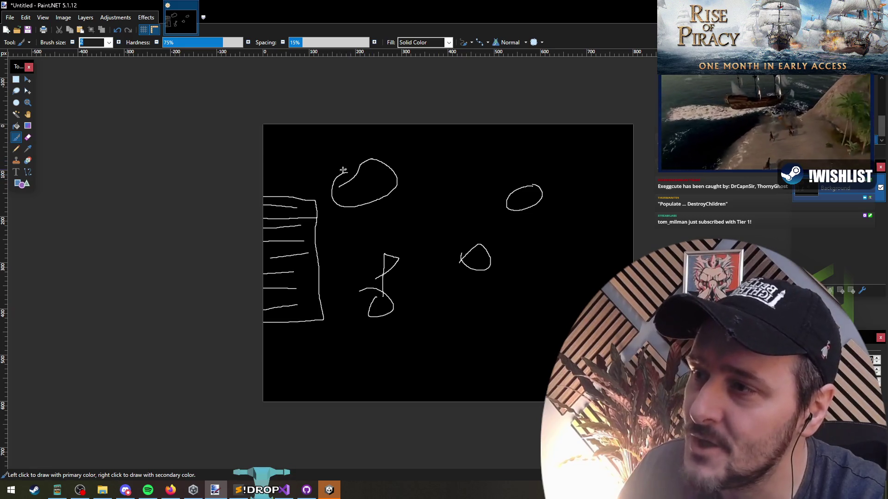
{"action": "left_click_drag", "start_coordinate": [391, 178], "coordinate": [403, 179]}
{"action": "mouse_move", "coordinate": [442, 138]}
{"action": "left_mouse_down"}
{"action": "mouse_move", "coordinate": [401, 208]}
{"action": "mouse_move", "coordinate": [454, 228]}
{"action": "left_mouse_up"}
{"action": "left_click_drag", "start_coordinate": [399, 149], "coordinate": [447, 154]}
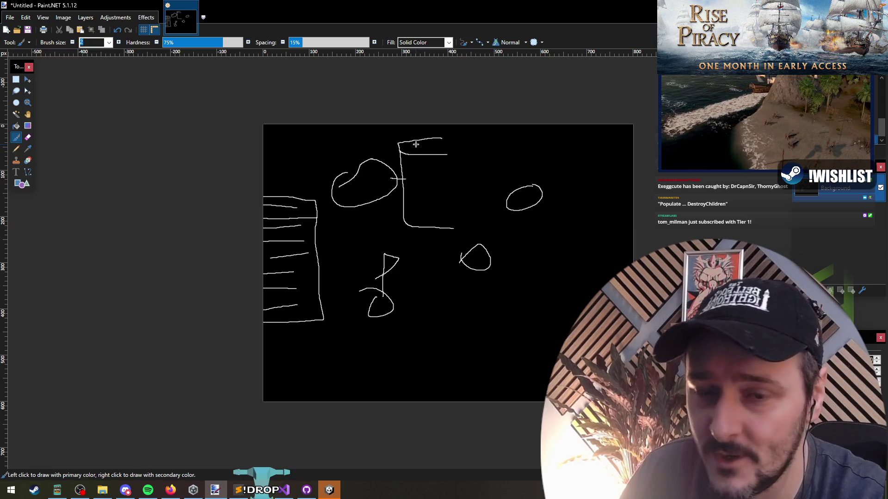
{"action": "left_click_drag", "start_coordinate": [436, 155], "coordinate": [435, 148]}
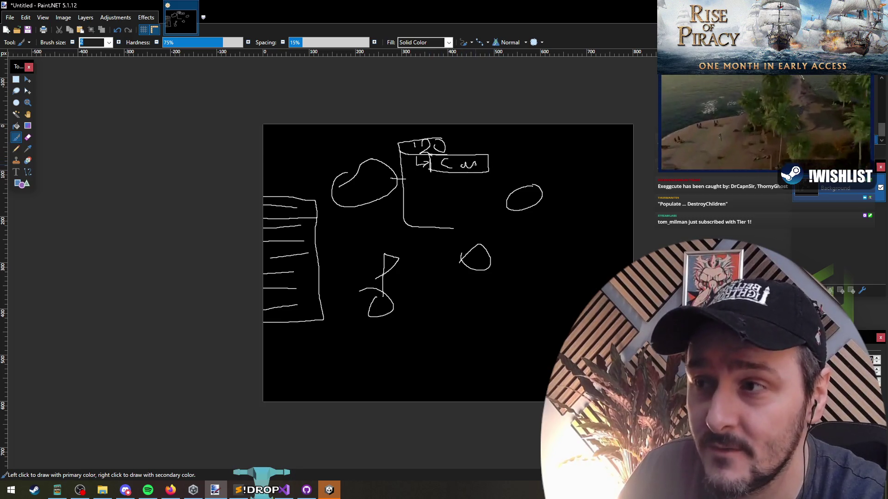
Draw a short vertical line below the box beside the bracket
{"action": "left_click_drag", "start_coordinate": [443, 173], "coordinate": [443, 182]}
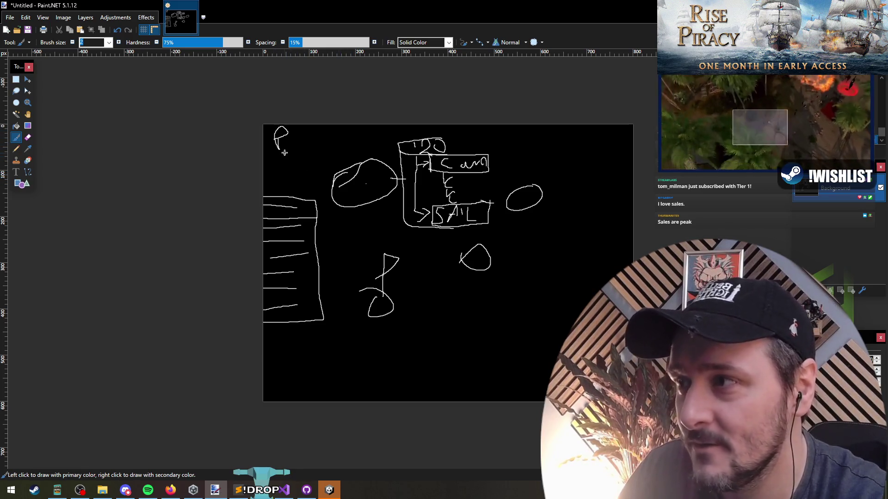
Add a stroke below the letter R to finish the sketch, then return to Visual Studio
{"action": "left_click_drag", "start_coordinate": [303, 165], "coordinate": [295, 170]}
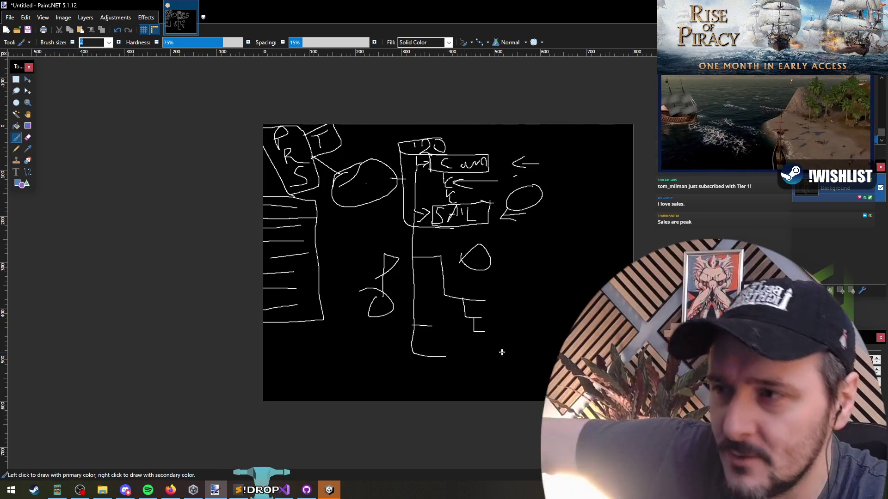
{"action": "left_click", "coordinate": [475, 236]}
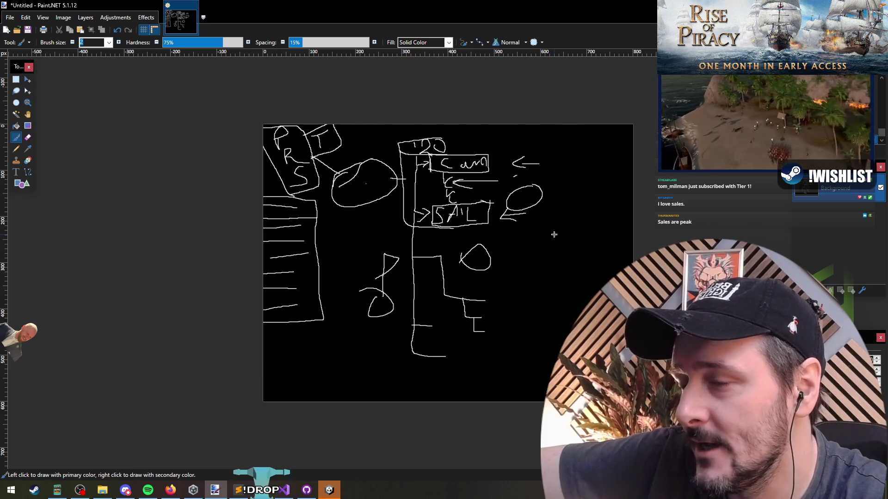
{"action": "key", "text": "alt+Tab"}
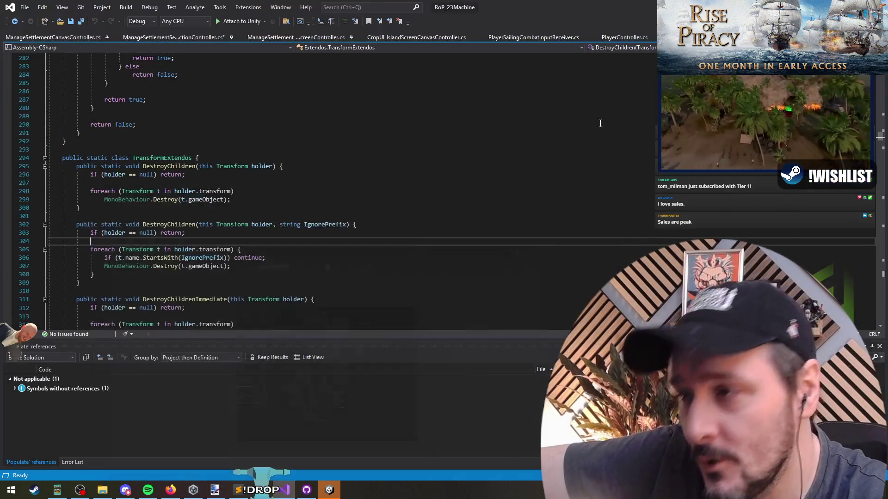
{"action": "left_click_drag", "start_coordinate": [119, 250], "coordinate": [158, 250]}
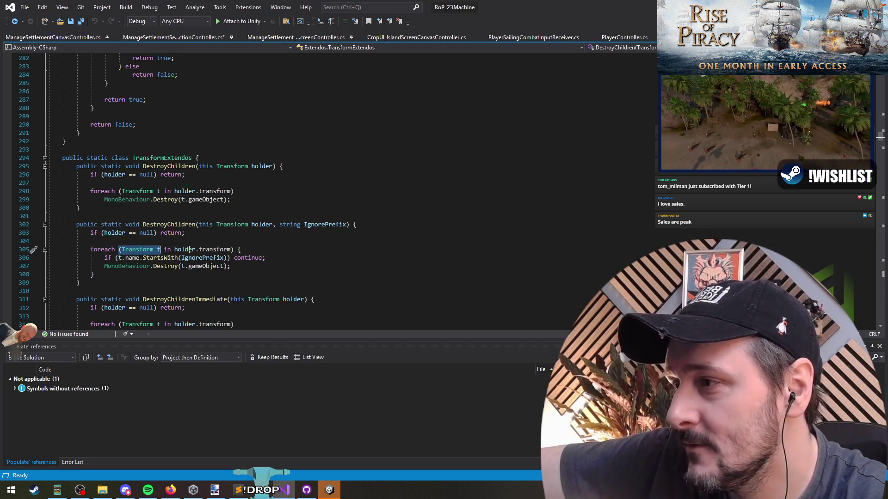
{"action": "left_click", "coordinate": [206, 250]}
{"action": "double_click", "coordinate": [207, 250]}
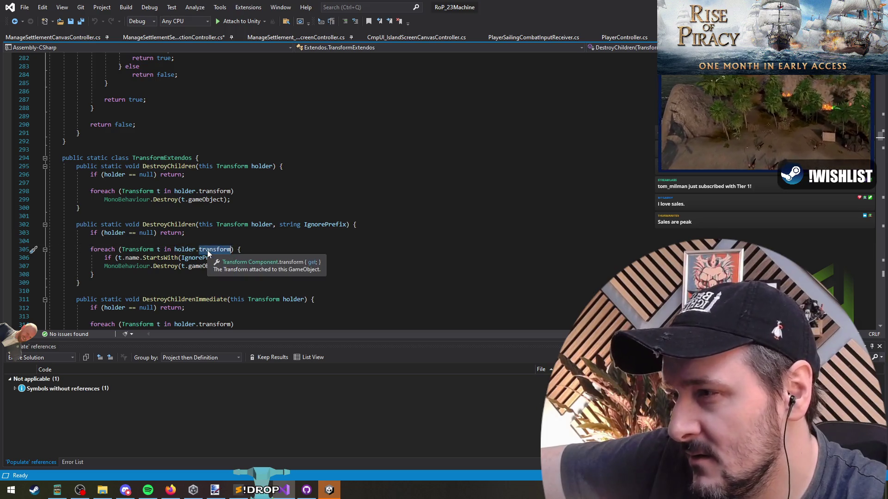
{"action": "key", "text": "BackSpace"}
{"action": "key", "text": "BackSpace"}
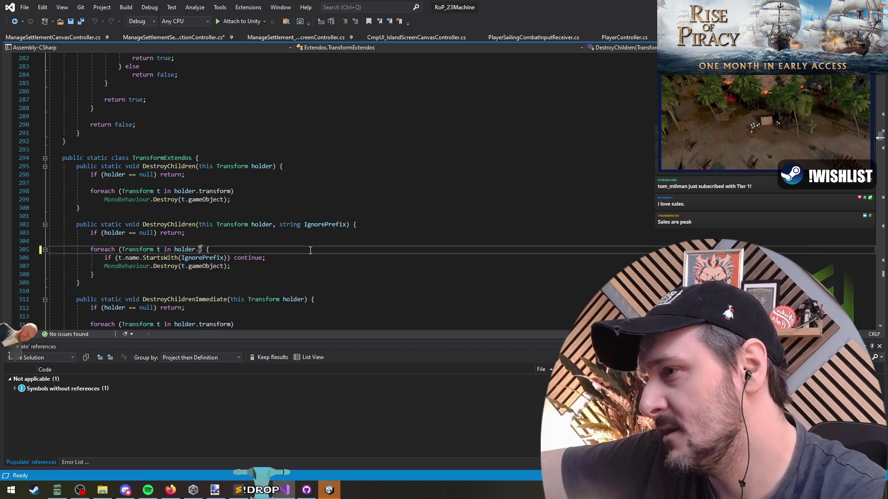
{"action": "key", "text": "Down"}
{"action": "key", "text": "Up"}
{"action": "key", "text": "Up"}
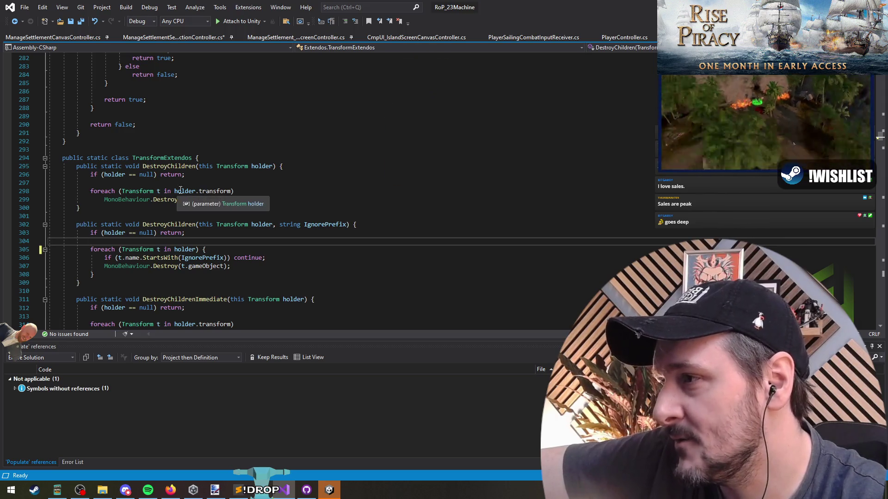
{"action": "double_click", "coordinate": [206, 191]}
{"action": "key", "text": "BackSpace"}
{"action": "key", "text": "BackSpace"}
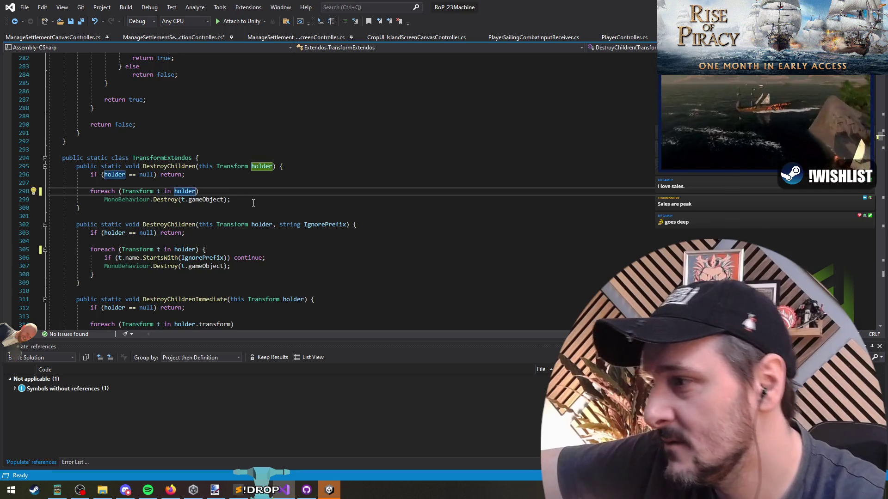
{"action": "scroll", "coordinate": [254, 203], "scroll_direction": "down", "scroll_amount": 2}
{"action": "double_click", "coordinate": [215, 274]}
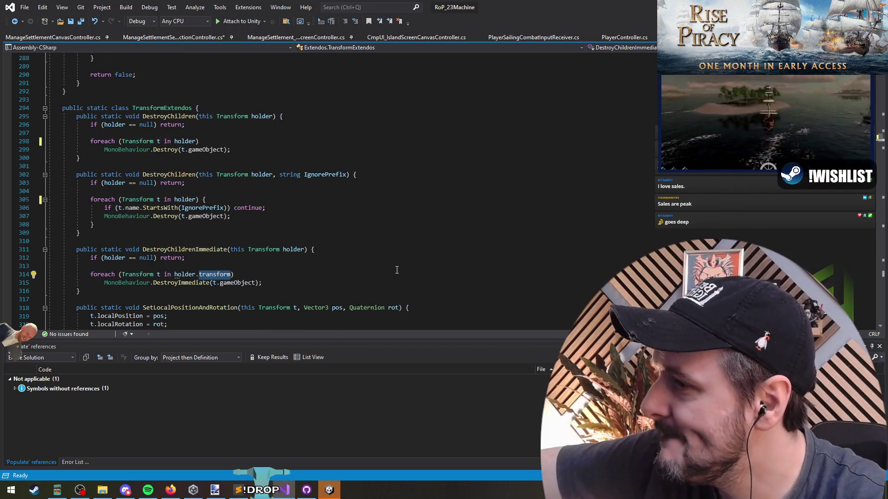
{"action": "key", "text": "BackSpace"}
{"action": "key", "text": "BackSpace"}
{"action": "left_click", "coordinate": [377, 221]}
{"action": "key", "text": "Down"}
{"action": "scroll", "coordinate": [378, 221], "scroll_direction": "down", "scroll_amount": 1}
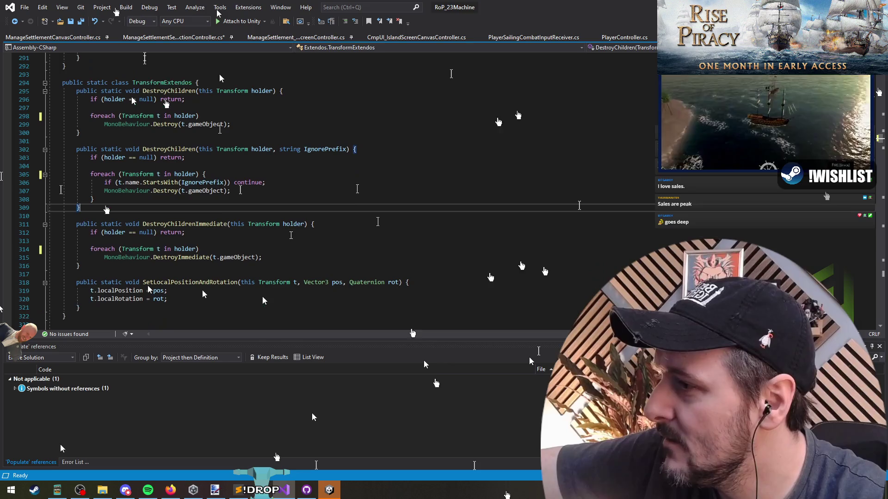
{"action": "scroll", "coordinate": [377, 221], "scroll_direction": "down", "scroll_amount": 2}
{"action": "scroll", "coordinate": [407, 249], "scroll_direction": "up", "scroll_amount": 3}
{"action": "scroll", "coordinate": [185, 195], "scroll_direction": "up", "scroll_amount": 1}
{"action": "left_click_drag", "start_coordinate": [76, 141], "coordinate": [105, 241]}
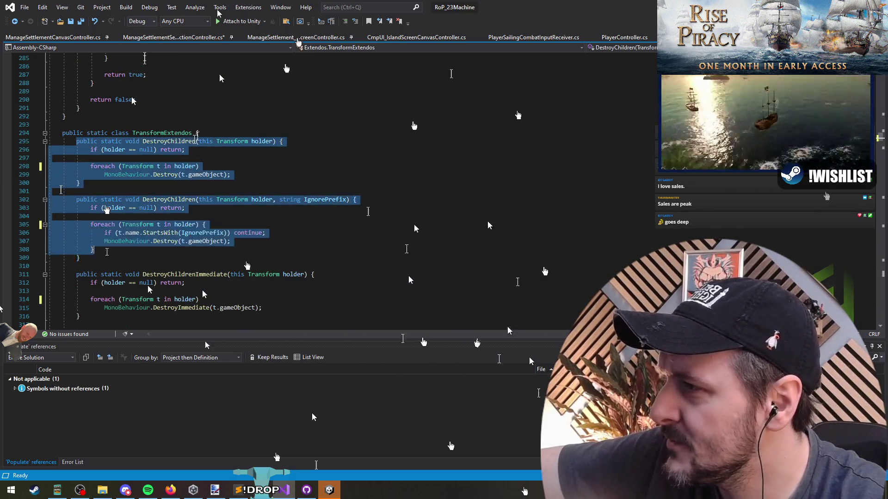
{"action": "left_click", "coordinate": [192, 291]}
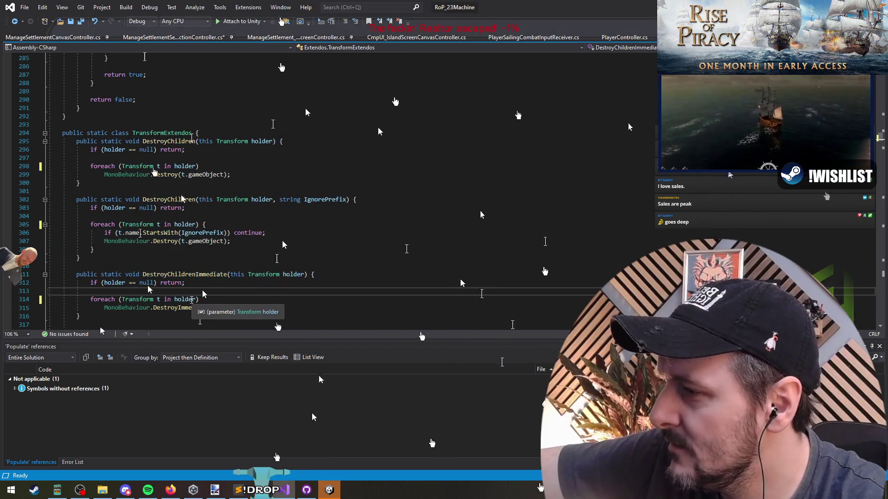
{"action": "left_click", "coordinate": [182, 217]}
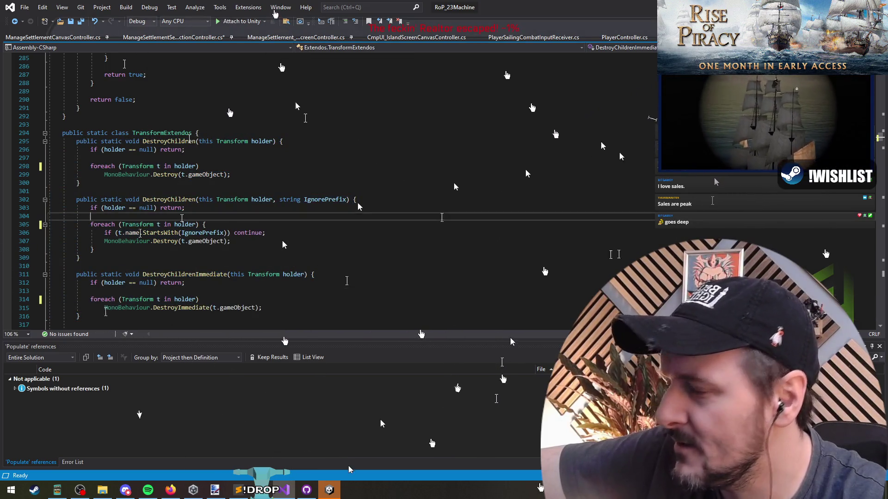
{"action": "left_click_drag", "start_coordinate": [116, 166], "coordinate": [204, 167]}
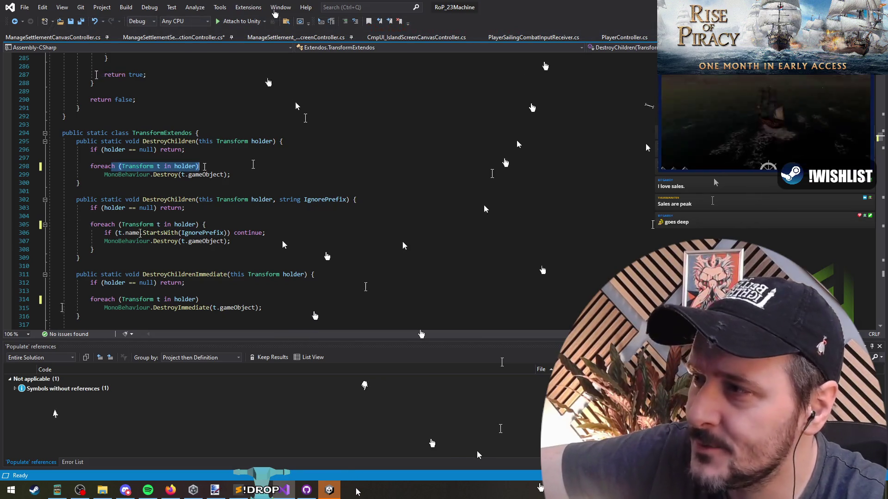
{"action": "left_click", "coordinate": [139, 225]}
{"action": "left_click", "coordinate": [240, 232]}
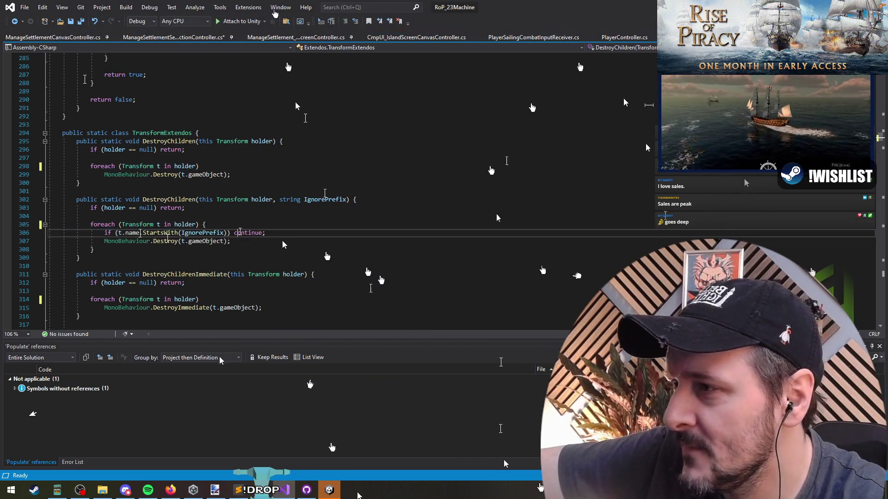
{"action": "double_click", "coordinate": [326, 199]}
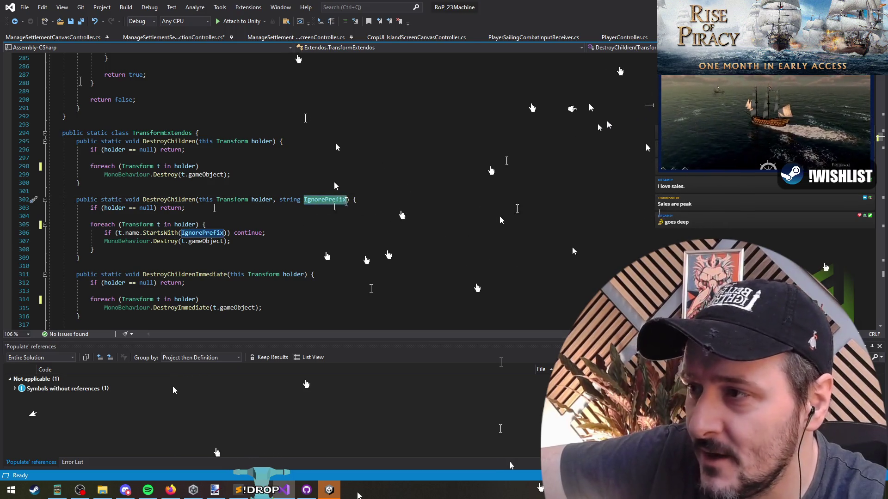
{"action": "key", "text": "super+Down"}
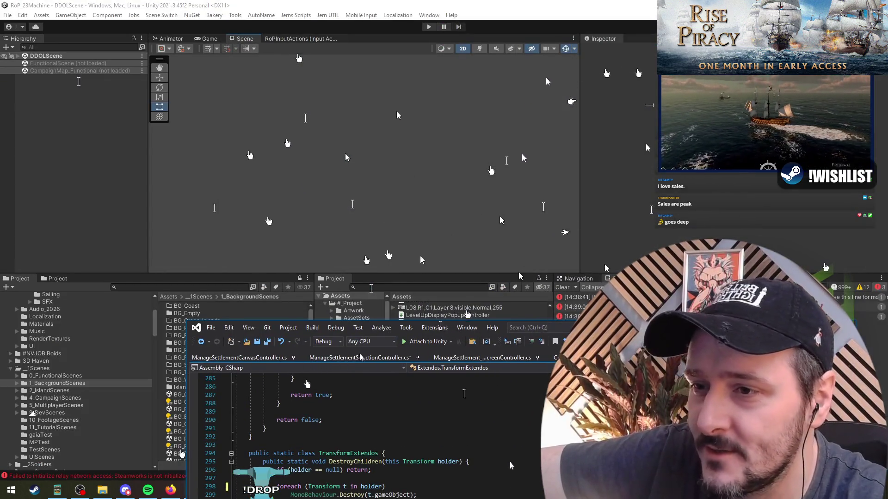
Review the StartsWith check and destroy calls in the DestroyChildren loops of Extensions.cs
{"action": "key", "text": "super+Up"}
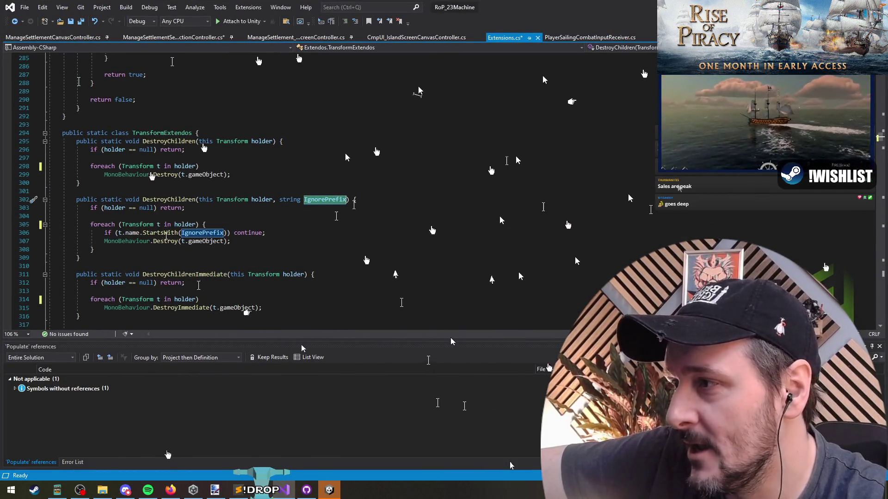
{"action": "left_click", "coordinate": [145, 233]}
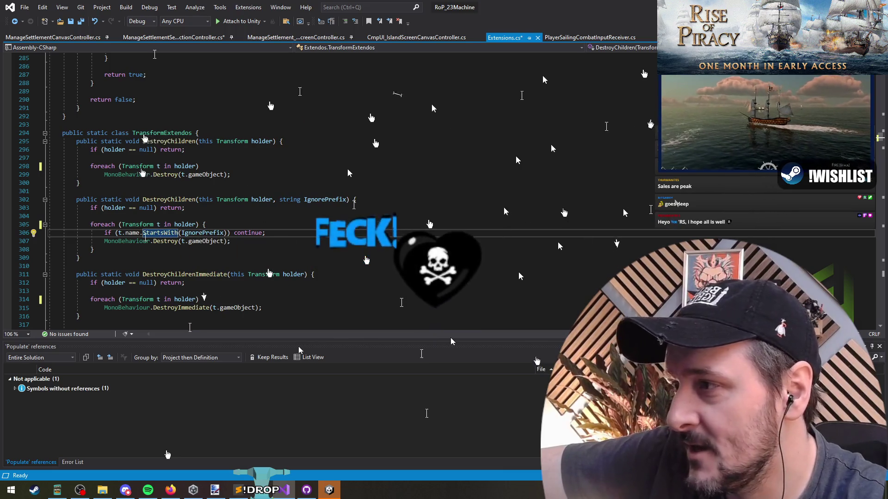
{"action": "mouse_move", "coordinate": [231, 241]}
{"action": "left_mouse_down"}
{"action": "mouse_move", "coordinate": [103, 241]}
{"action": "mouse_move", "coordinate": [104, 234]}
{"action": "mouse_move", "coordinate": [101, 242]}
{"action": "left_mouse_up"}
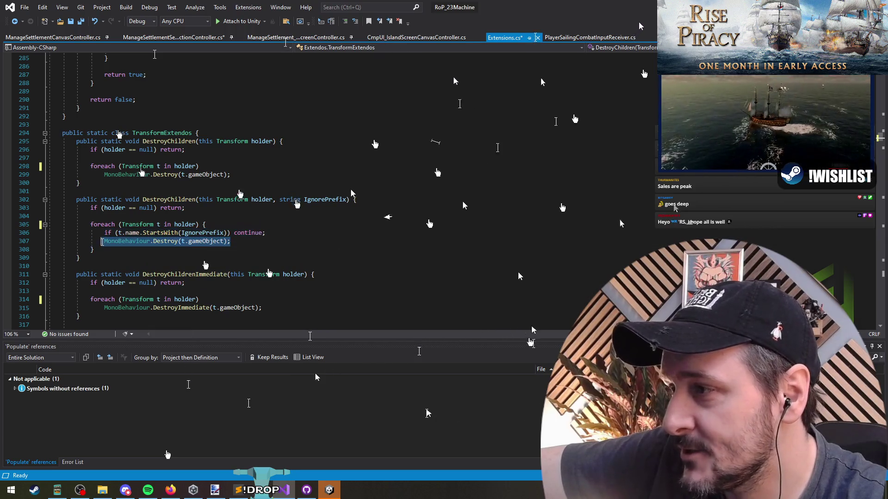
{"action": "double_click", "coordinate": [134, 174]}
{"action": "left_click", "coordinate": [256, 176]}
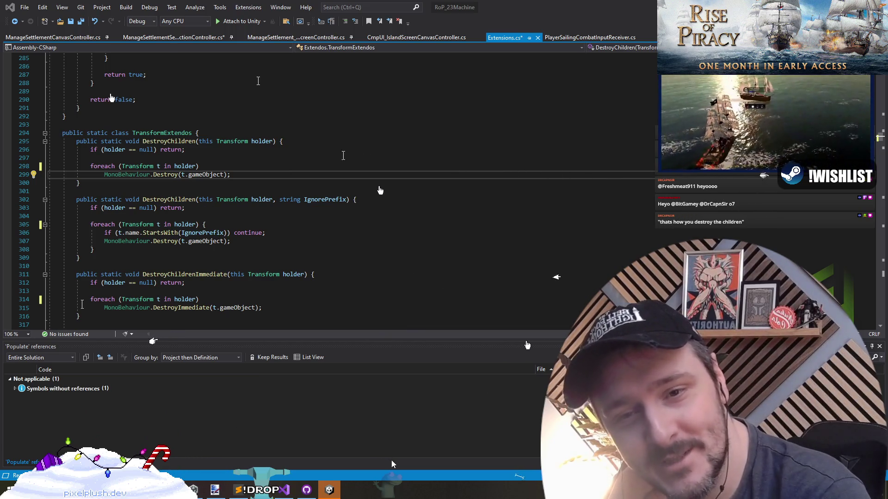
{"action": "key", "text": "Up"}
{"action": "key", "text": "Up"}
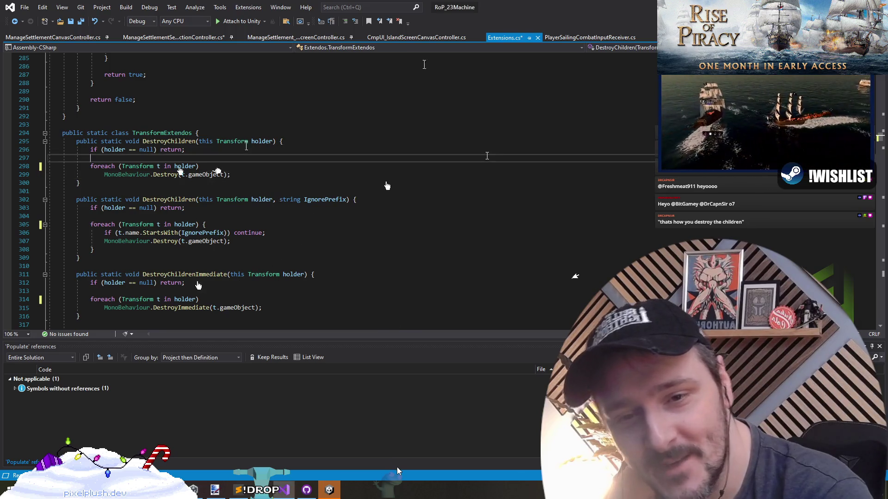
{"action": "key", "text": "Down"}
{"action": "key", "text": "Down"}
{"action": "key", "text": "Down"}
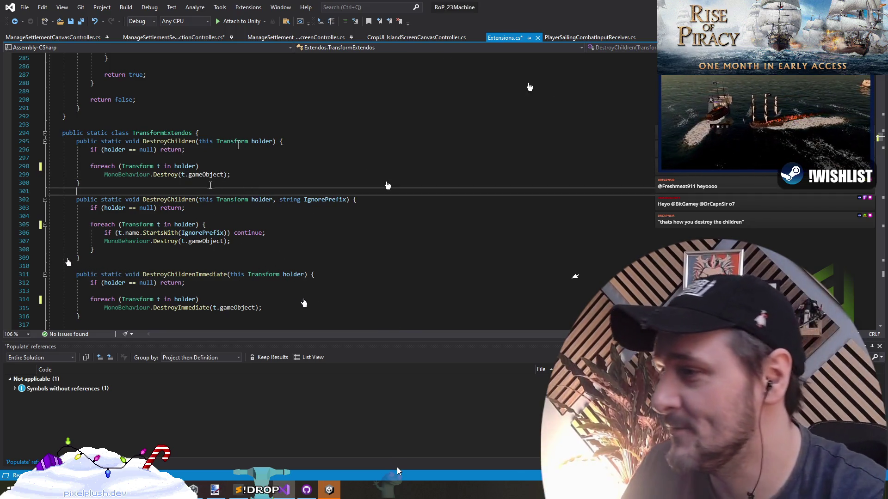
Save all modified files and go back to ManageSettlementSectionSelectionController.cs
{"action": "key", "text": "ctrl+shift+s"}
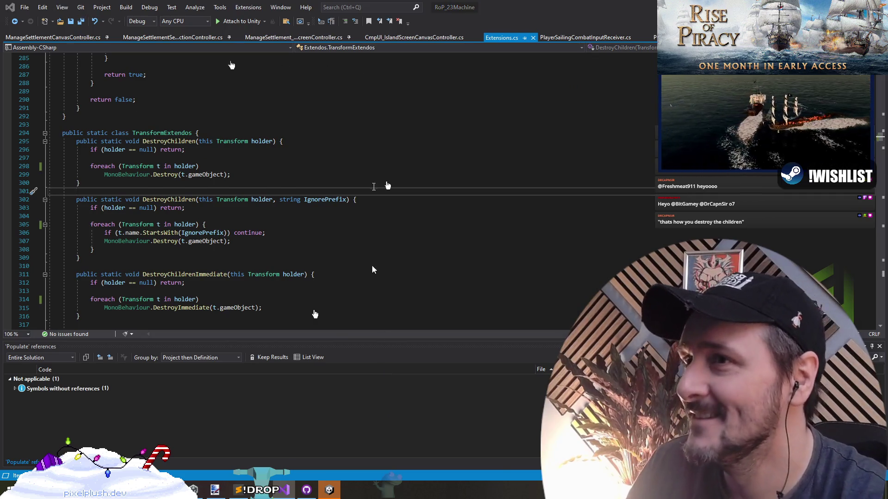
{"action": "key", "text": "ctrl+minus"}
{"action": "key", "text": "Up"}
{"action": "key", "text": "Up"}
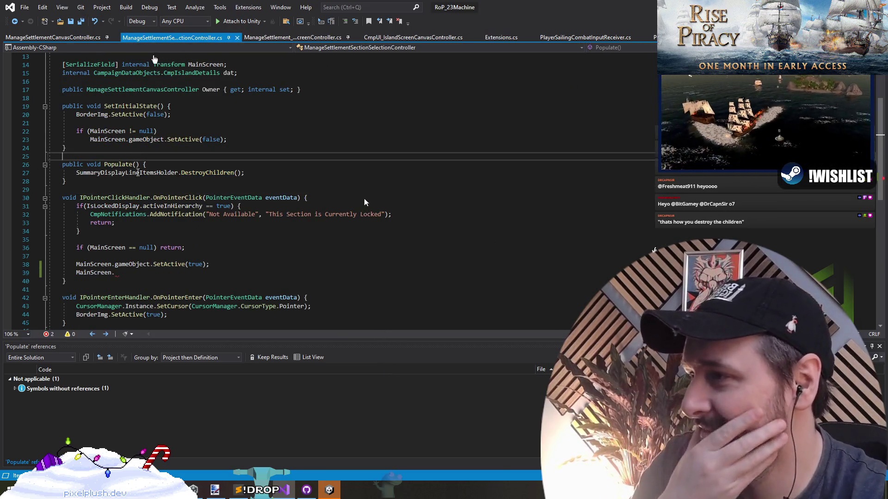
Jump to the DestroyChildren definition and remove 'static' from the method
{"action": "left_click", "coordinate": [207, 172]}
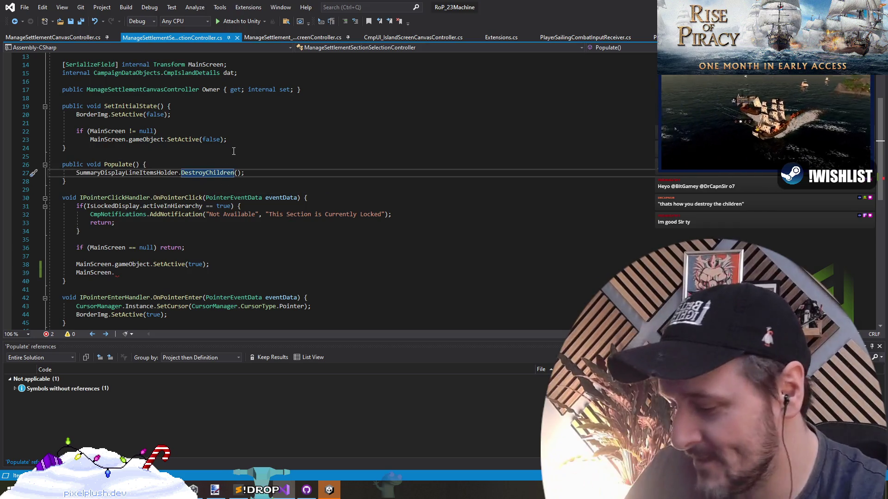
{"action": "key", "text": "F12"}
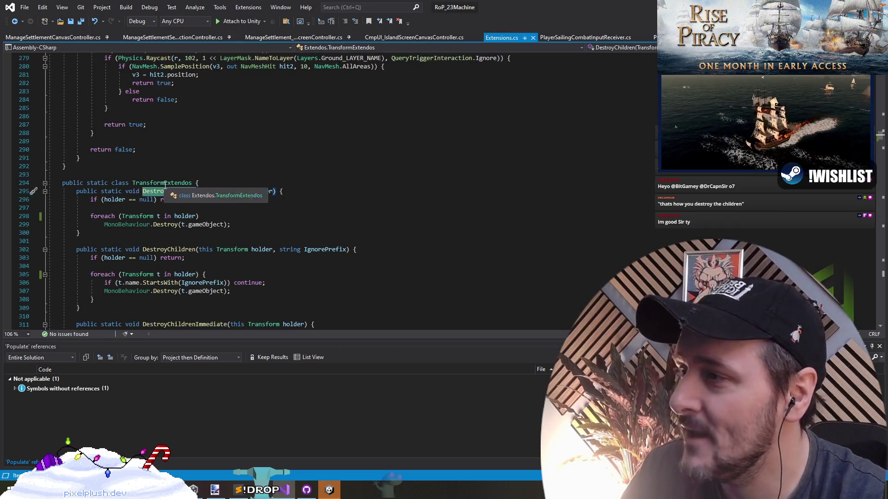
{"action": "double_click", "coordinate": [161, 200]}
{"action": "double_click", "coordinate": [115, 191]}
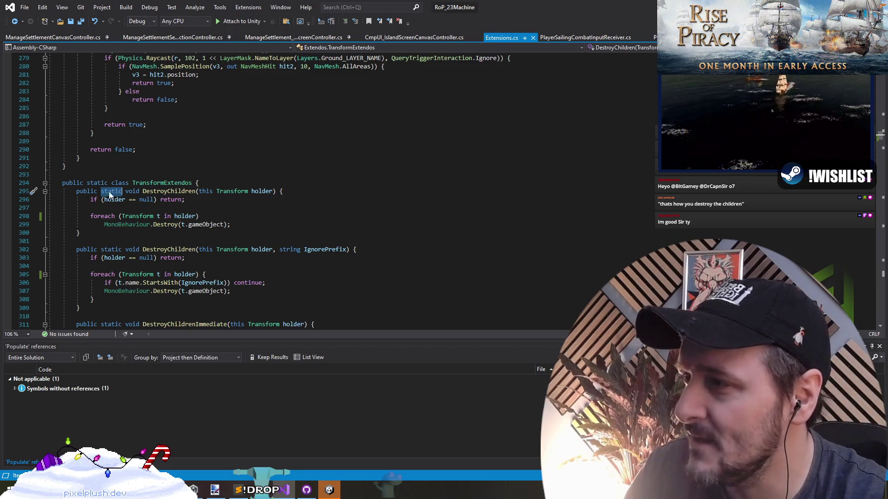
{"action": "double_click", "coordinate": [206, 191]}
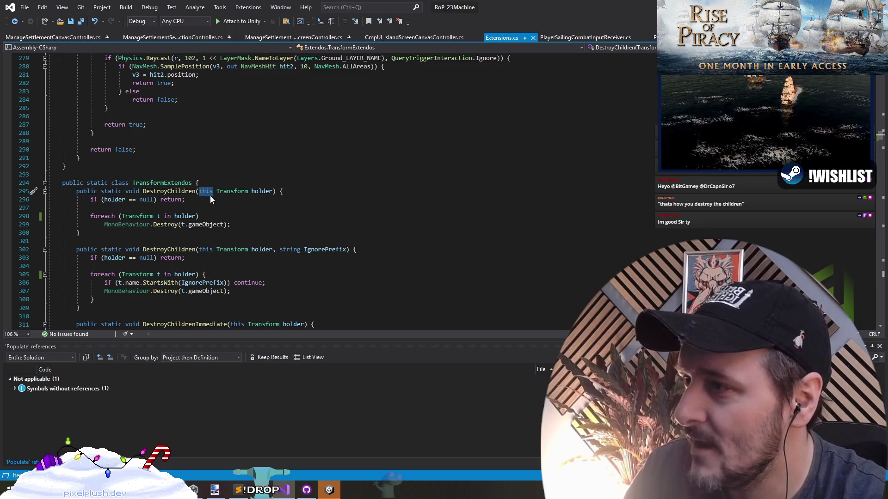
{"action": "double_click", "coordinate": [113, 191]}
{"action": "key", "text": "Delete"}
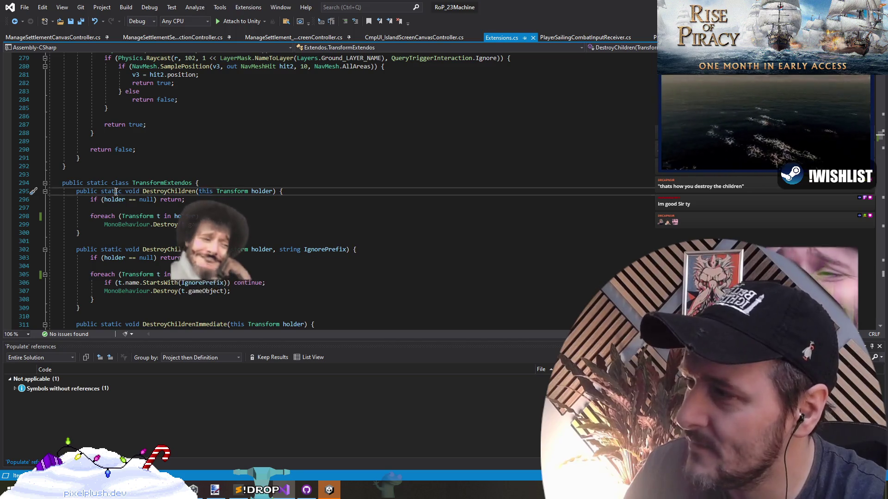
{"action": "key", "text": "Delete"}
{"action": "left_click", "coordinate": [187, 205]}
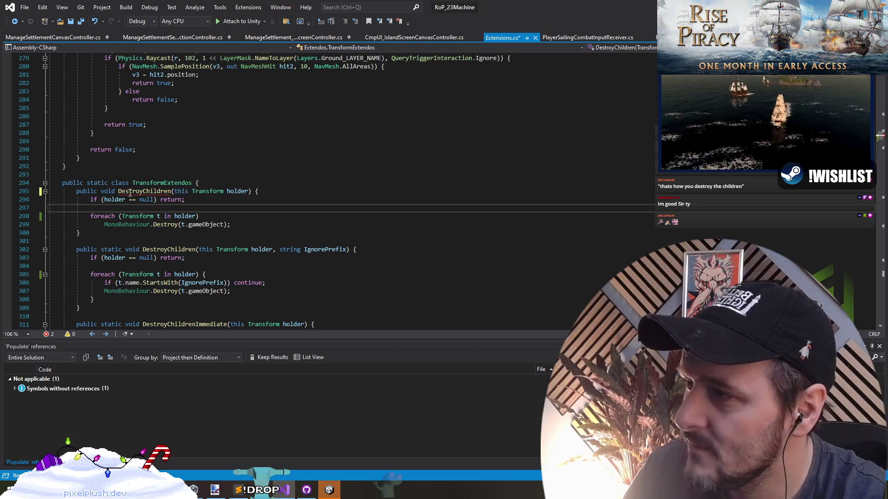
Remove 'static' from the TransformExtendos class, check the CS1106 errors, then undo to restore both
{"action": "mouse_move", "coordinate": [130, 193]}
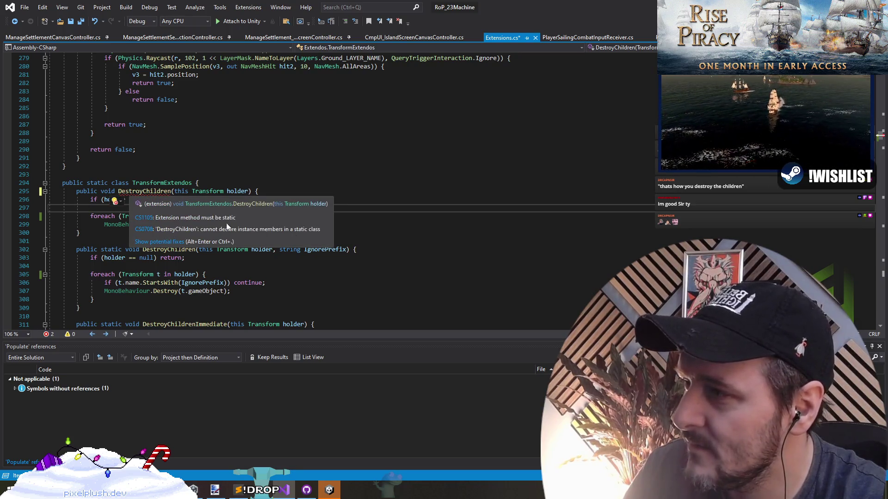
{"action": "left_click", "coordinate": [91, 184]}
{"action": "double_click", "coordinate": [97, 183]}
{"action": "key", "text": "Delete"}
{"action": "key", "text": "Delete"}
{"action": "left_click", "coordinate": [202, 205]}
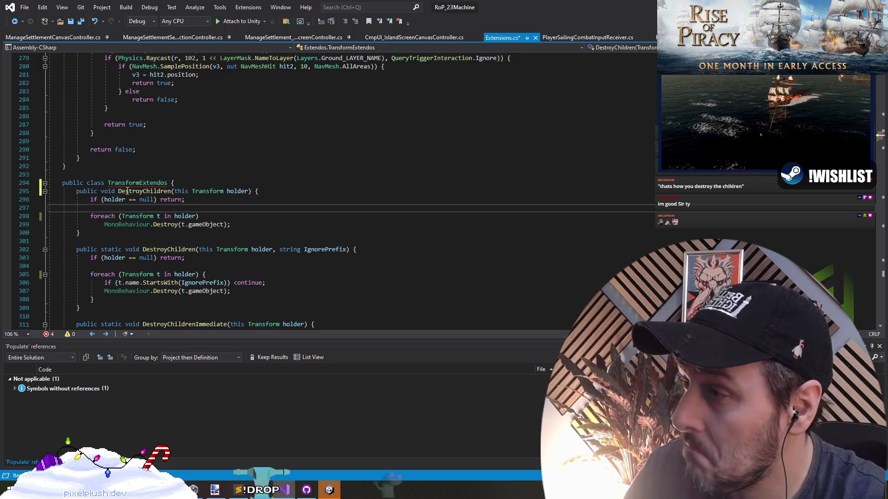
{"action": "mouse_move", "coordinate": [130, 184]}
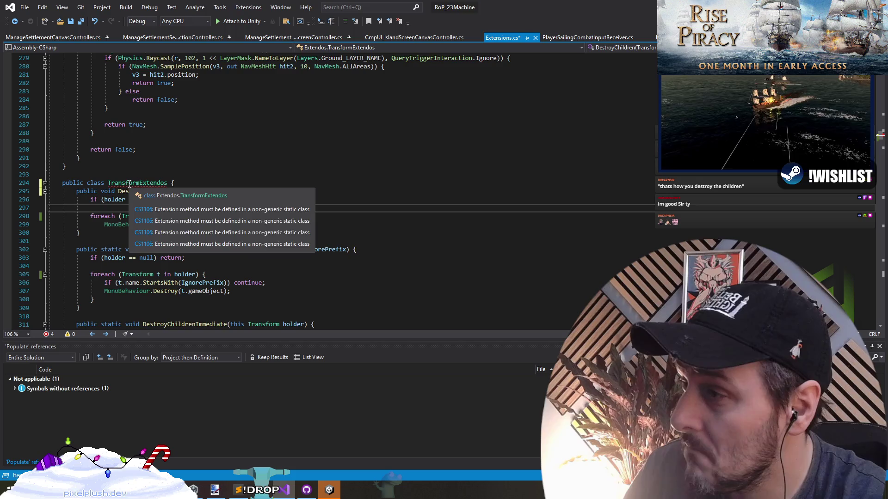
{"action": "key", "text": "ctrl+z"}
{"action": "key", "text": "ctrl+z"}
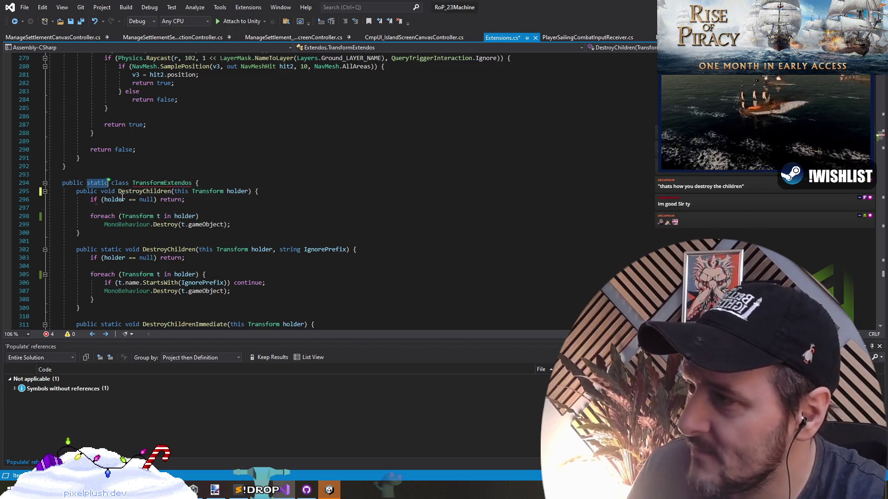
{"action": "left_click", "coordinate": [161, 192]}
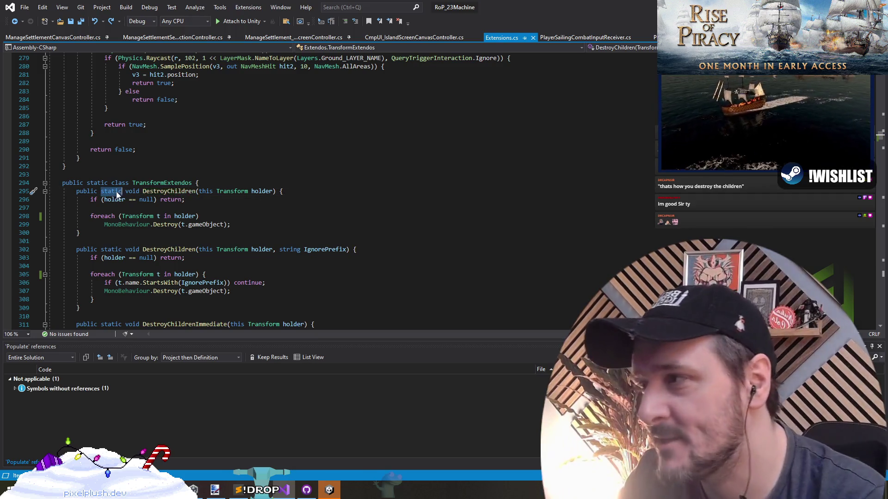
{"action": "left_click", "coordinate": [113, 199]}
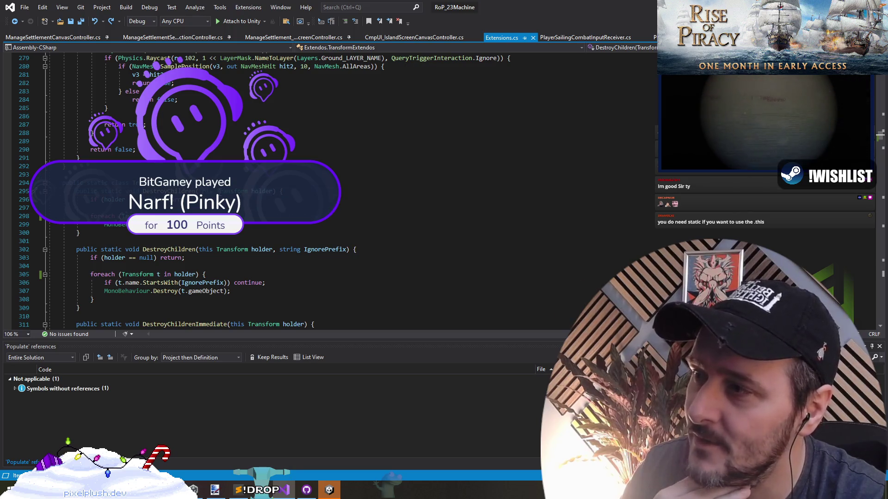
Examine the holder parameter, the gameObject destroy and the name StartsWith check in DestroyChildren
{"action": "left_click_drag", "start_coordinate": [273, 191], "coordinate": [216, 191]}
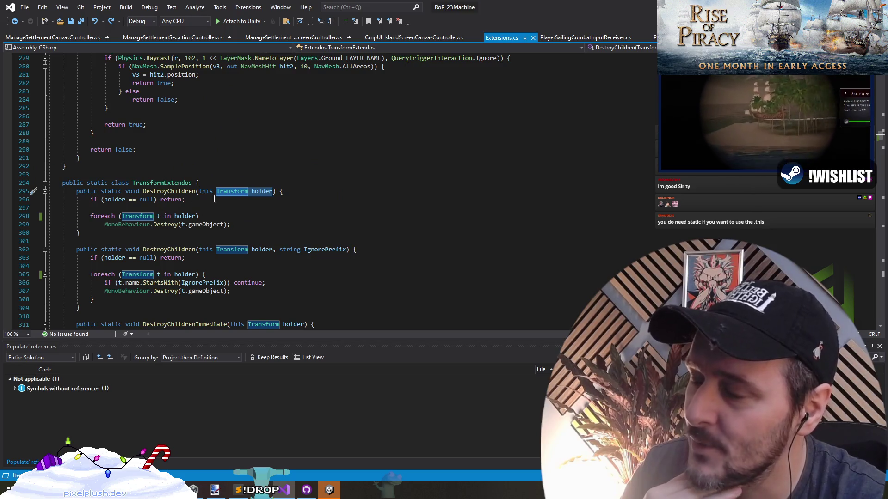
{"action": "left_click_drag", "start_coordinate": [189, 225], "coordinate": [224, 225]}
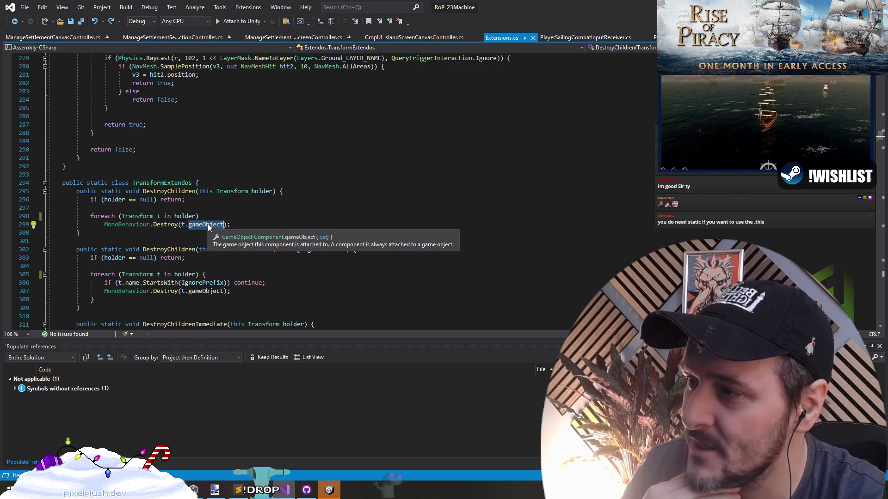
{"action": "left_click_drag", "start_coordinate": [143, 283], "coordinate": [180, 282]}
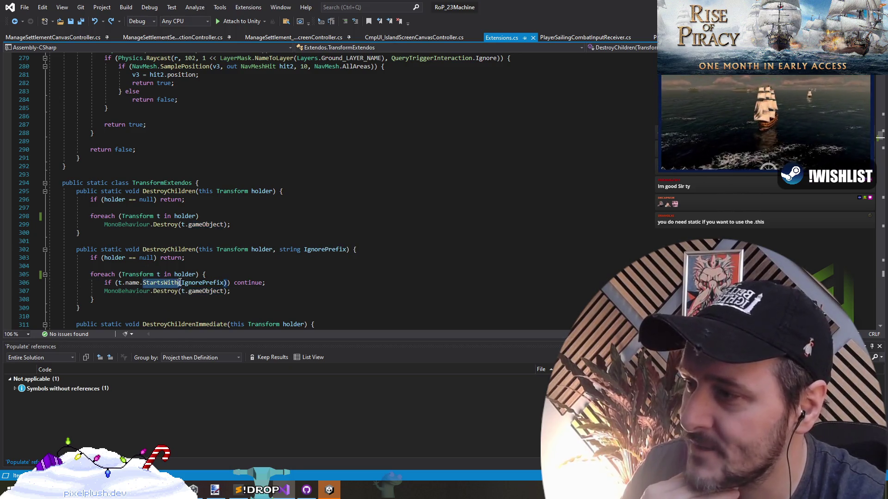
{"action": "left_click", "coordinate": [126, 283]}
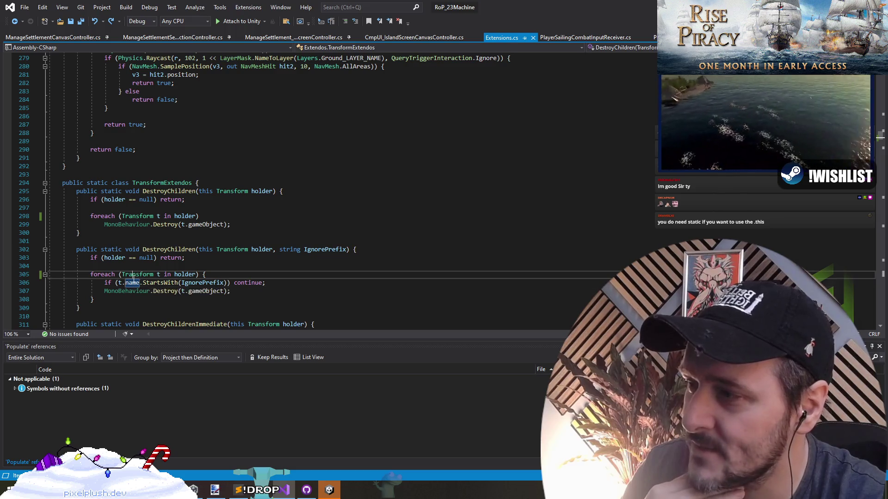
{"action": "left_click", "coordinate": [133, 283]}
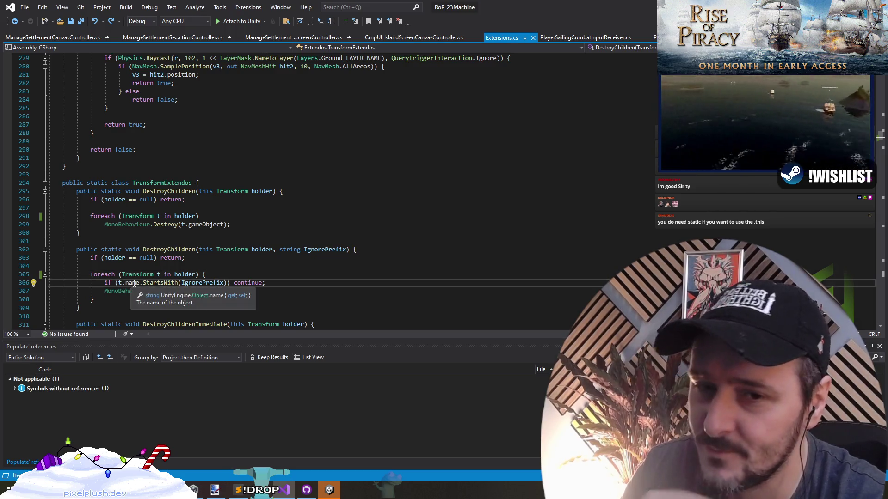
{"action": "double_click", "coordinate": [132, 283]}
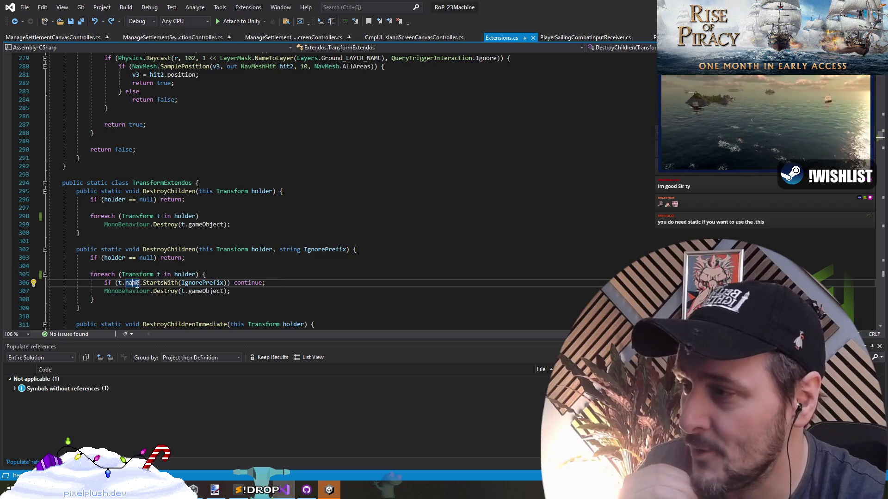
Review the DestroyChildren signature and loop, then return to the section selection controller
{"action": "left_click_drag", "start_coordinate": [121, 191], "coordinate": [256, 196]}
{"action": "left_click", "coordinate": [212, 191]}
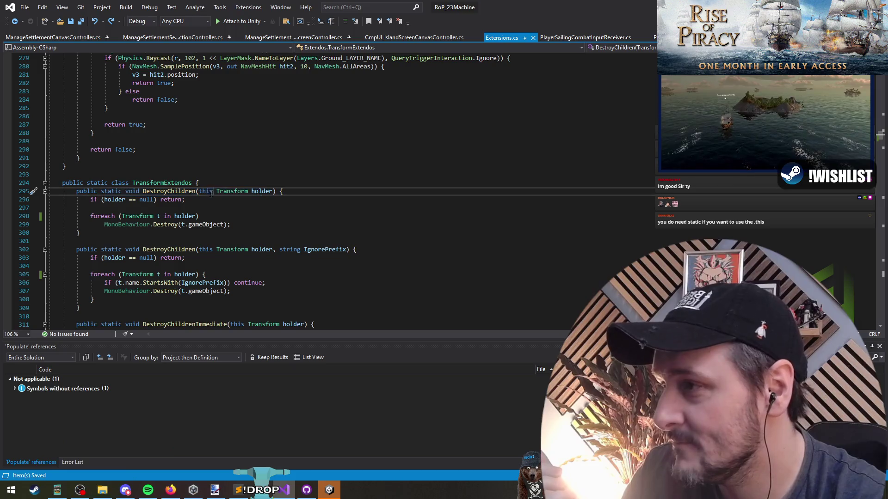
{"action": "left_click", "coordinate": [171, 191]}
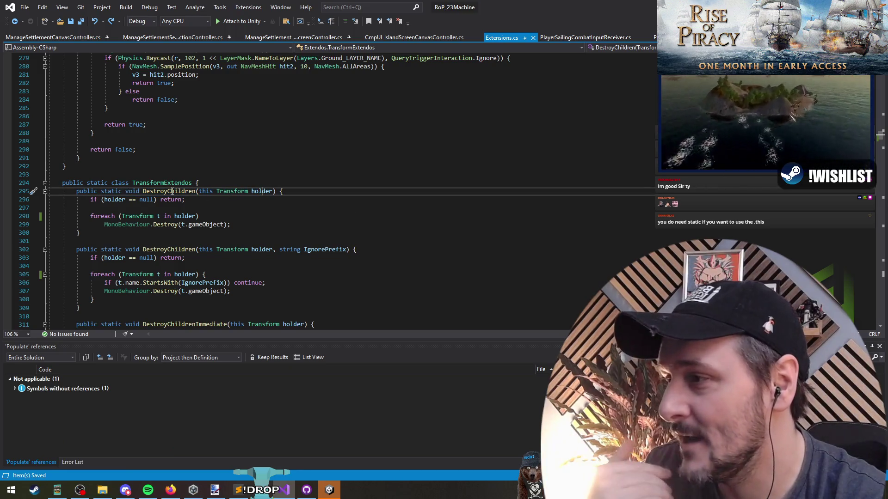
{"action": "double_click", "coordinate": [145, 283]}
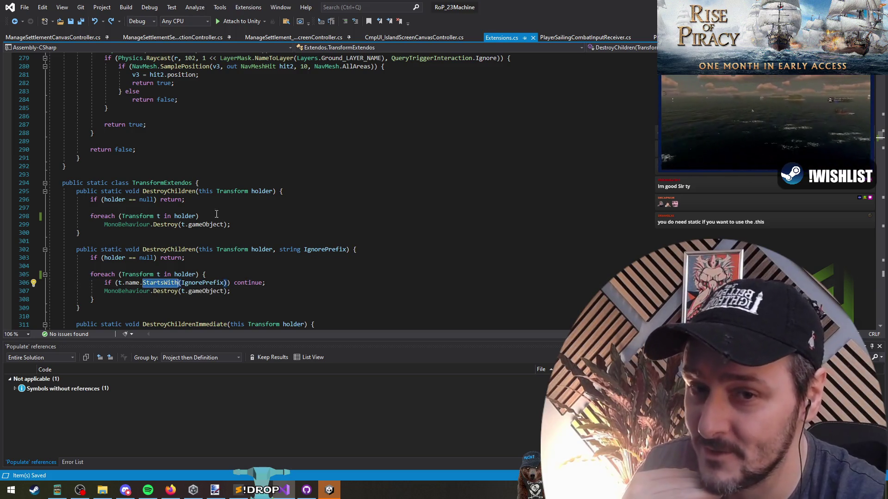
{"action": "left_click", "coordinate": [141, 216]}
{"action": "left_click", "coordinate": [149, 241]}
{"action": "key", "text": "Up"}
{"action": "key", "text": "Up"}
{"action": "key", "text": "Up"}
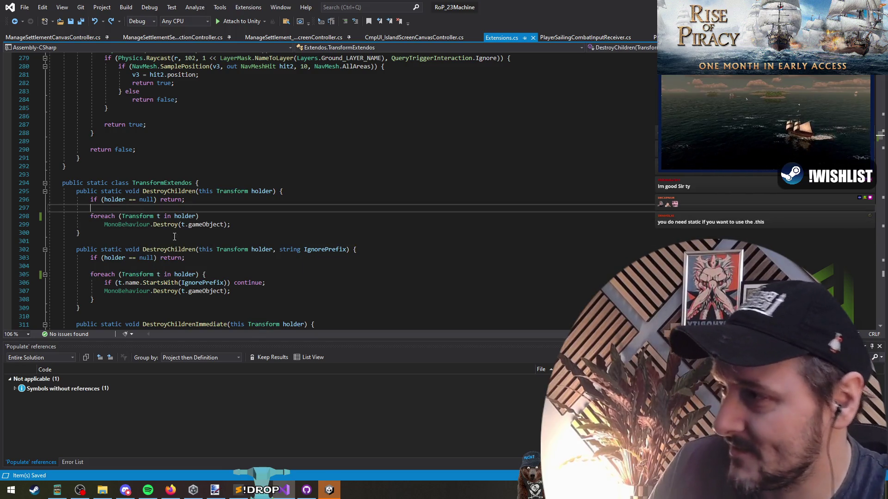
{"action": "key", "text": "ctrl+minus"}
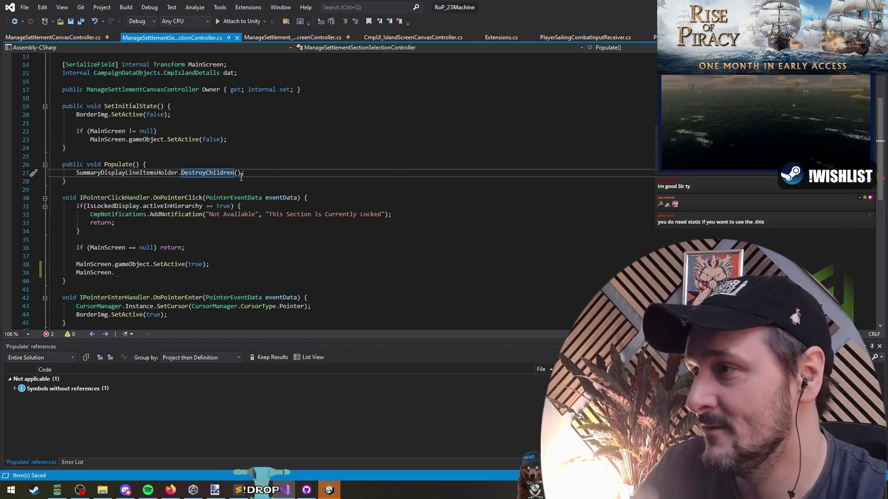
Start a GetComponent<> call after MainScreen. in the click handler
{"action": "key", "text": "Up"}
{"action": "key", "text": "Up"}
{"action": "key", "text": "Up"}
{"action": "key", "text": "Down"}
{"action": "scroll", "coordinate": [231, 174], "scroll_direction": "up", "scroll_amount": 4}
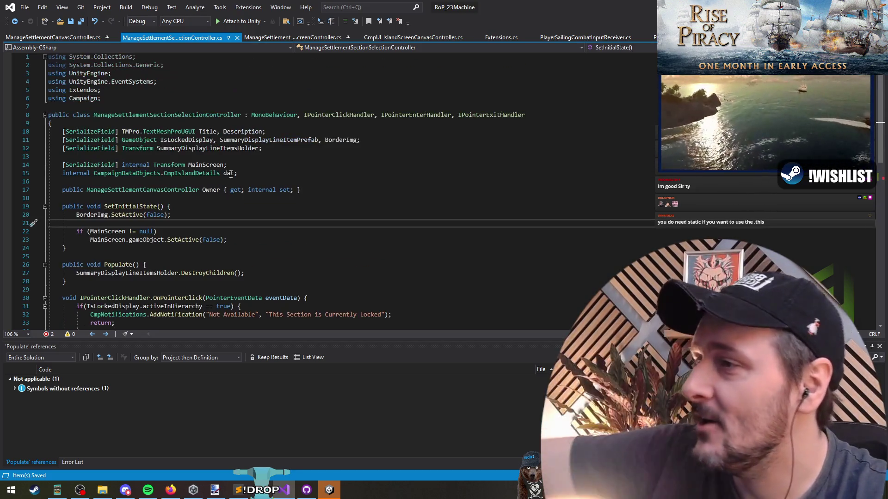
{"action": "scroll", "coordinate": [231, 174], "scroll_direction": "down", "scroll_amount": 6}
{"action": "left_click", "coordinate": [219, 223]}
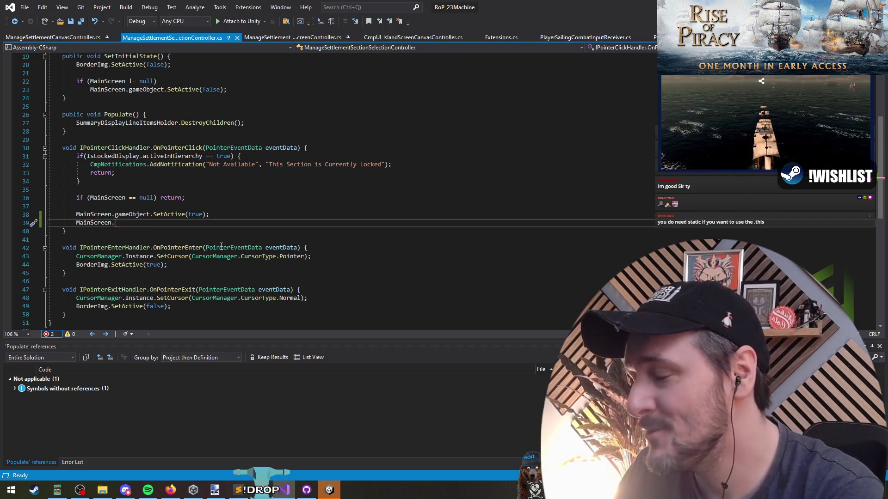
{"action": "type", "text": "GetC"}
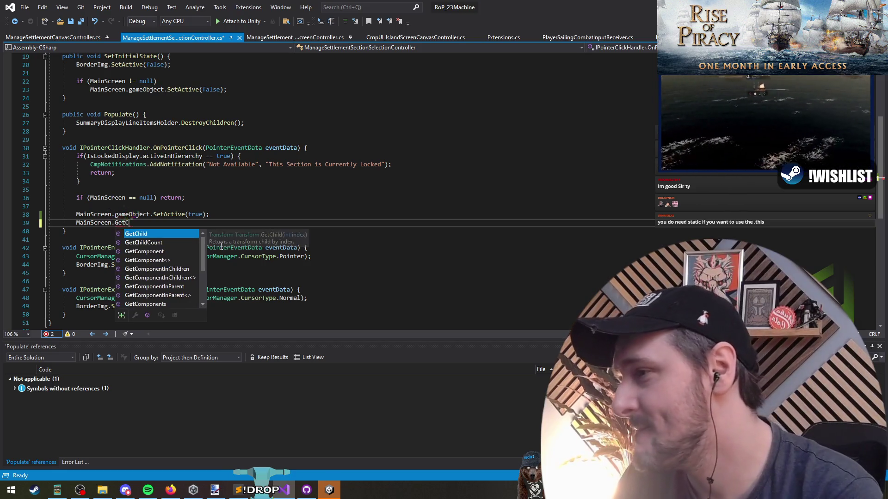
{"action": "type", "text": "<>"}
Find all references to Populate and then to the dat field
{"action": "scroll", "coordinate": [221, 246], "scroll_direction": "up", "scroll_amount": 6}
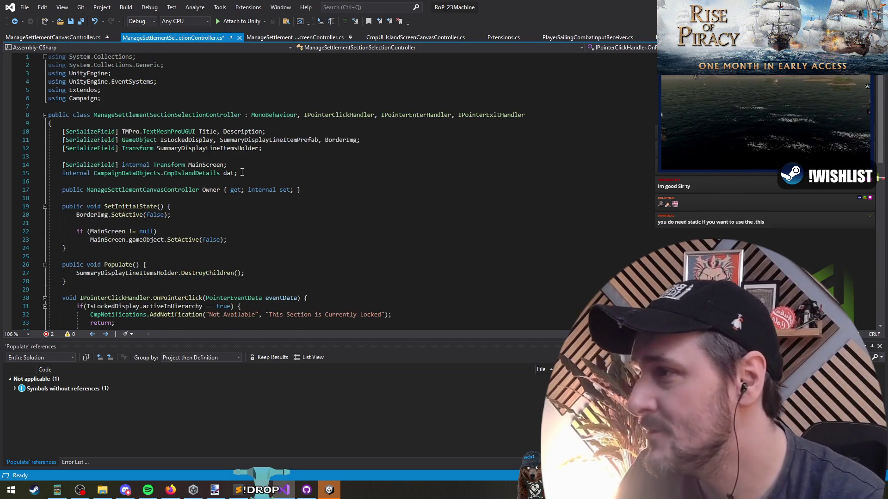
{"action": "scroll", "coordinate": [249, 237], "scroll_direction": "down", "scroll_amount": 1}
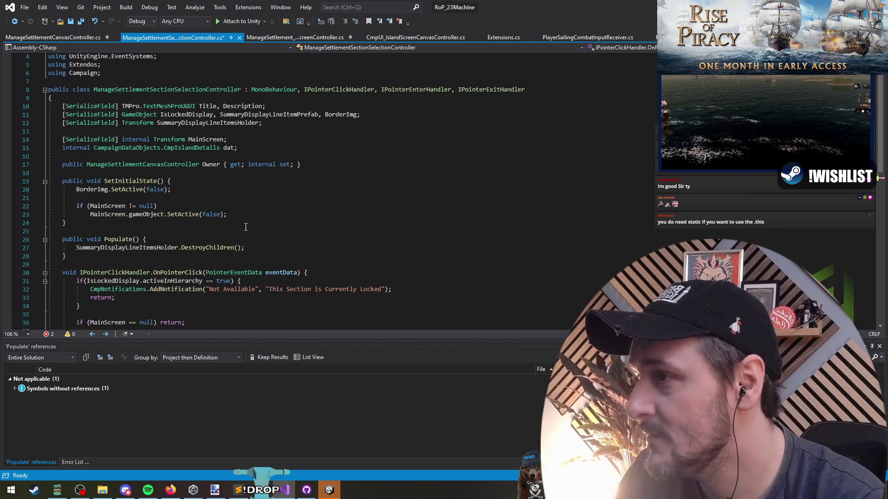
{"action": "right_click", "coordinate": [122, 242]}
{"action": "left_click", "coordinate": [161, 314]}
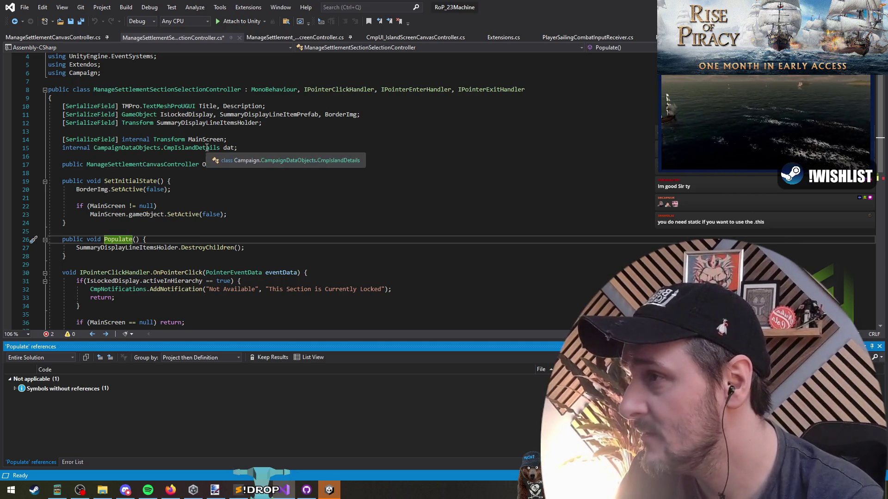
{"action": "right_click", "coordinate": [228, 148]}
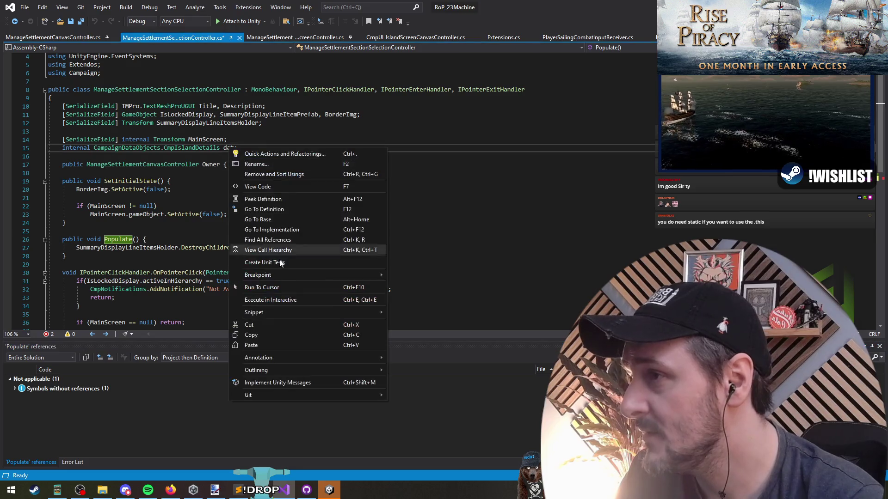
{"action": "left_click", "coordinate": [269, 240]}
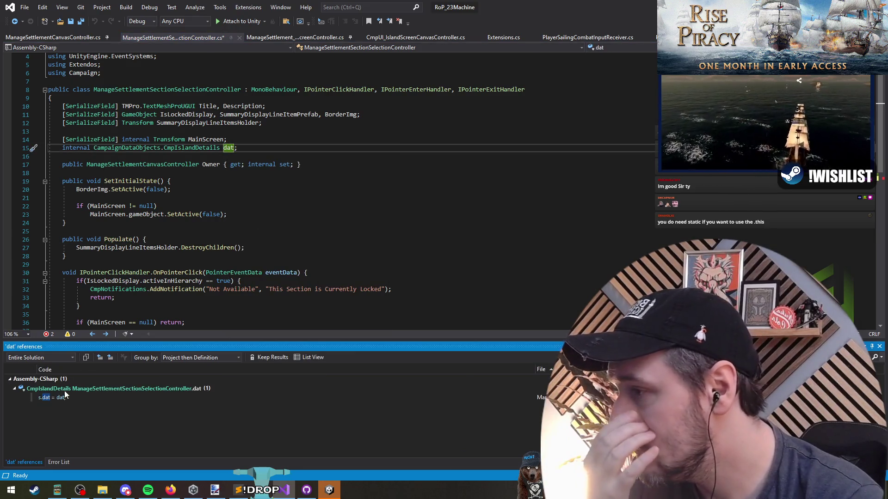
Replace the s.dat and Owner assignments with s.Populate(dat, this);
{"action": "double_click", "coordinate": [62, 398]}
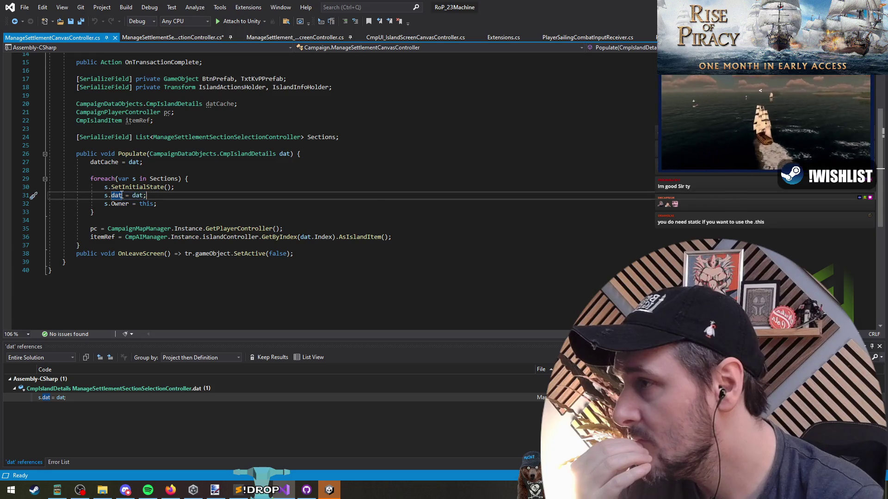
{"action": "key", "text": "ctrl+Delete"}
{"action": "key", "text": "ctrl+Delete"}
{"action": "type", "text": "Populate(dat"}
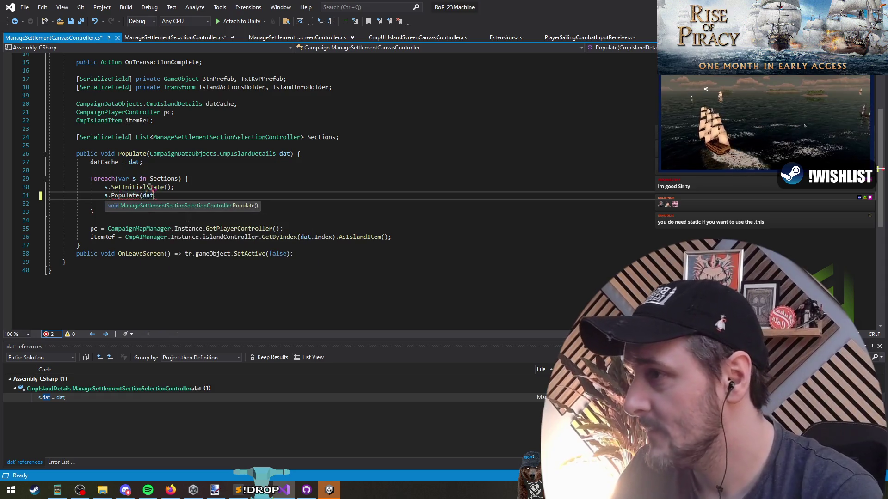
{"action": "key", "text": "ctrl+Delete"}
{"action": "key", "text": "ctrl+Delete"}
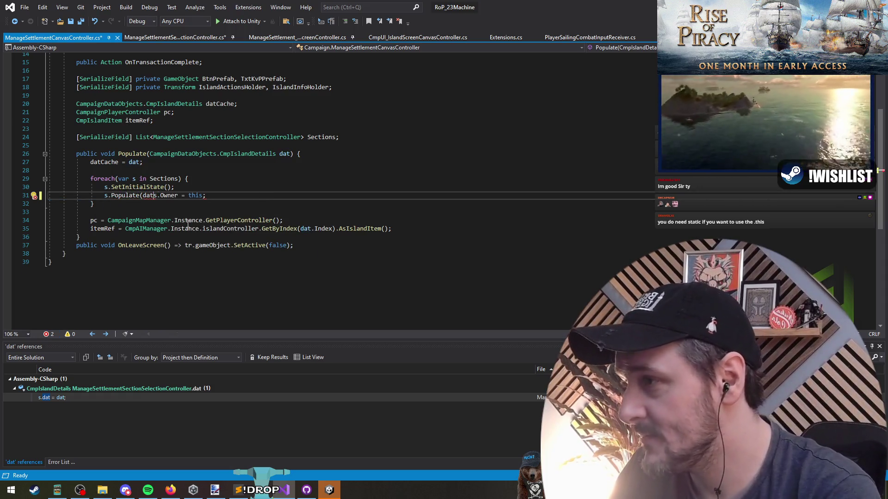
{"action": "key", "text": "ctrl+Delete"}
{"action": "key", "text": "ctrl+Delete"}
{"action": "key", "text": "ctrl+Delete"}
{"action": "type", "text": ","}
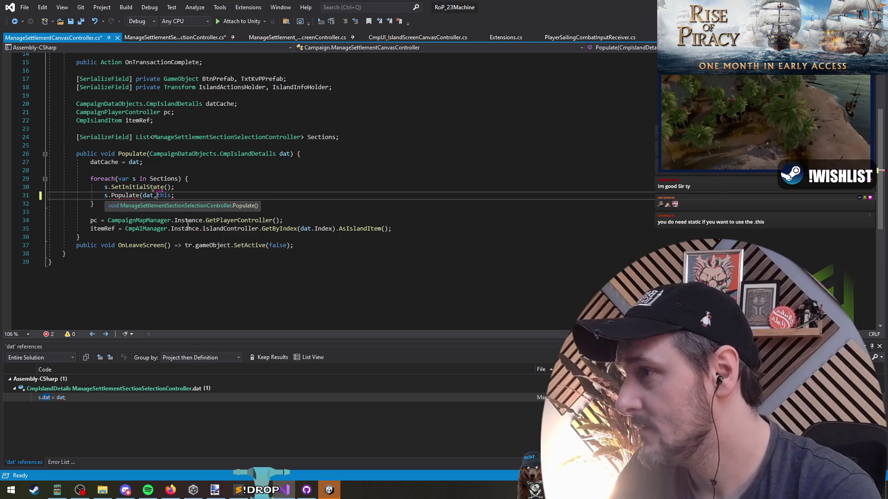
{"action": "key", "text": "ctrl+Right"}
{"action": "type", "text": ")"}
{"action": "key", "text": "Down"}
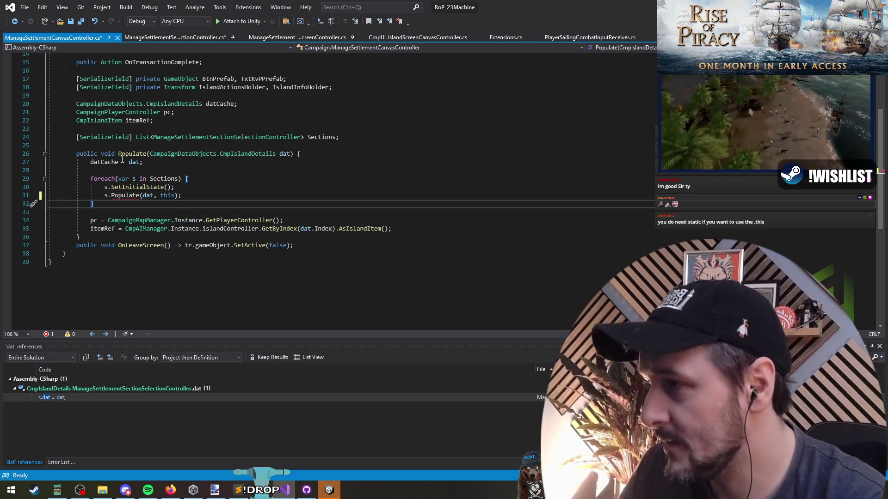
Apply the Quick Action adding a matching parameter to Populate, then go to its definition
{"action": "double_click", "coordinate": [125, 195]}
{"action": "key", "text": "ctrl+period"}
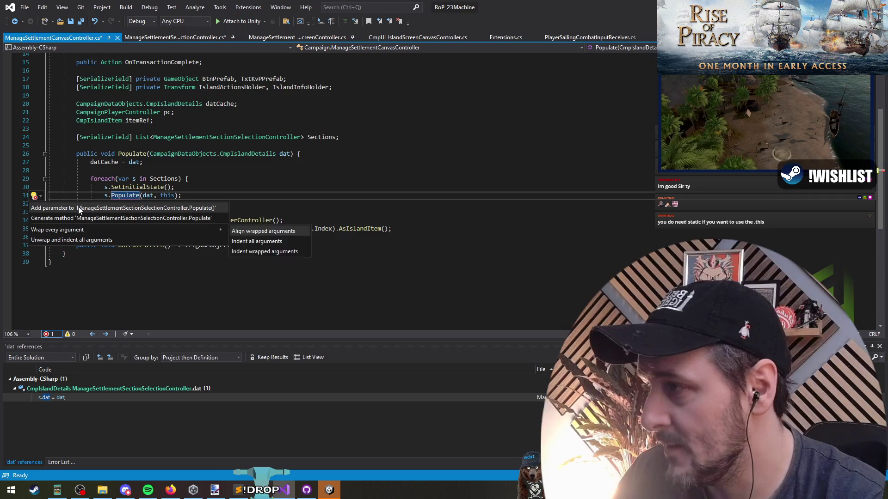
{"action": "left_click", "coordinate": [85, 209]}
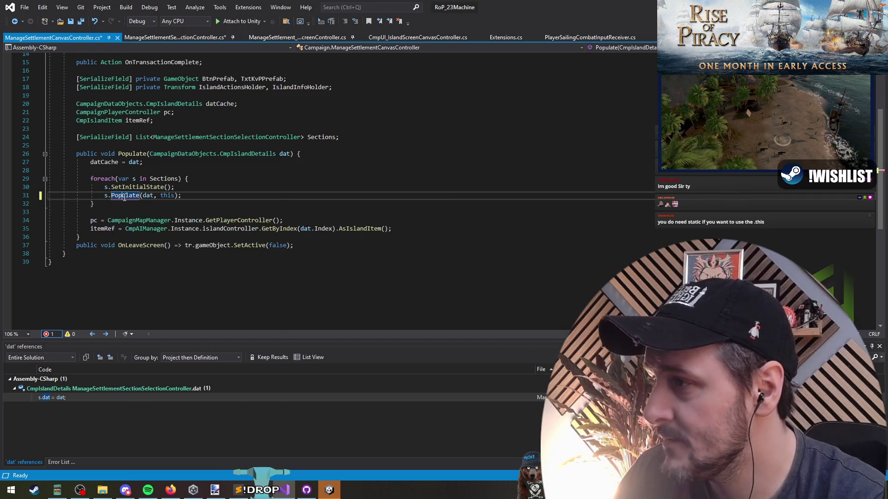
{"action": "key", "text": "ctrl+period"}
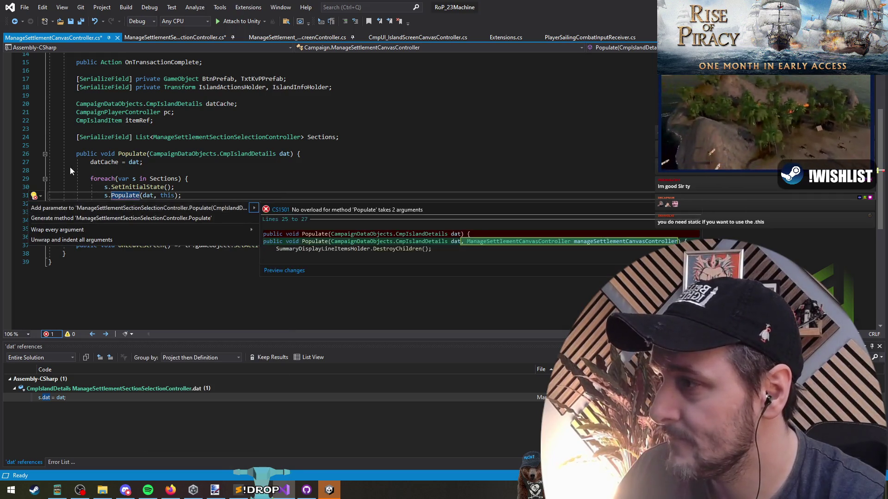
{"action": "key", "text": "Escape"}
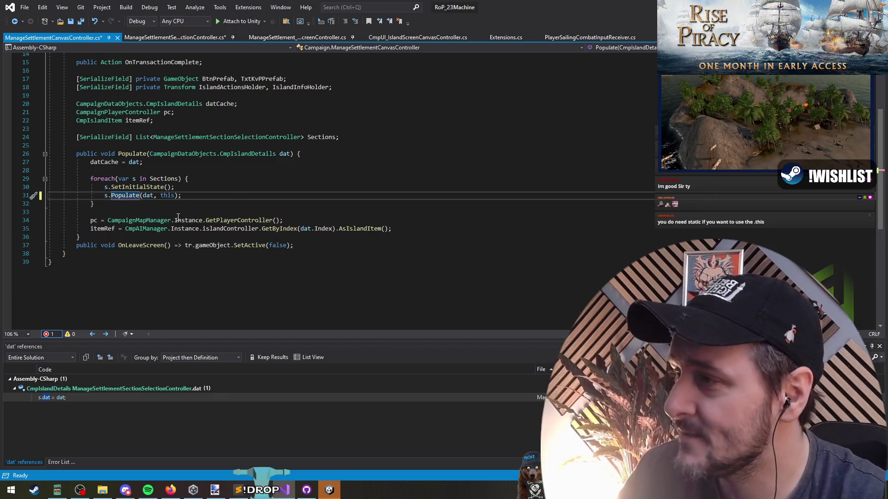
{"action": "key", "text": "F12"}
Add this.dat = dat; and this.Owner assignment lines at the top of Populate
{"action": "left_click", "coordinate": [332, 204]}
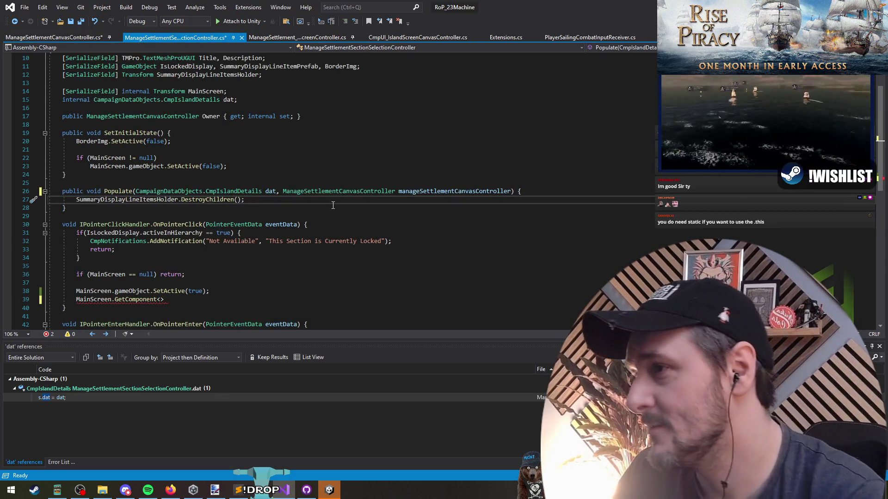
{"action": "key", "text": "Up"}
{"action": "key", "text": "End"}
{"action": "key", "text": "Return"}
{"action": "type", "text": "at"}
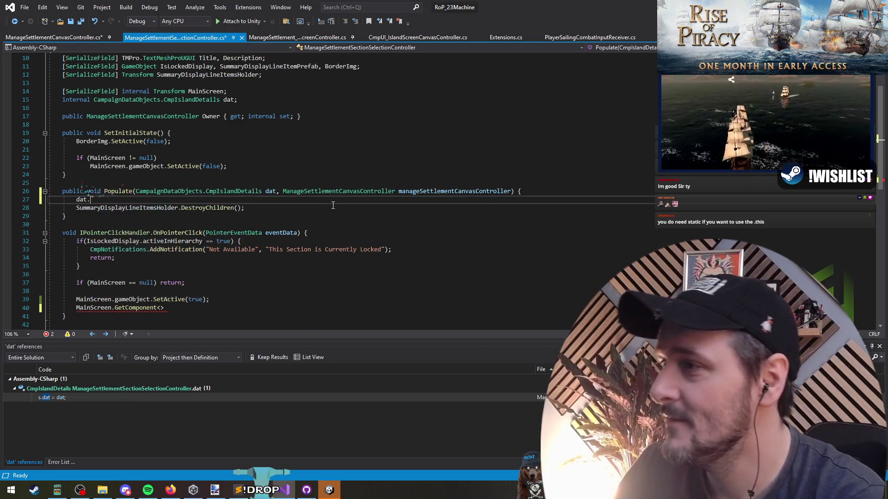
{"action": "key", "text": "Home"}
{"action": "type", "text": "this."}
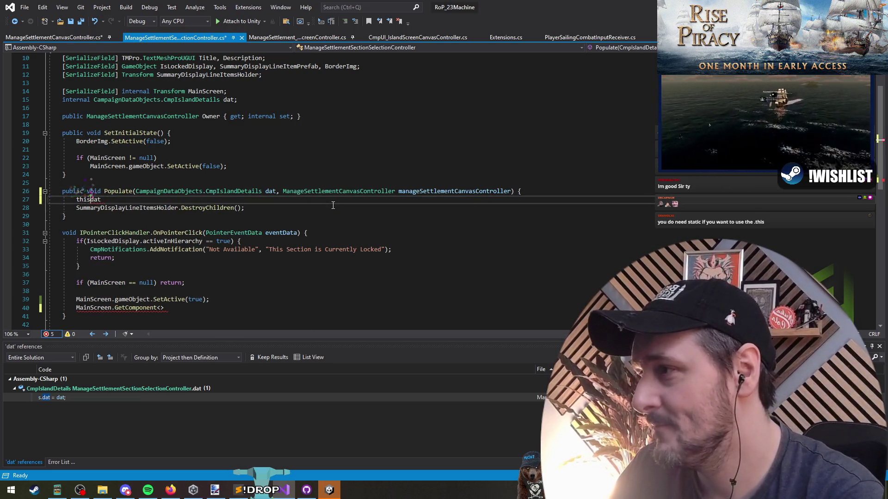
{"action": "key", "text": "End"}
{"action": "type", "text": "= "}
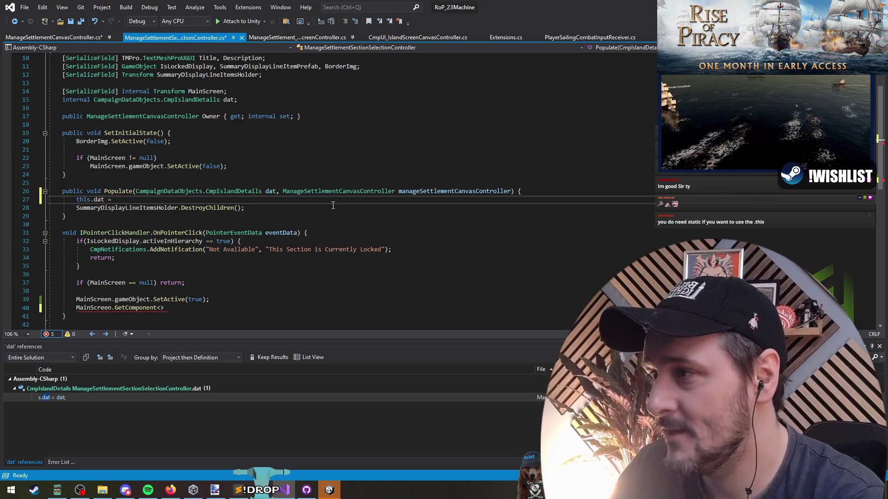
{"action": "type", "text": "dat;"}
{"action": "key", "text": "Return"}
{"action": "type", "text": "this"}
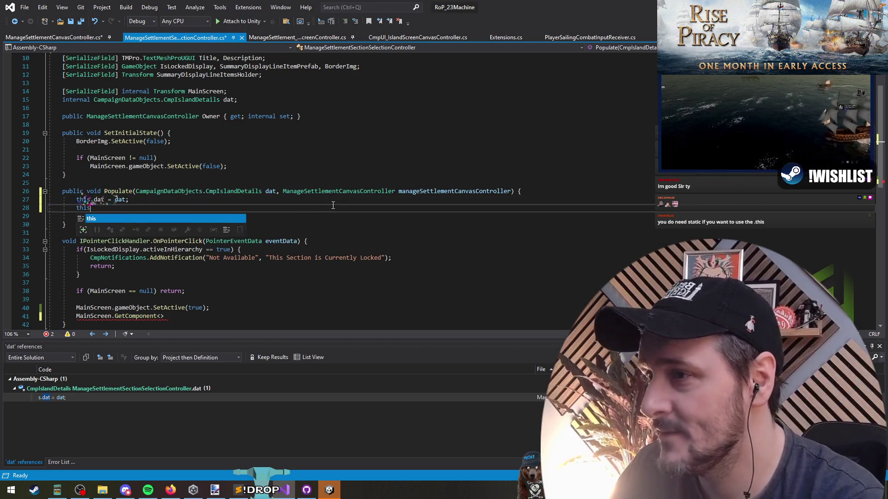
{"action": "type", "text": ".Owner = manag"}
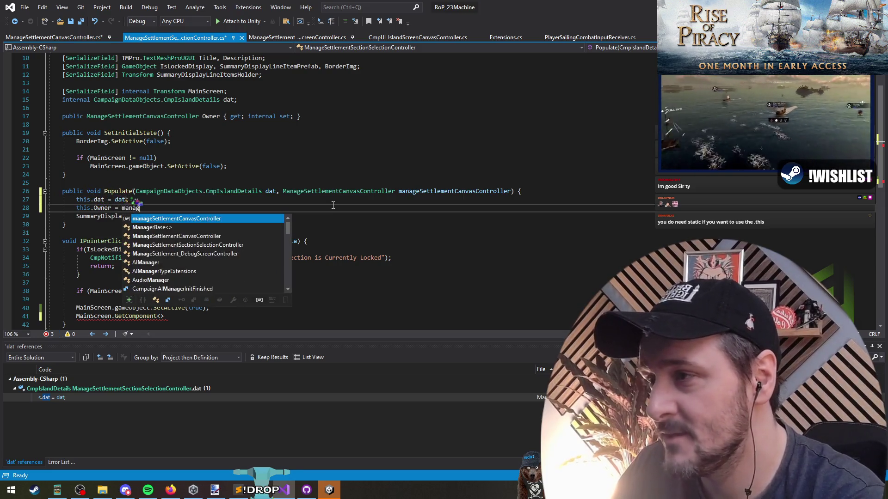
{"action": "type", "text": ";"}
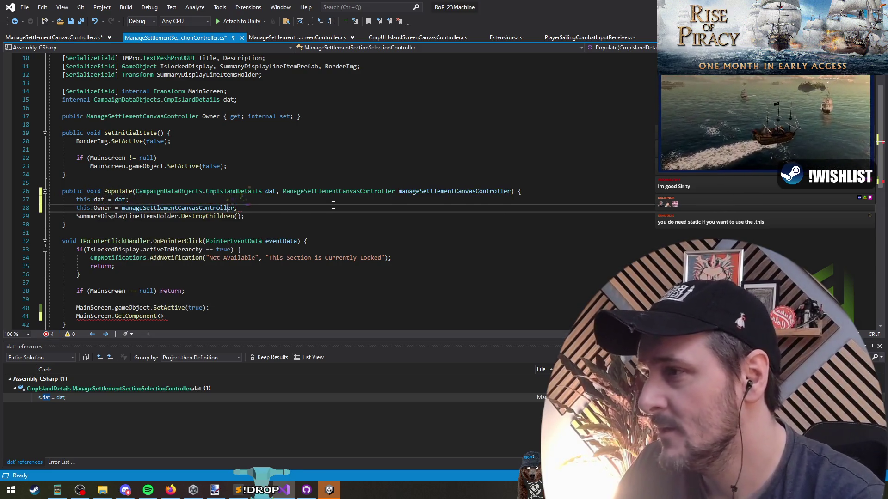
Rename the controller parameter to owner and save the section controller file
{"action": "key", "text": "ctrl+r"}
{"action": "key", "text": "ctrl+r"}
{"action": "type", "text": "owner"}
{"action": "key", "text": "Return"}
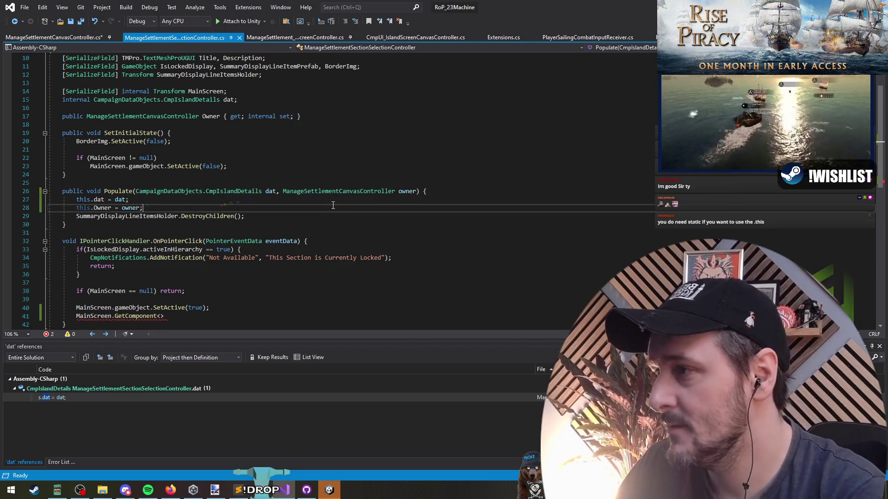
{"action": "key", "text": "ctrl+s"}
{"action": "key", "text": "ctrl+minus"}
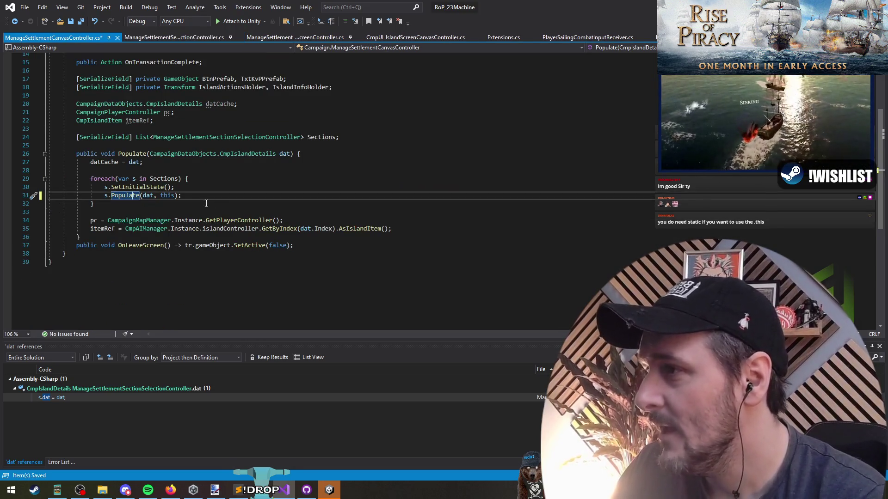
Inspect the itemRef field, its CmpIslandItem type and its assignment in the canvas controller
{"action": "scroll", "coordinate": [218, 223], "scroll_direction": "up", "scroll_amount": 2}
{"action": "left_click", "coordinate": [335, 288]}
{"action": "key", "text": "Return"}
{"action": "key", "text": "Up"}
{"action": "key", "text": "Up"}
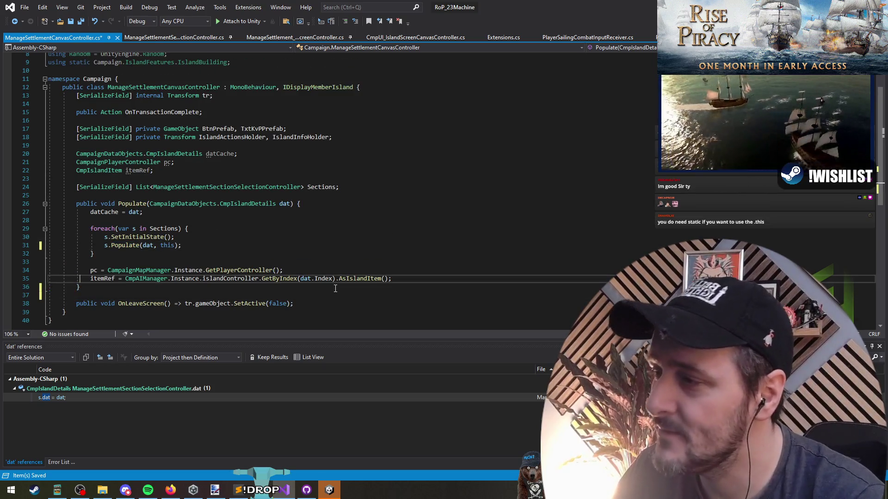
{"action": "left_click", "coordinate": [139, 171]}
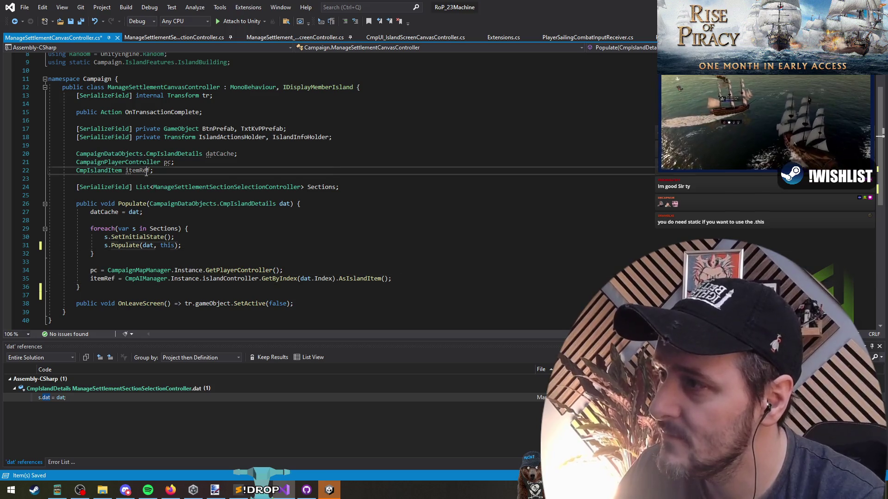
{"action": "left_click", "coordinate": [105, 162]}
{"action": "key", "text": "Down"}
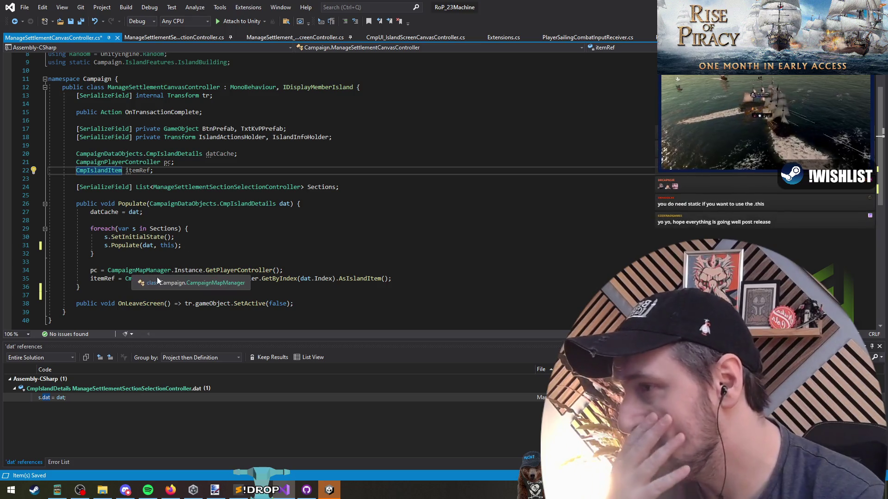
{"action": "left_click", "coordinate": [285, 280]}
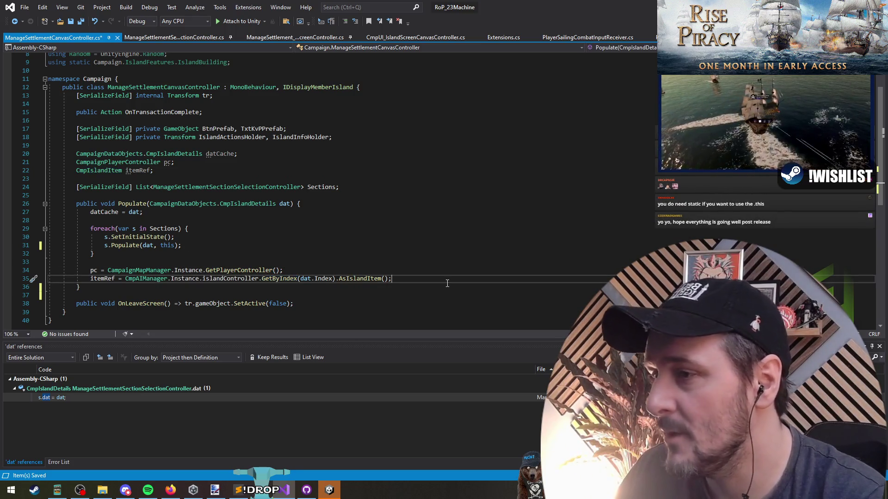
Revisit the unfinished GetComponent call on line 42, then open ManageSettlement_DebugScreenController.cs
{"action": "key", "text": "ctrl+Tab"}
{"action": "scroll", "coordinate": [186, 182], "scroll_direction": "down", "scroll_amount": 3}
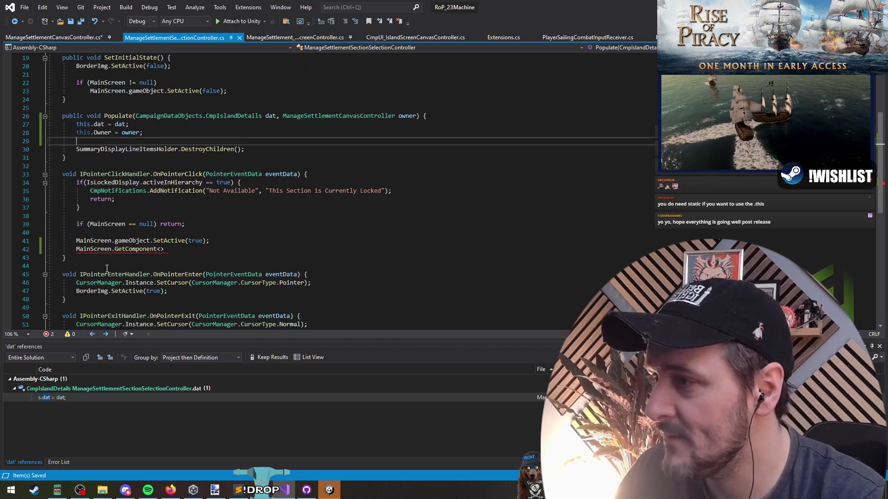
{"action": "left_click", "coordinate": [204, 250]}
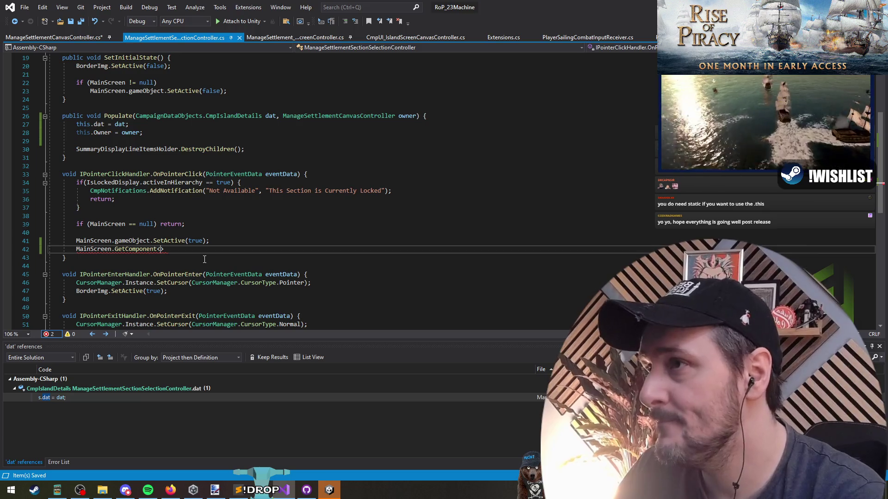
{"action": "left_click", "coordinate": [289, 38]}
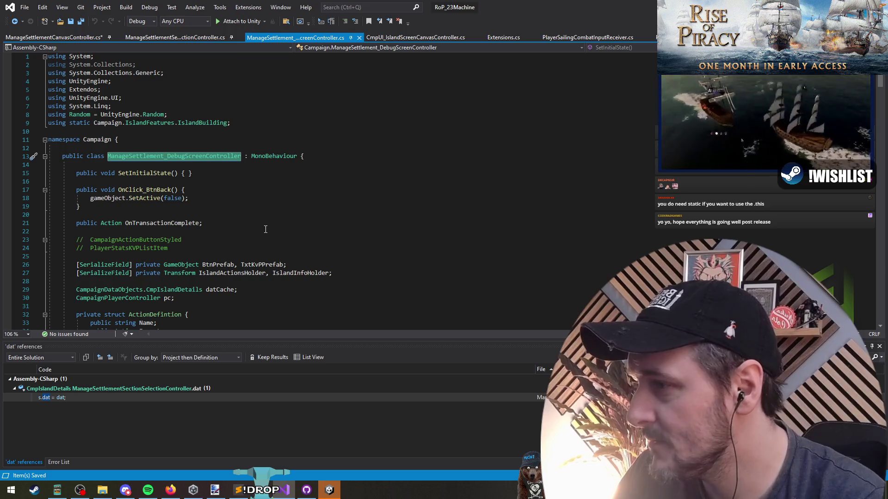
Add ', IManageSettlementScreenController' after MonoBehaviour and paste the interface into GetComponent<>
{"action": "scroll", "coordinate": [262, 213], "scroll_direction": "down", "scroll_amount": 17}
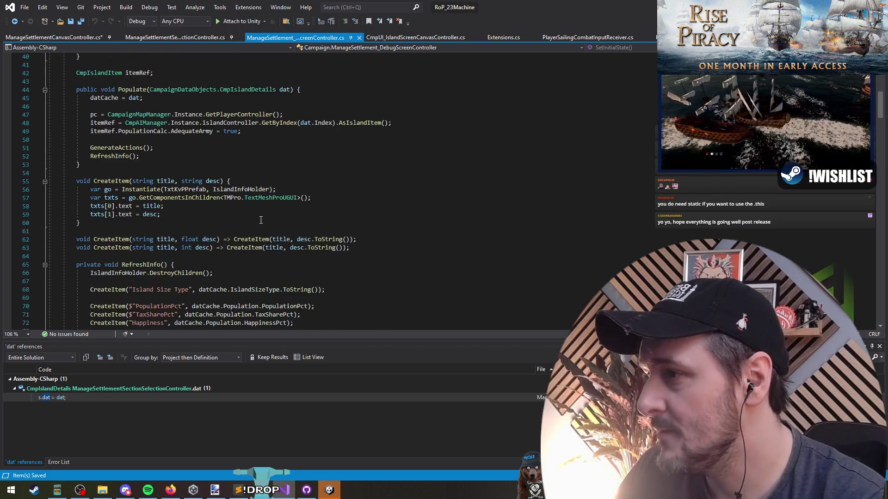
{"action": "scroll", "coordinate": [180, 153], "scroll_direction": "up", "scroll_amount": 17}
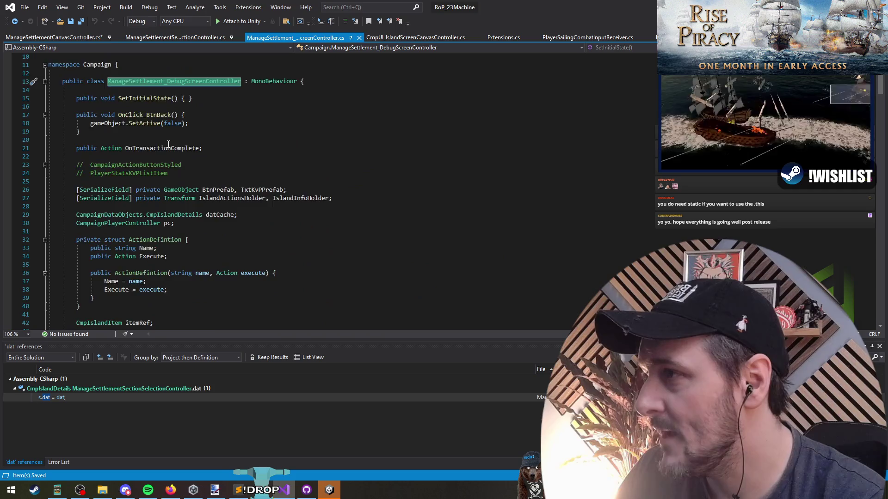
{"action": "left_click", "coordinate": [278, 156]}
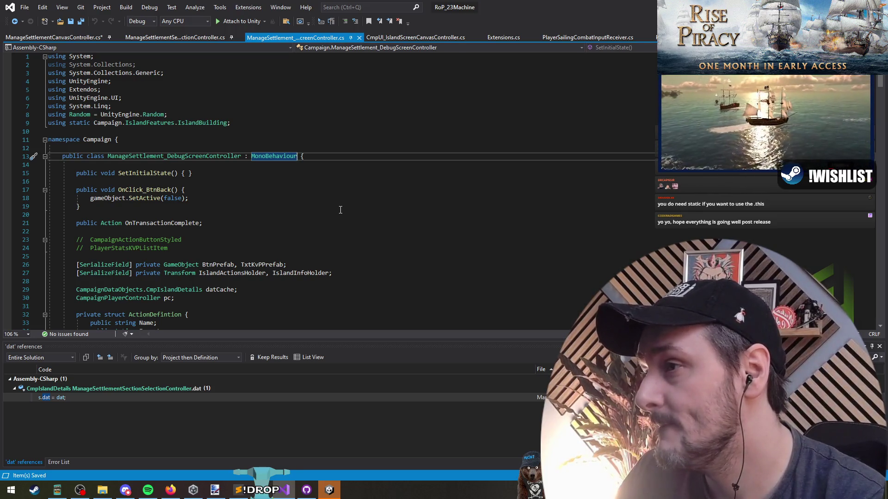
{"action": "type", "text": ", IManageS"}
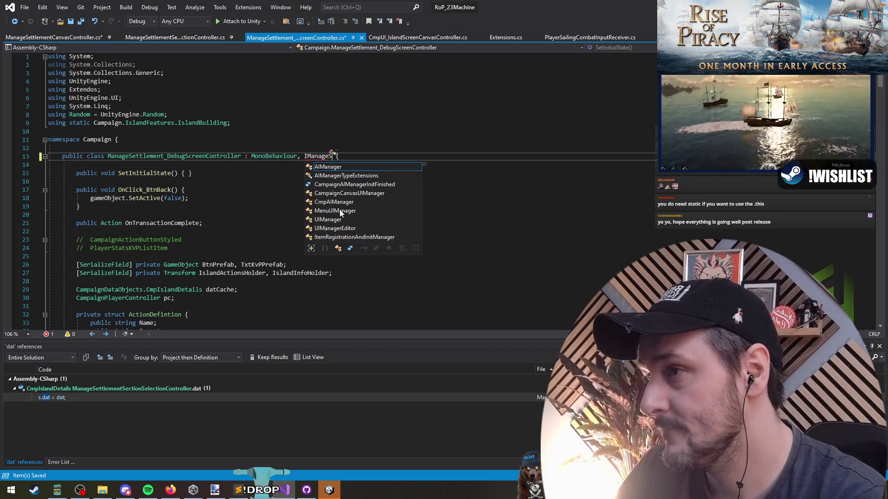
{"action": "type", "text": "ettlementScr"}
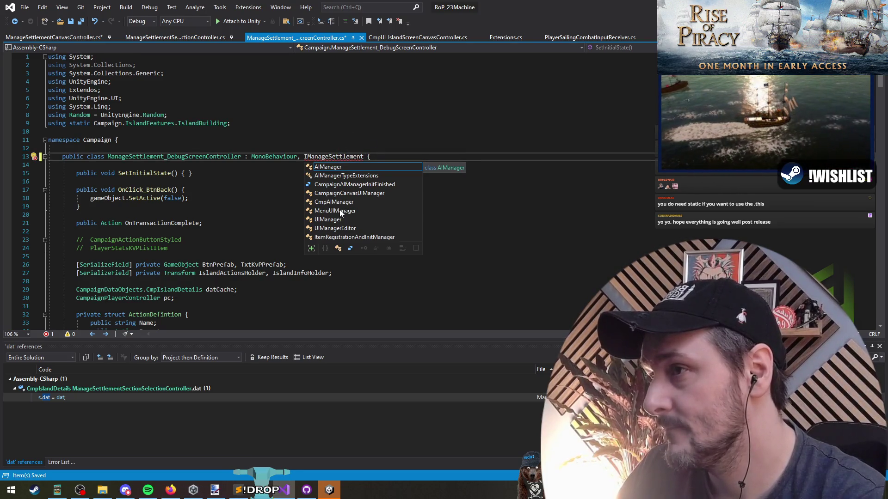
{"action": "type", "text": "eenController"}
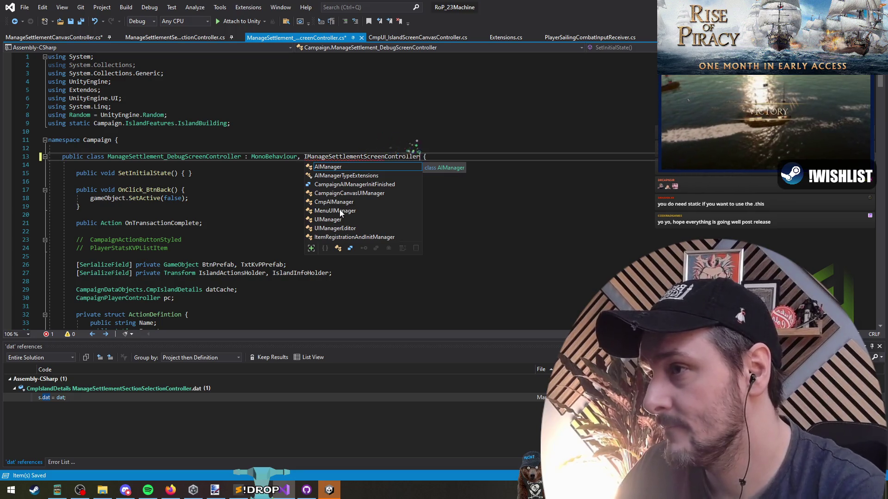
{"action": "key", "text": "ctrl+Tab"}
{"action": "type", "text": "IManageSettlementScreenController"}
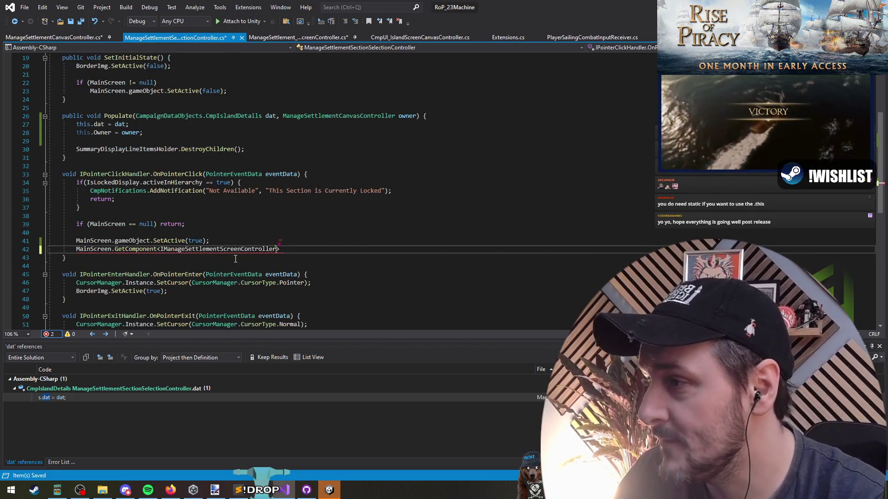
Finish line 42 with '().Populate(dat);' after GetComponent<IManageSettlementScreenController>
{"action": "type", "text": "()."}
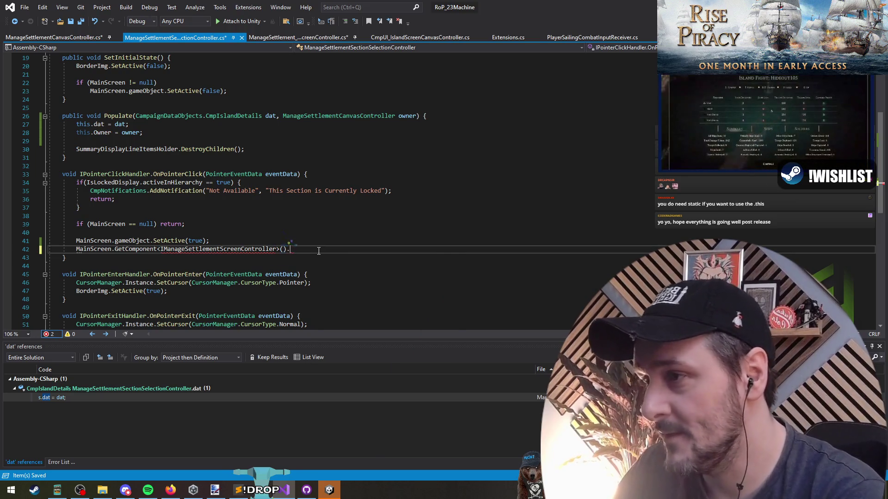
{"action": "type", "text": "Populate(dat)"}
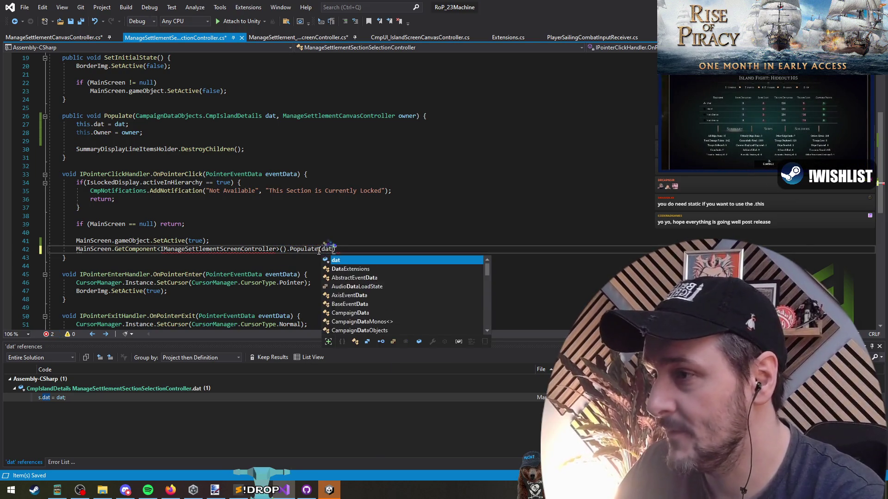
{"action": "type", "text": ";"}
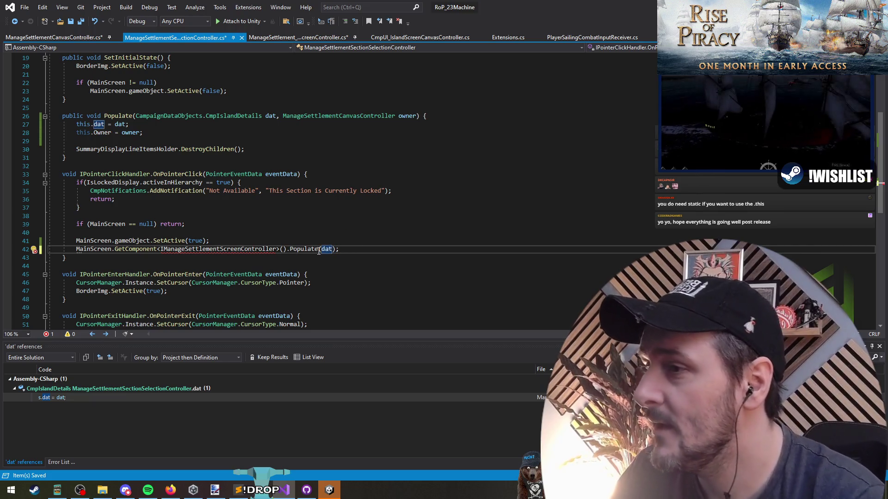
{"action": "scroll", "coordinate": [145, 113], "scroll_direction": "up", "scroll_amount": 6}
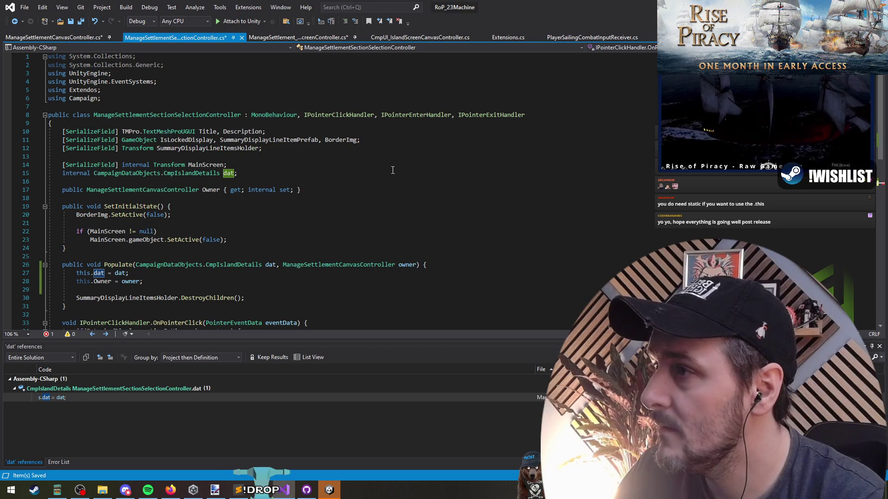
{"action": "scroll", "coordinate": [393, 170], "scroll_direction": "down", "scroll_amount": 6}
{"action": "scroll", "coordinate": [291, 250], "scroll_direction": "up", "scroll_amount": 2}
{"action": "left_click", "coordinate": [93, 181]}
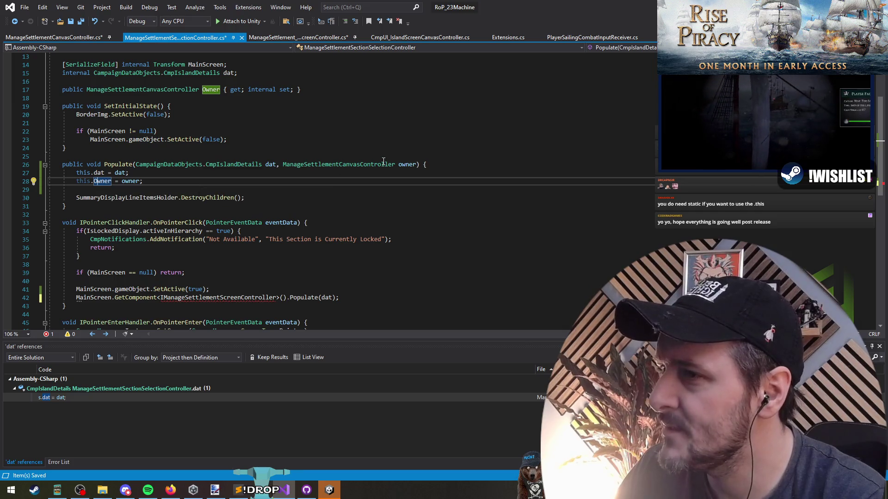
Check the Owner property and owner parameter, then go to the ManageSettlementCanvasController definition
{"action": "left_click", "coordinate": [371, 168]}
{"action": "scroll", "coordinate": [314, 190], "scroll_direction": "up", "scroll_amount": 4}
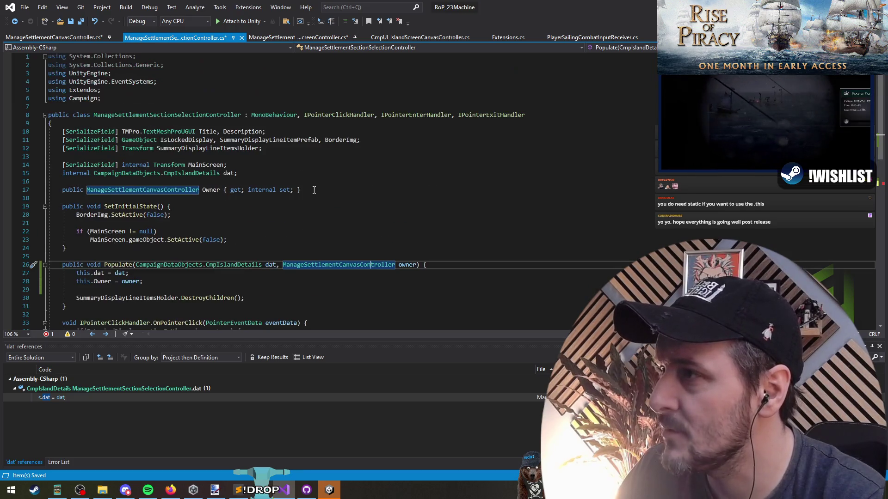
{"action": "left_click", "coordinate": [162, 114]}
{"action": "left_click", "coordinate": [141, 189]}
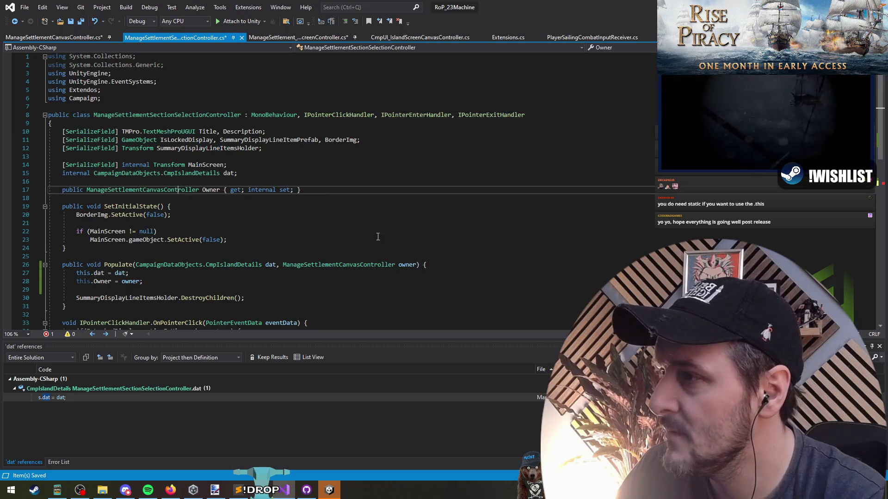
{"action": "scroll", "coordinate": [410, 204], "scroll_direction": "down", "scroll_amount": 6}
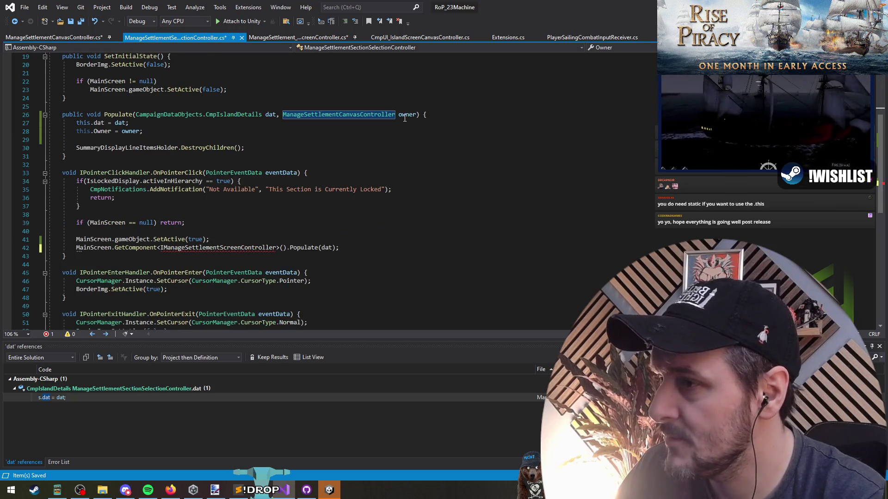
{"action": "left_click", "coordinate": [405, 117]}
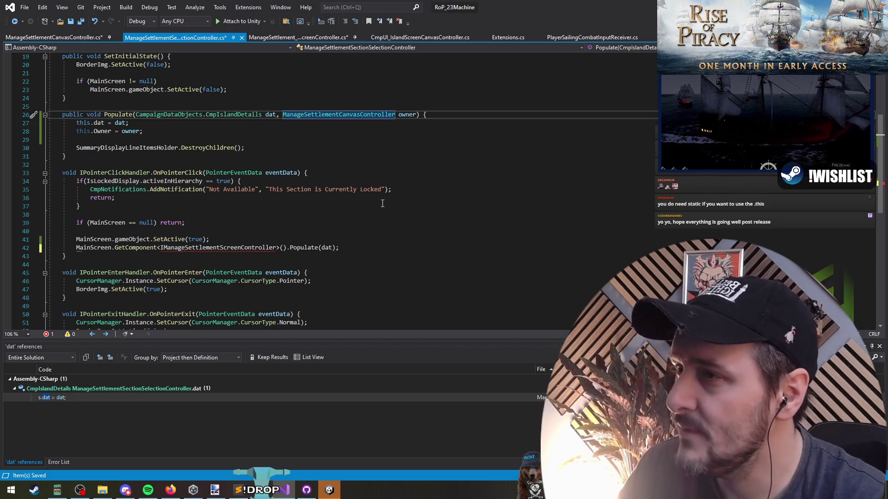
{"action": "left_click", "coordinate": [345, 115], "text": "ctrl"}
{"action": "scroll", "coordinate": [375, 189], "scroll_direction": "down", "scroll_amount": 3}
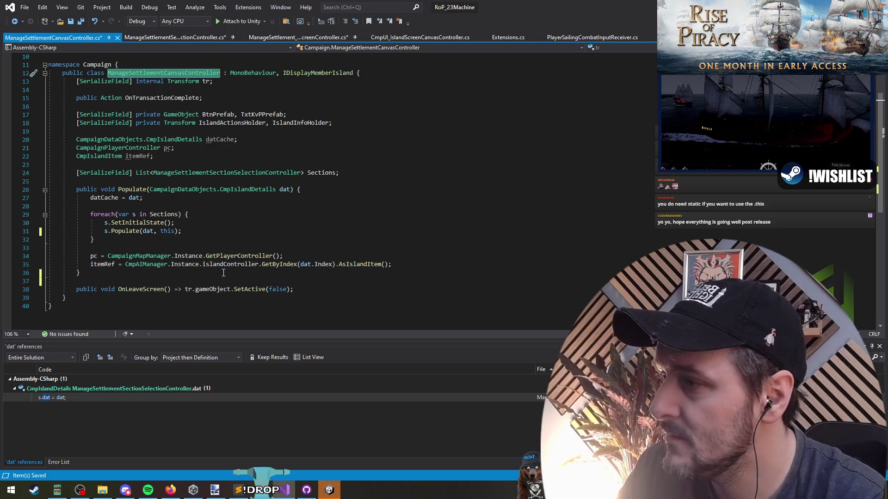
Navigate back to the section selection controller and read the UNT0014 warning on line 42
{"action": "left_click", "coordinate": [135, 289]}
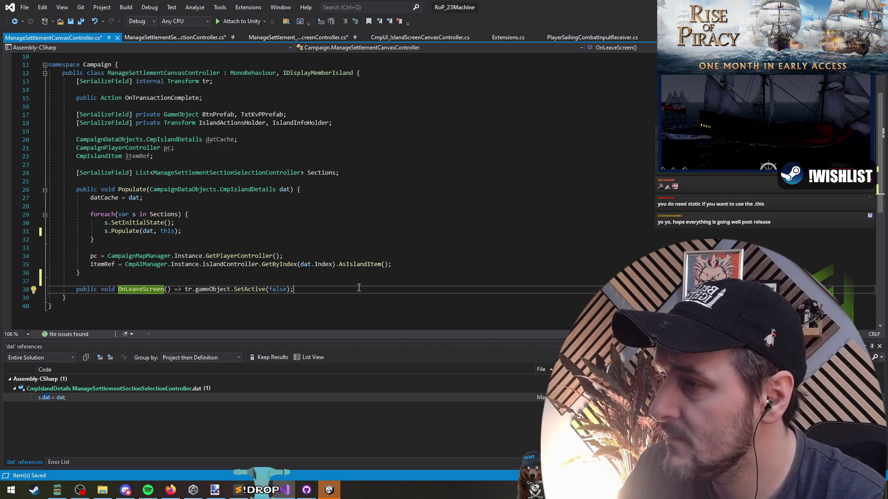
{"action": "left_click", "coordinate": [14, 21]}
{"action": "left_click", "coordinate": [14, 21]}
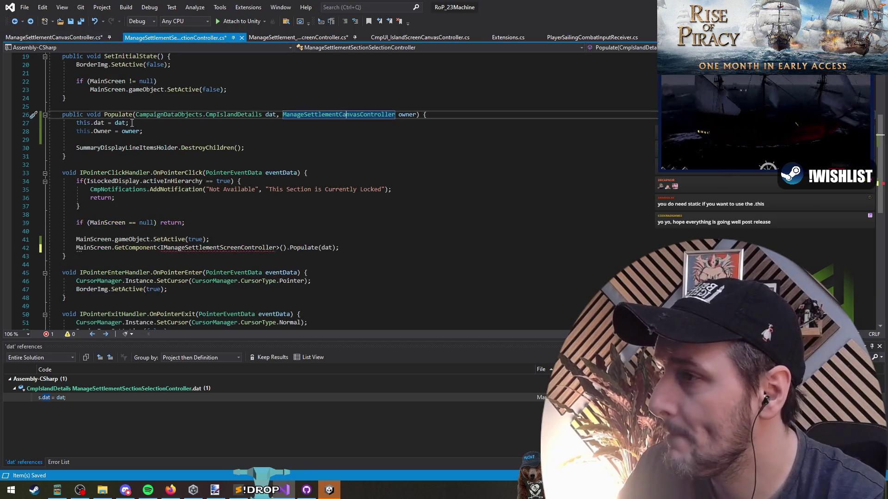
{"action": "left_click", "coordinate": [216, 249]}
{"action": "left_click", "coordinate": [305, 248]}
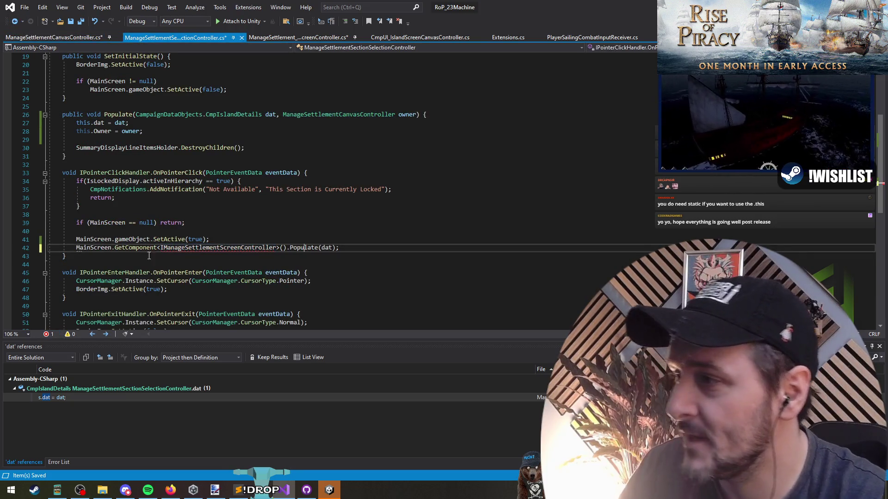
{"action": "mouse_move", "coordinate": [81, 253]}
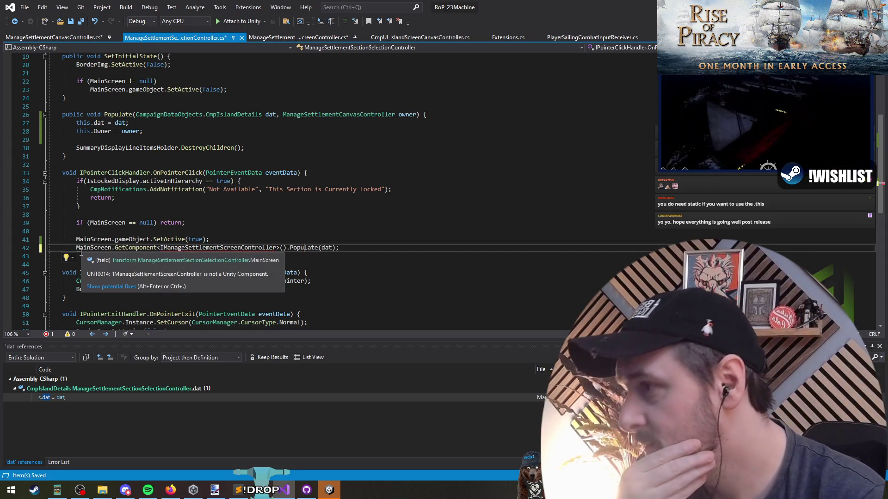
{"action": "double_click", "coordinate": [245, 249]}
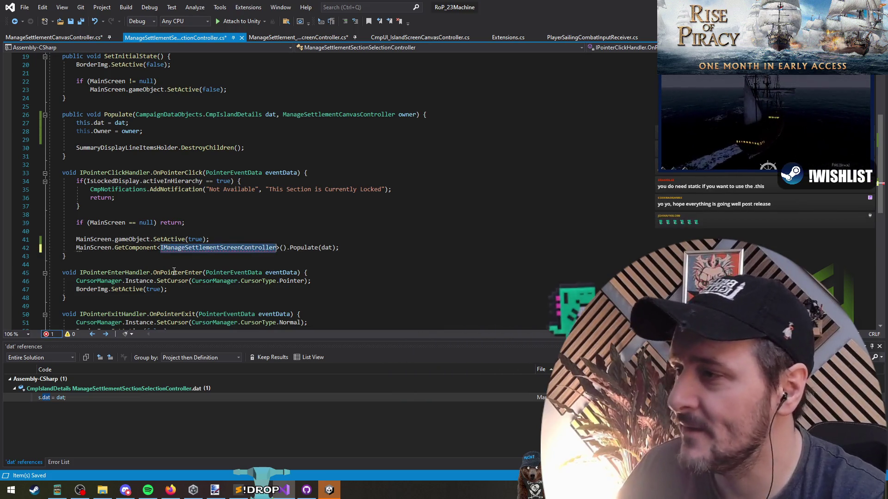
Scroll to the top of the file and place the caret above the class
{"action": "scroll", "coordinate": [211, 276], "scroll_direction": "down", "scroll_amount": 5}
{"action": "left_click", "coordinate": [194, 238]}
{"action": "scroll", "coordinate": [213, 210], "scroll_direction": "up", "scroll_amount": 1}
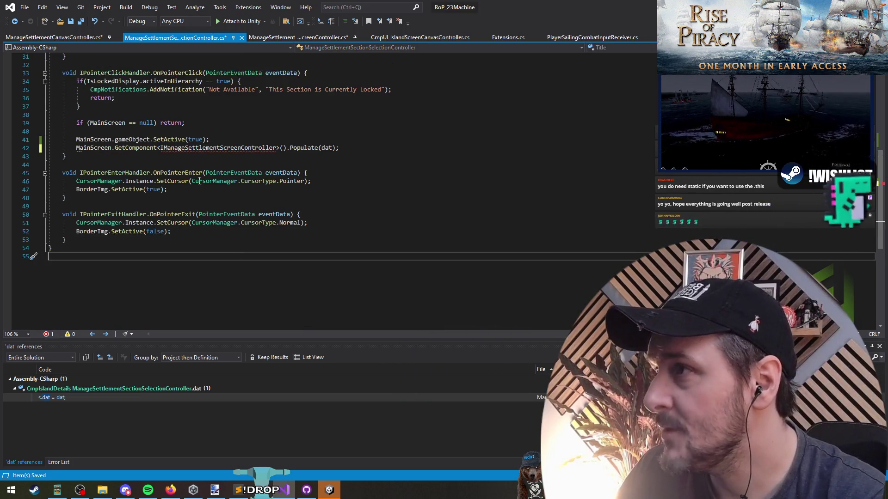
{"action": "scroll", "coordinate": [123, 175], "scroll_direction": "up", "scroll_amount": 10}
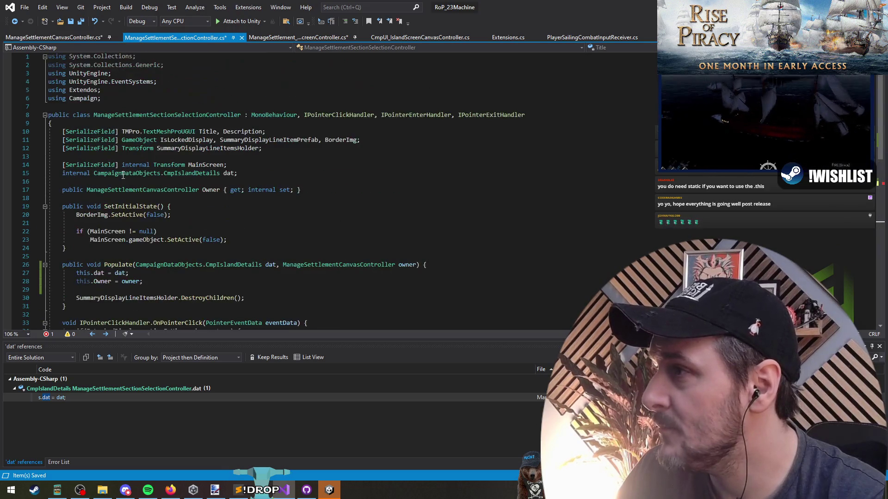
{"action": "left_click", "coordinate": [88, 105]}
Wrap the section selection controller in namespace Campaign.ManageSettlement with a closing brace, and save it
{"action": "key", "text": "Return"}
{"action": "type", "text": "namespa"}
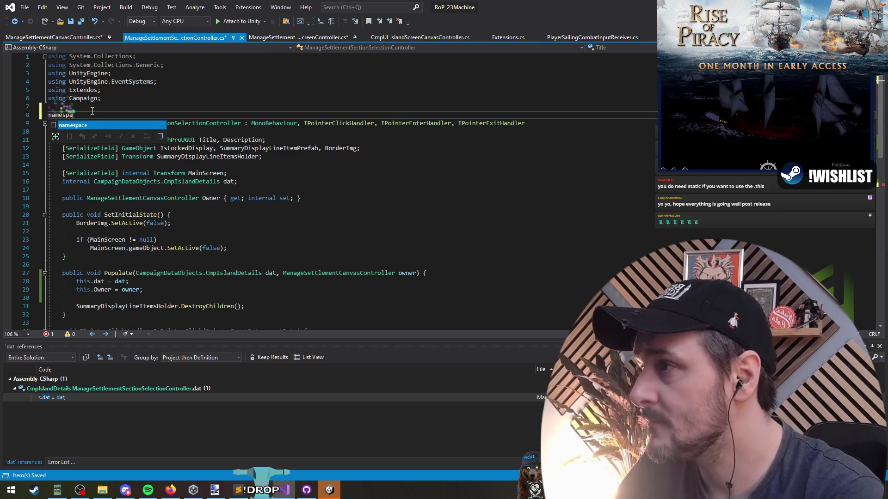
{"action": "type", "text": "ce Ca"}
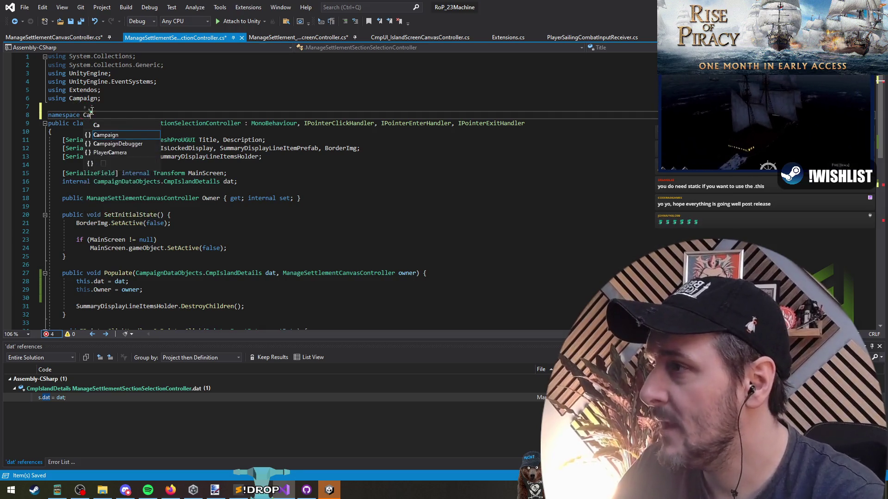
{"action": "type", "text": "mpaign.ManageSettlement"}
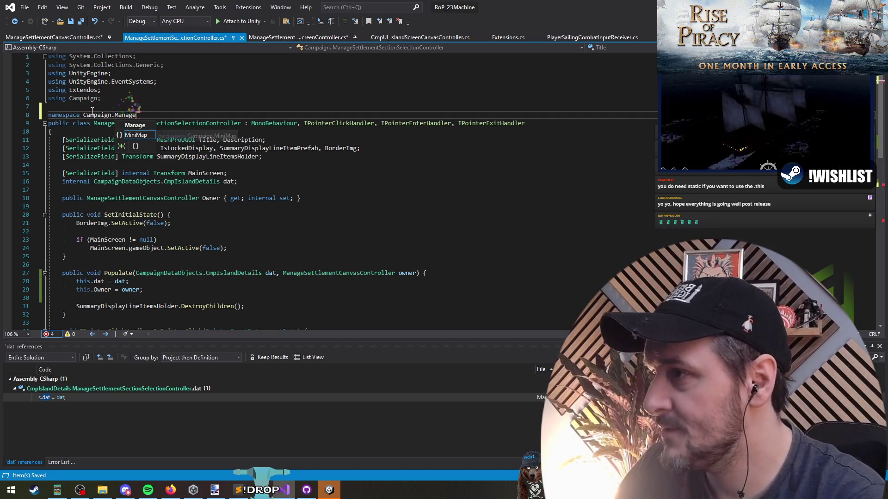
{"action": "key", "text": "Escape"}
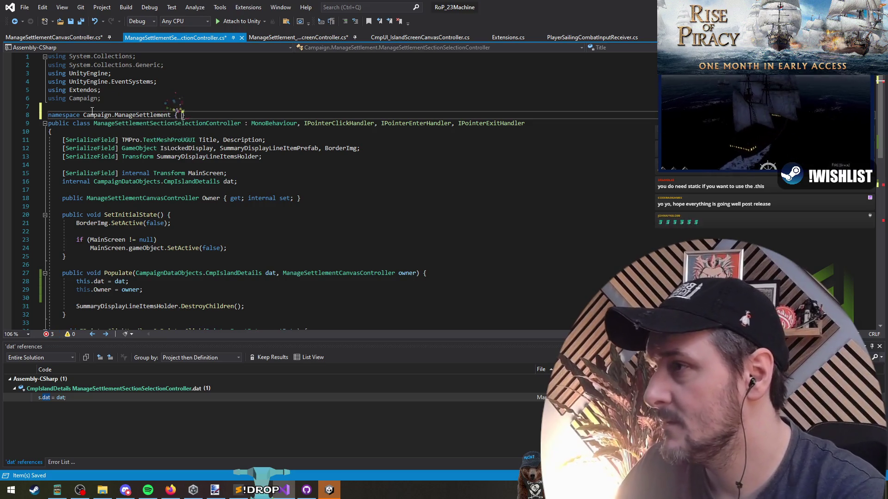
{"action": "key", "text": "ctrl+End"}
{"action": "type", "text": "}"}
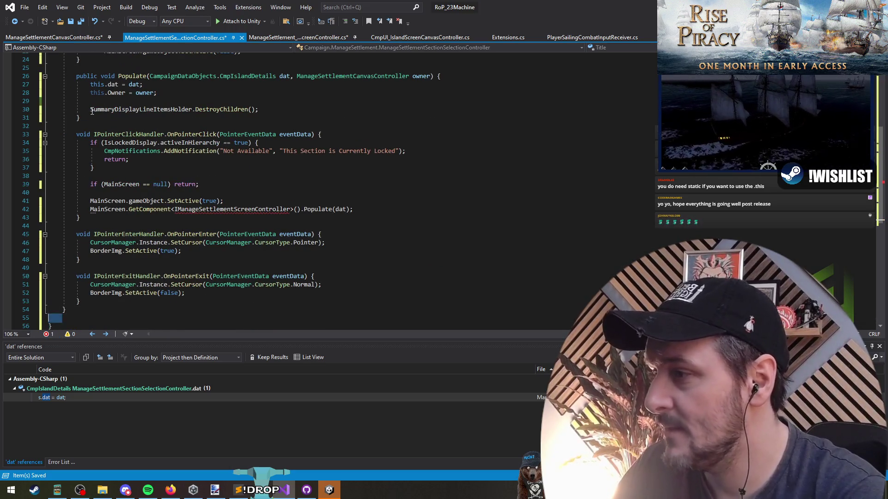
{"action": "key", "text": "ctrl+s"}
Replace the canvas controller's Campaign namespace line with Campaign.ManageSettlement, add the closing brace, and save
{"action": "scroll", "coordinate": [186, 93], "scroll_direction": "up", "scroll_amount": 8}
{"action": "triple_click", "coordinate": [131, 116]}
{"action": "key", "text": "ctrl+c"}
{"action": "left_click", "coordinate": [53, 37]}
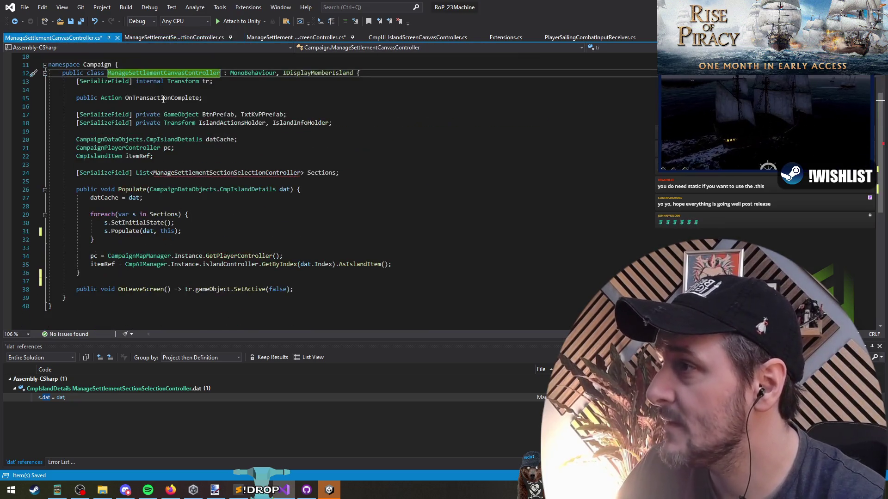
{"action": "scroll", "coordinate": [139, 139], "scroll_direction": "up", "scroll_amount": 3}
{"action": "left_click", "coordinate": [101, 140]}
{"action": "triple_click", "coordinate": [101, 140]}
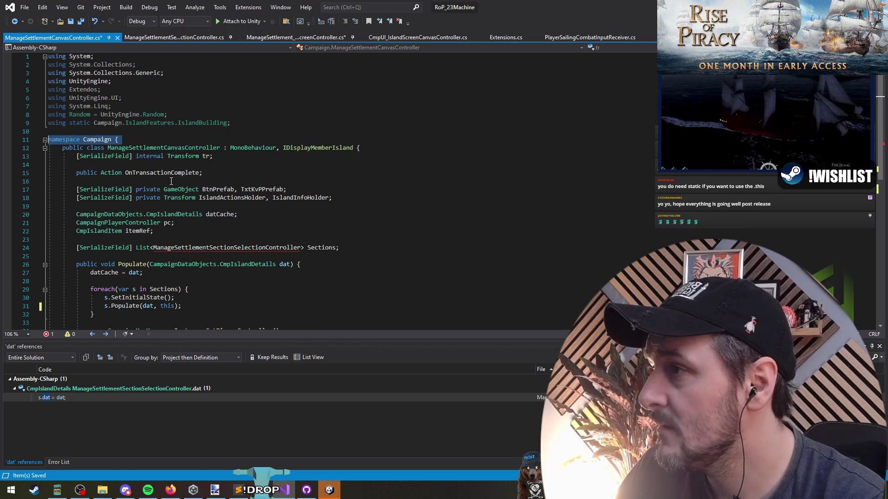
{"action": "key", "text": "ctrl+v"}
{"action": "scroll", "coordinate": [177, 184], "scroll_direction": "down", "scroll_amount": 2}
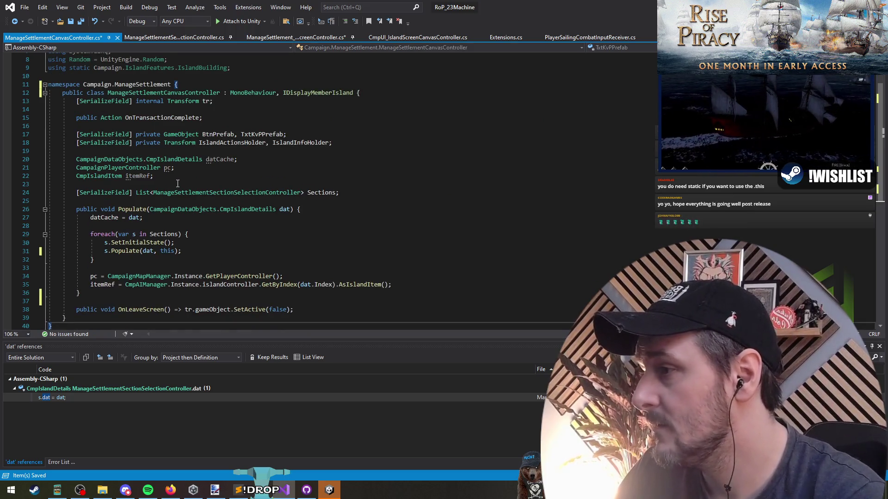
{"action": "type", "text": "}"}
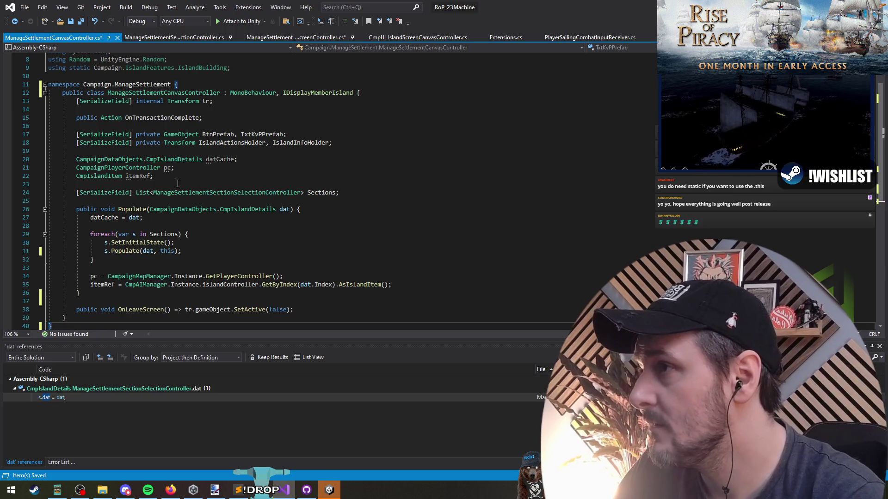
{"action": "key", "text": "ctrl+s"}
{"action": "key", "text": "ctrl+Tab"}
{"action": "key", "text": "ctrl+Tab"}
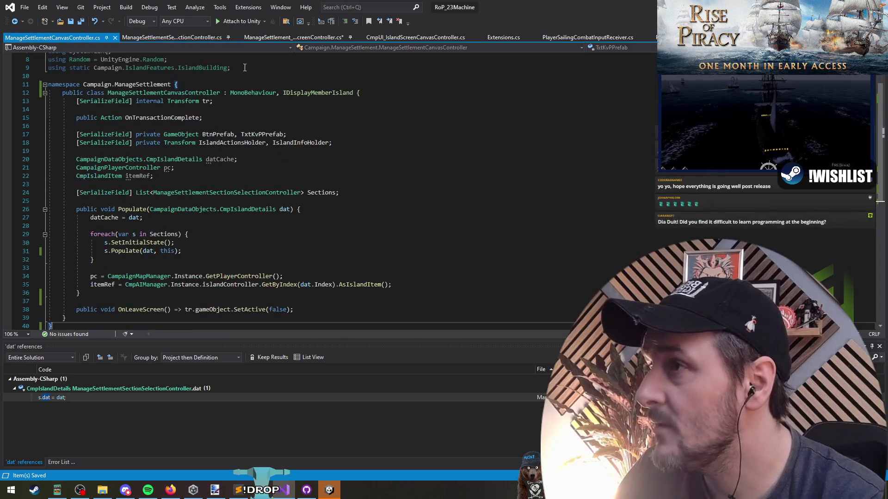
Change the debug screen controller's namespace to Campaign.ManageSettlement, remove the blank line, and save
{"action": "left_click", "coordinate": [277, 38]}
{"action": "left_click", "coordinate": [112, 140]}
{"action": "type", "text": ".ManageSettlement"}
{"action": "left_click", "coordinate": [104, 149]}
{"action": "key", "text": "ctrl+x"}
{"action": "key", "text": "ctrl+s"}
Select the IManageSettlementScreenController name in the debug screen controller for reuse in the canvas file
{"action": "double_click", "coordinate": [350, 149]}
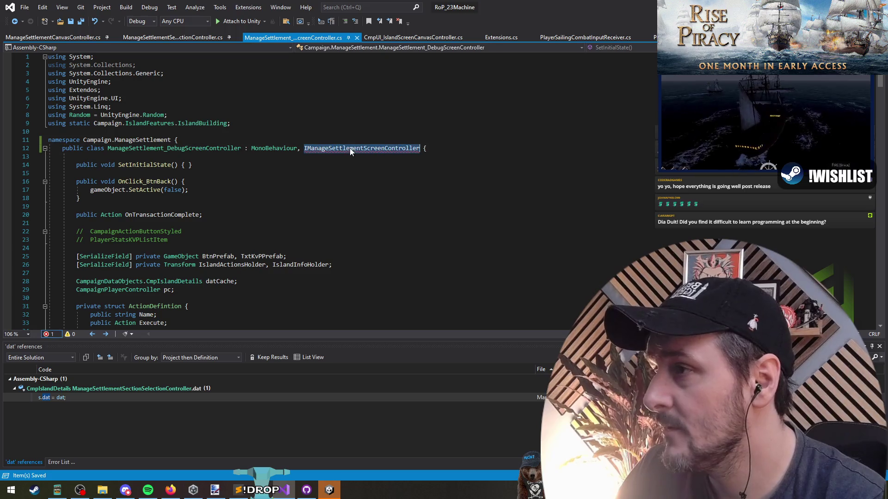
{"action": "left_click", "coordinate": [157, 37]}
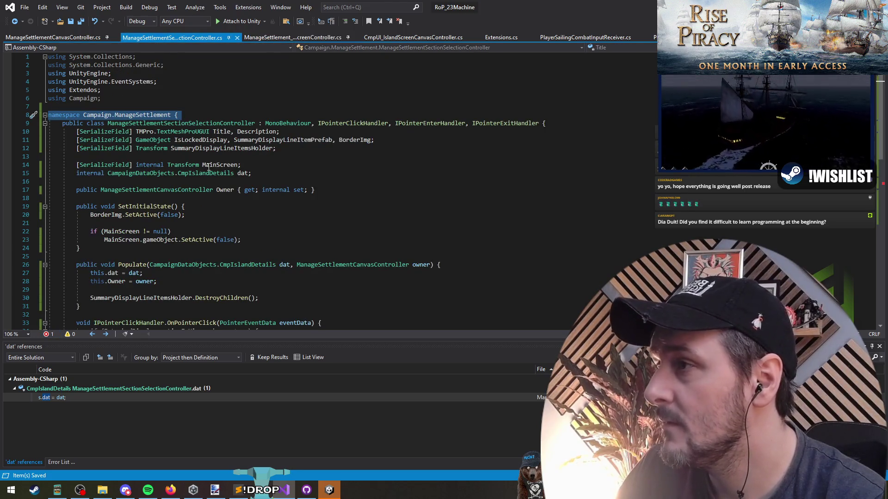
{"action": "left_click", "coordinate": [243, 201]}
{"action": "key", "text": "ctrl+Tab"}
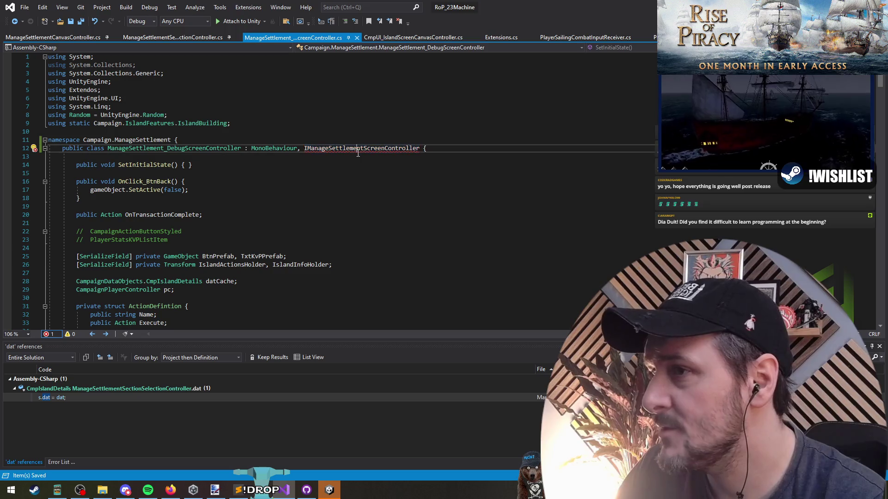
{"action": "double_click", "coordinate": [389, 149]}
{"action": "key", "text": "ctrl+Tab"}
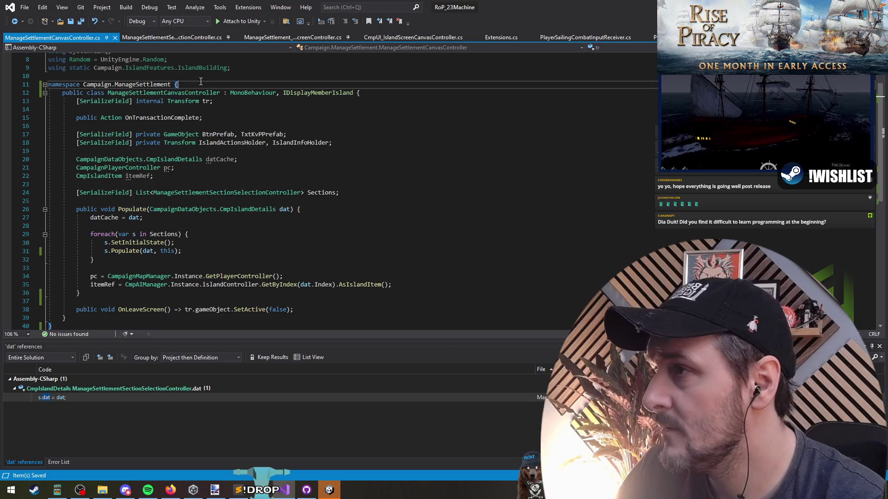
{"action": "scroll", "coordinate": [245, 139], "scroll_direction": "down", "scroll_amount": 1}
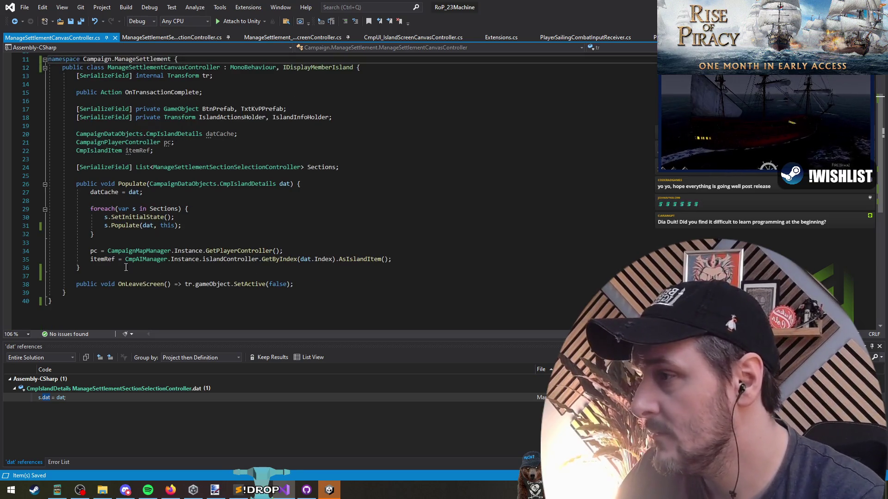
Start a public IManageSettlementScreenController interface below the canvas controller class with a public void method
{"action": "left_click", "coordinate": [85, 296]}
{"action": "key", "text": "Return"}
{"action": "key", "text": "Return"}
{"action": "type", "text": "Interface"}
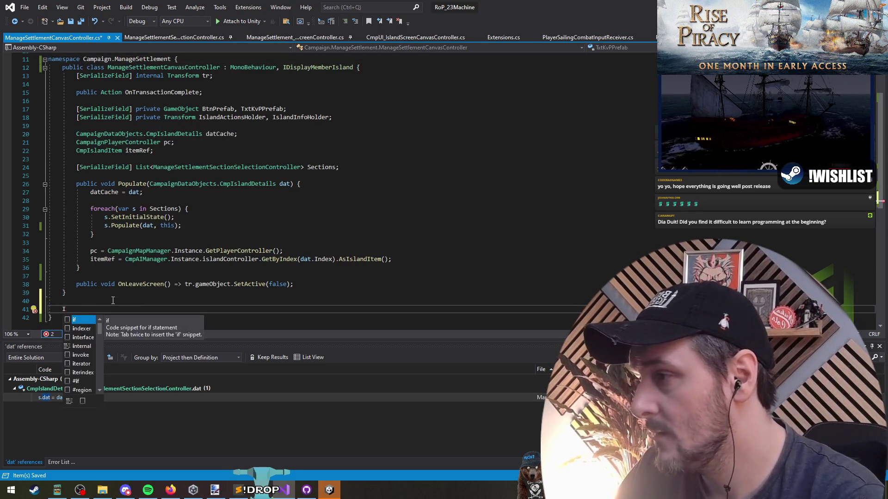
{"action": "key", "text": "ctrl+v"}
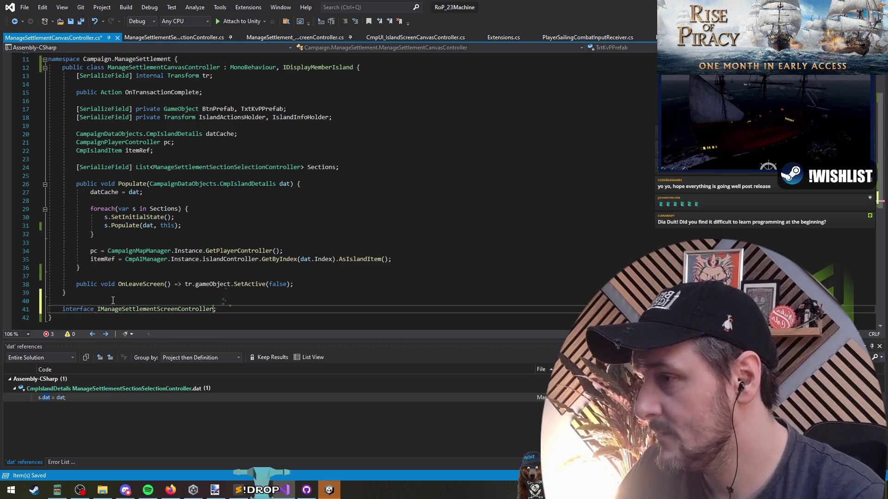
{"action": "key", "text": "Home"}
{"action": "type", "text": "public"}
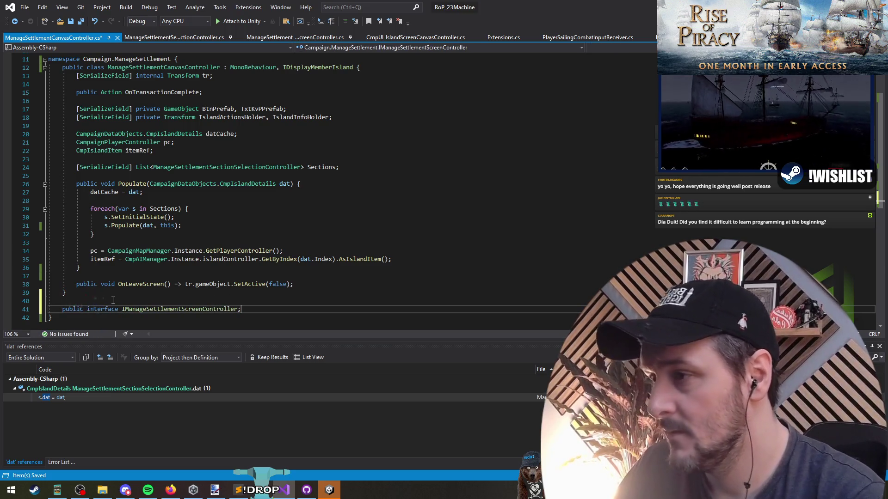
{"action": "type", "text": "{"}
{"action": "key", "text": "Return"}
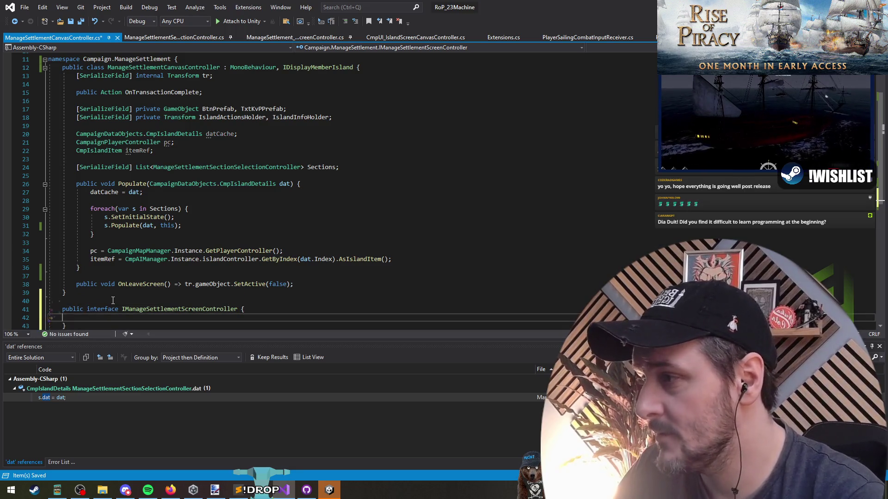
{"action": "type", "text": "public void Popu"}
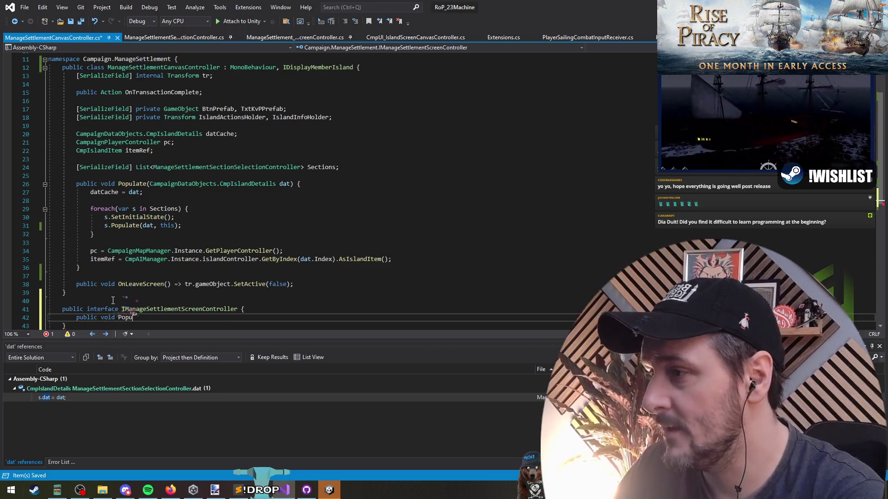
Complete Populate(CampaignDataObjects.CmpIslandDetails dat) with the parameter copied from the debug controller, and save
{"action": "key", "text": "ctrl+Tab"}
{"action": "scroll", "coordinate": [215, 260], "scroll_direction": "down", "scroll_amount": 10}
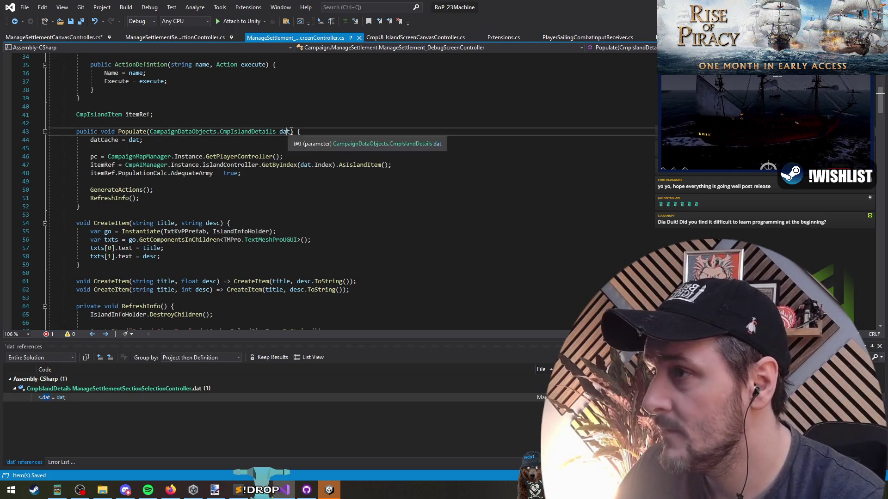
{"action": "left_click_drag", "start_coordinate": [290, 132], "coordinate": [189, 135]}
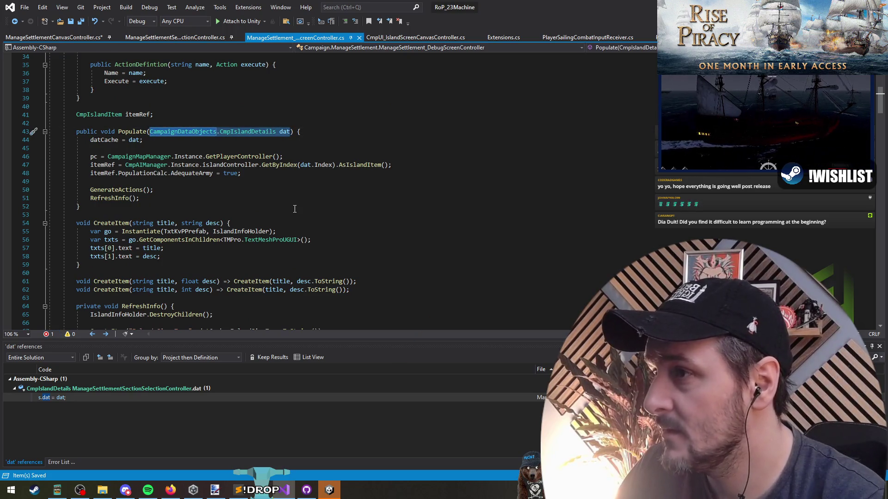
{"action": "key", "text": "ctrl+c"}
{"action": "key", "text": "ctrl+Tab"}
{"action": "key", "text": "ctrl+v"}
{"action": "scroll", "coordinate": [338, 242], "scroll_direction": "down", "scroll_amount": 1}
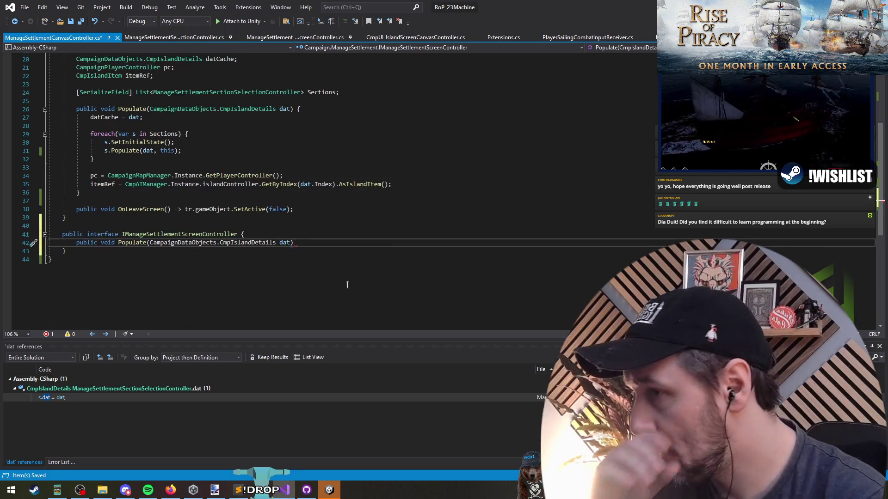
{"action": "key", "text": "Down"}
{"action": "key", "text": "Down"}
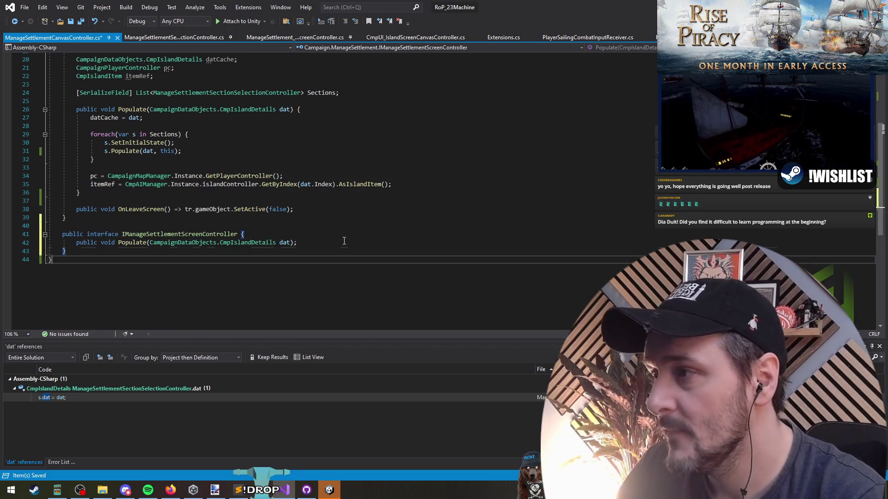
{"action": "key", "text": "ctrl+s"}
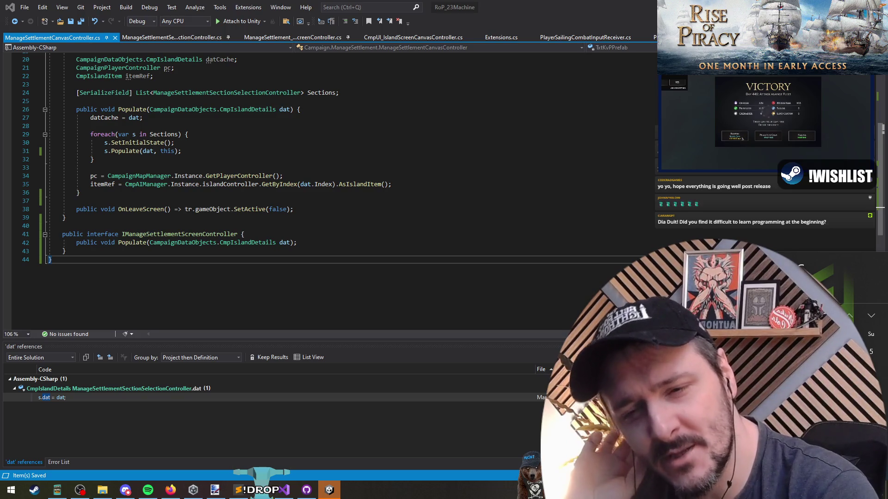
Check the interface references and delete the two commented-out lines in the debug controller's Populate
{"action": "left_click", "coordinate": [559, 227]}
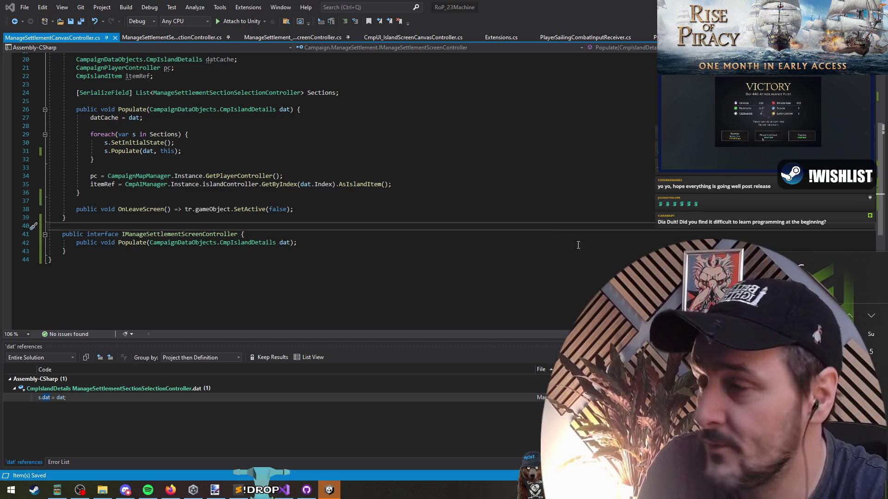
{"action": "left_click", "coordinate": [209, 94]}
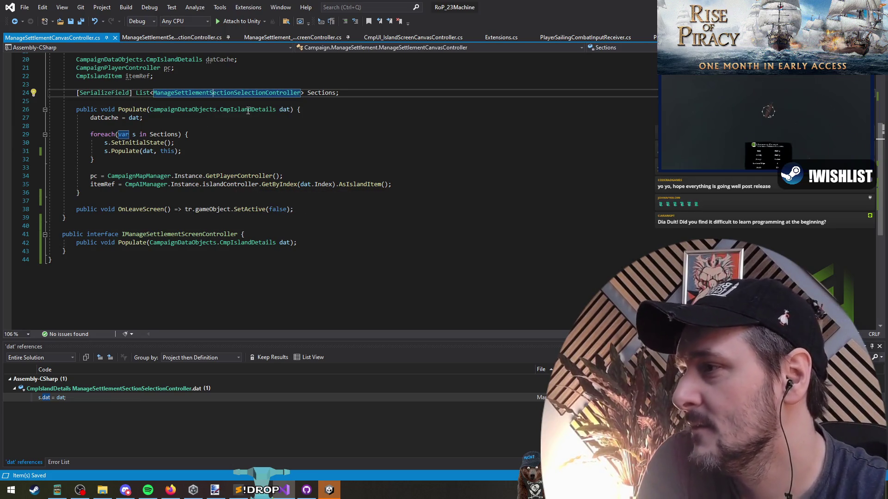
{"action": "left_click", "coordinate": [198, 238]}
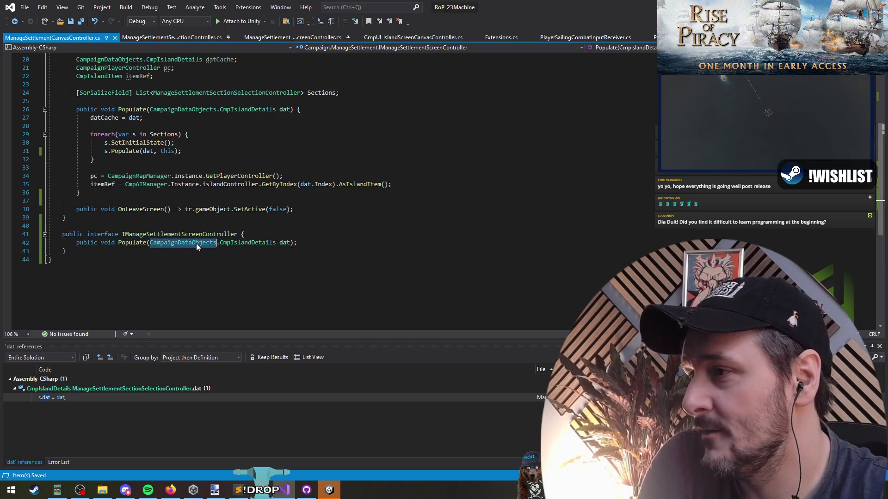
{"action": "key", "text": "ctrl+F12"}
{"action": "left_click", "coordinate": [224, 212]}
{"action": "scroll", "coordinate": [227, 212], "scroll_direction": "up", "scroll_amount": 11}
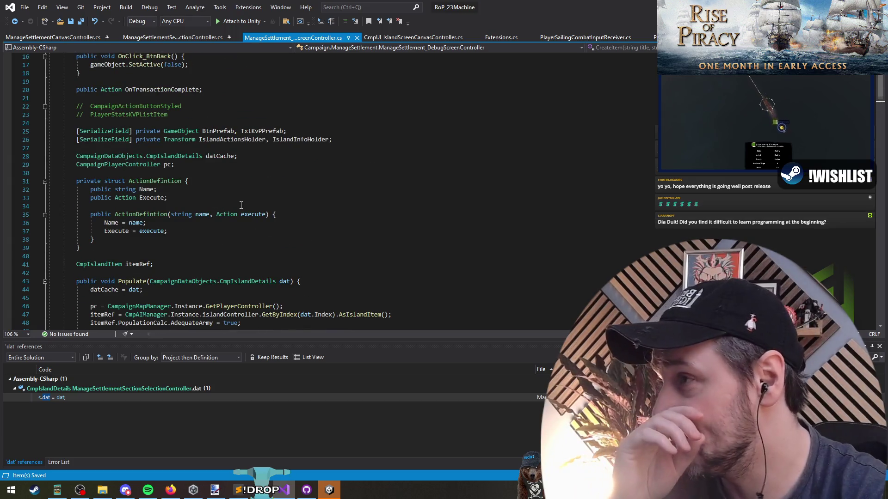
{"action": "left_click_drag", "start_coordinate": [231, 221], "coordinate": [238, 248]}
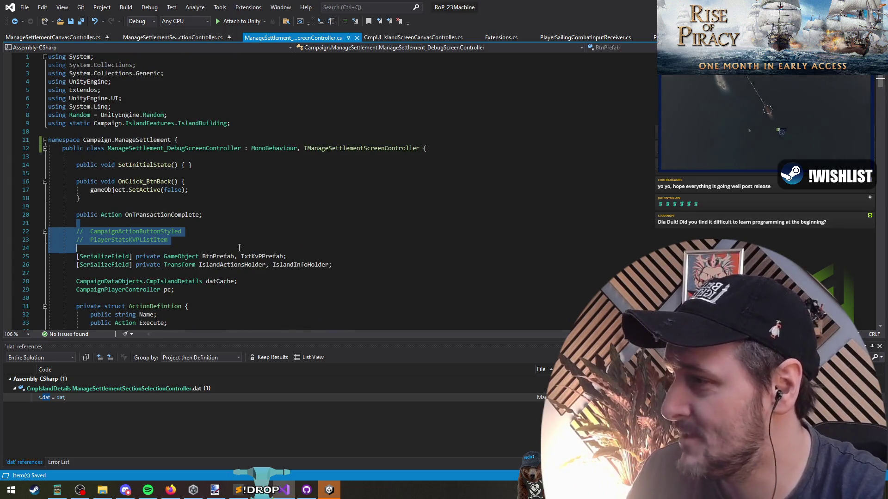
{"action": "key", "text": "Delete"}
{"action": "key", "text": "Down"}
{"action": "key", "text": "Down"}
{"action": "key", "text": "Down"}
{"action": "scroll", "coordinate": [241, 268], "scroll_direction": "down", "scroll_amount": 20}
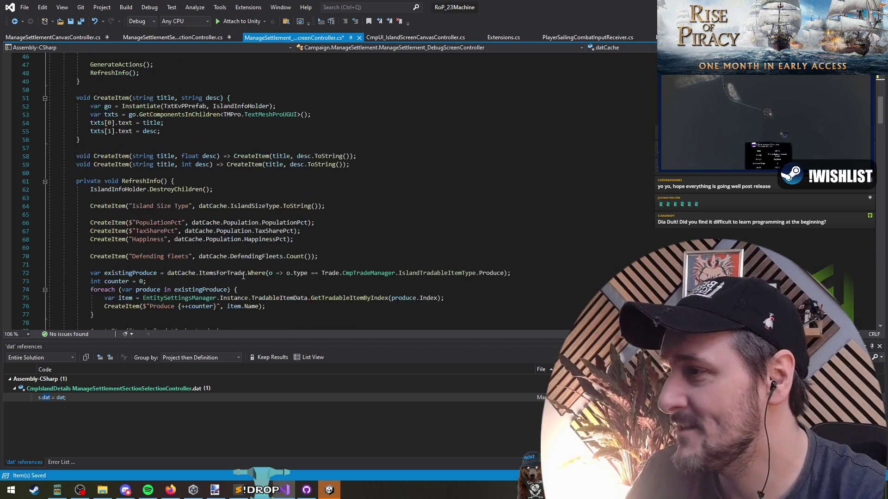
{"action": "scroll", "coordinate": [243, 277], "scroll_direction": "up", "scroll_amount": 15}
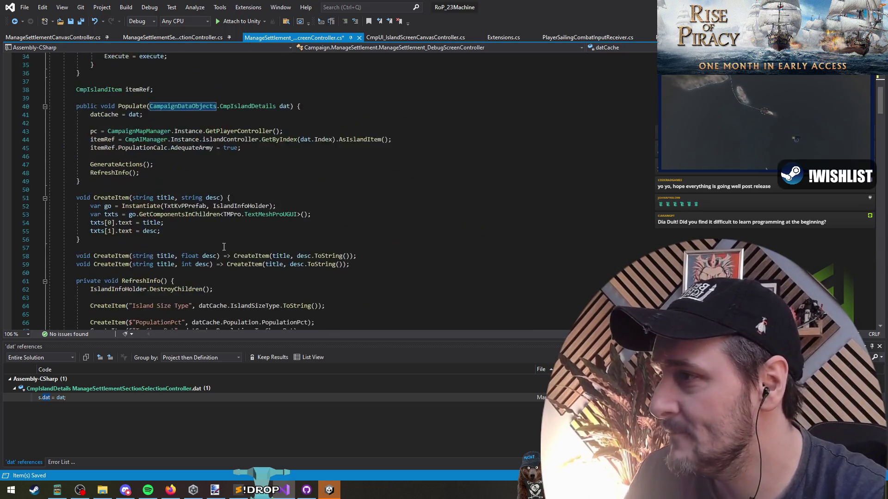
Review the section selection controller's OnPointerClick handling, then switch to Unity
{"action": "key", "text": "ctrl+Tab"}
{"action": "left_click", "coordinate": [148, 37]}
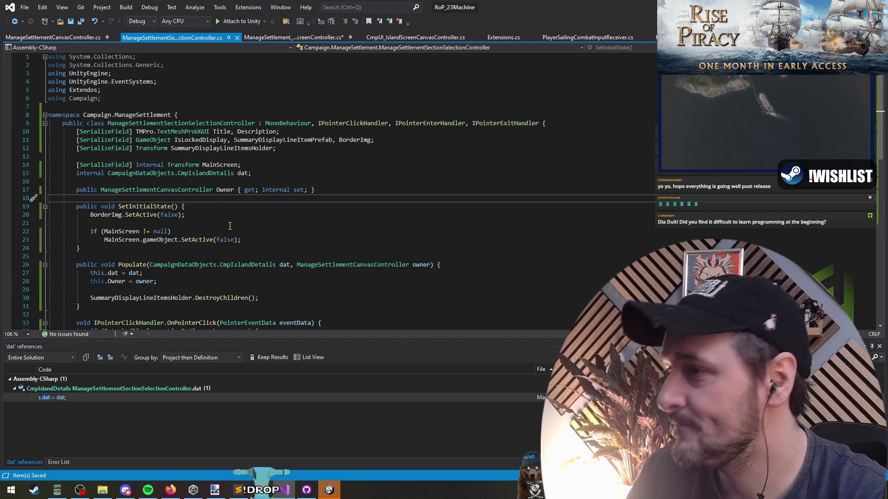
{"action": "scroll", "coordinate": [217, 199], "scroll_direction": "down", "scroll_amount": 6}
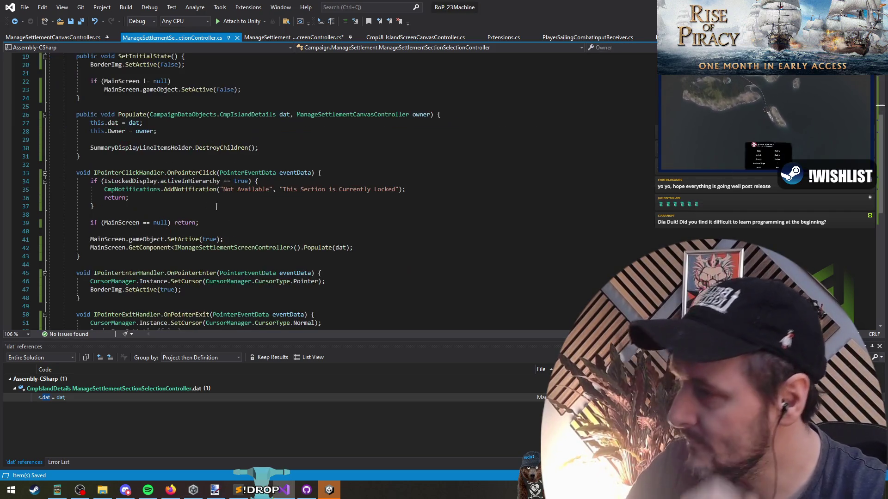
{"action": "scroll", "coordinate": [214, 190], "scroll_direction": "down", "scroll_amount": 1}
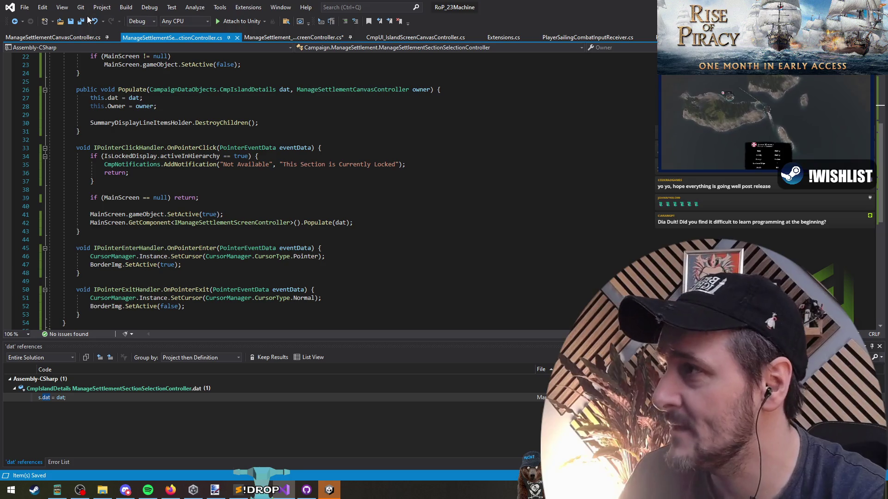
{"action": "key", "text": "alt+Tab"}
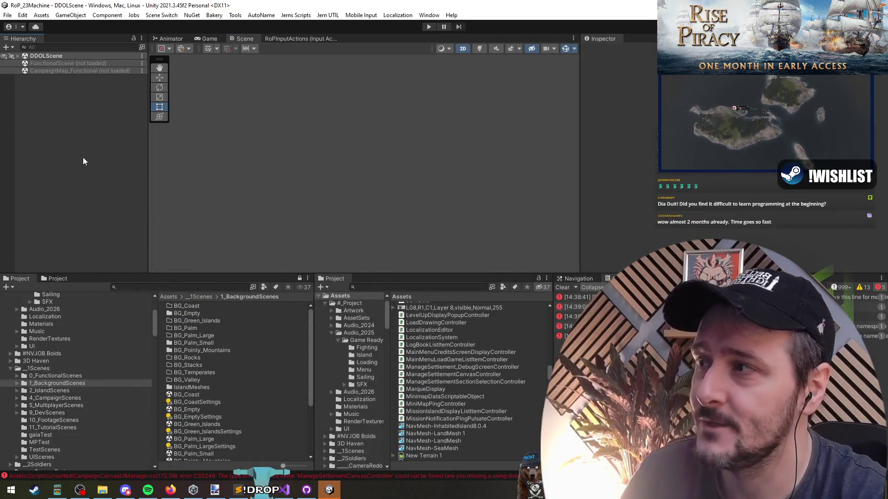
Try Play mode, open the erroring CmpUI_IslandScreenCanvasController.cs from the console, and save all files
{"action": "left_click", "coordinate": [430, 27]}
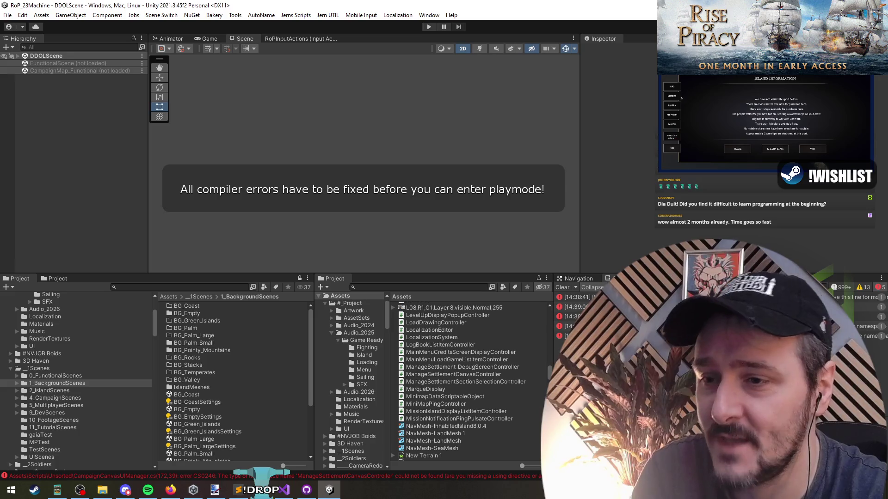
{"action": "left_click", "coordinate": [593, 297]}
{"action": "double_click", "coordinate": [593, 297]}
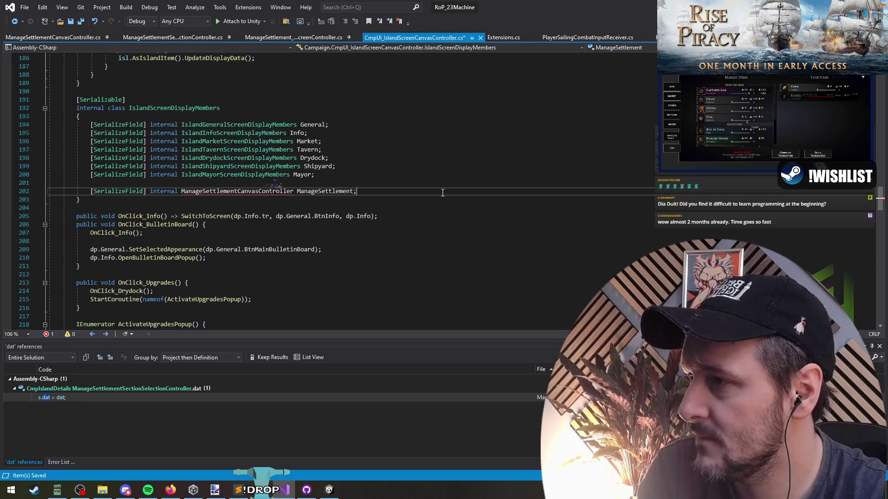
{"action": "left_click", "coordinate": [246, 183]}
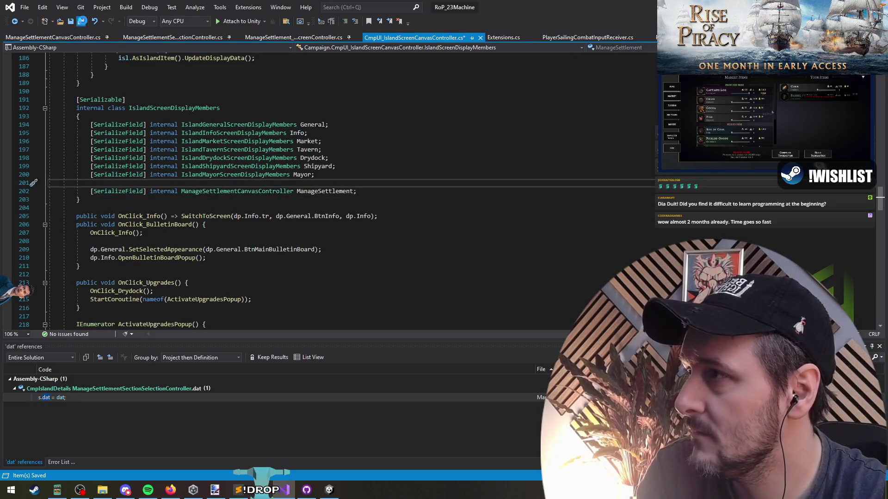
{"action": "left_click", "coordinate": [82, 21]}
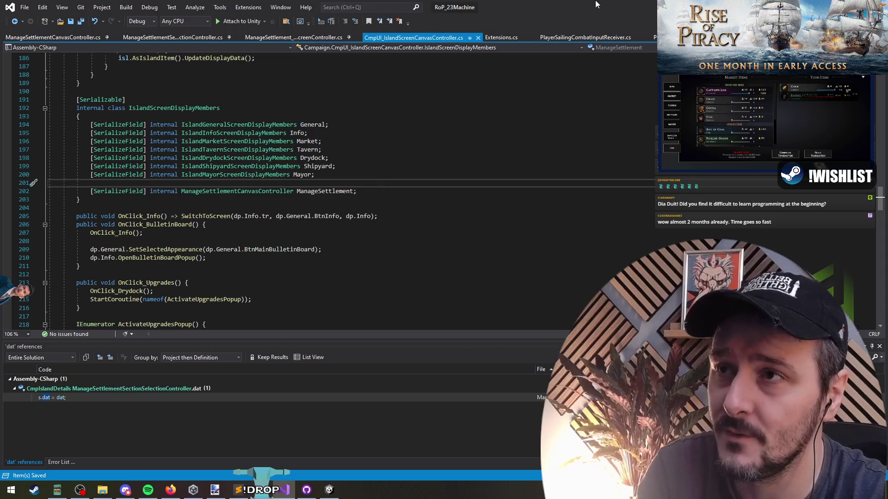
Return to Unity to recompile, then bring up the Rise of Piracy Steam store page
{"action": "key", "text": "alt+Tab"}
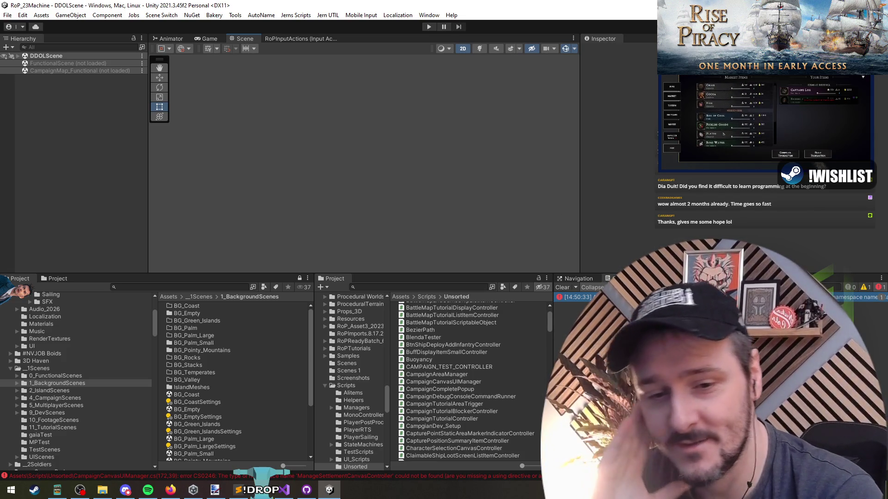
{"action": "key", "text": "alt+Tab"}
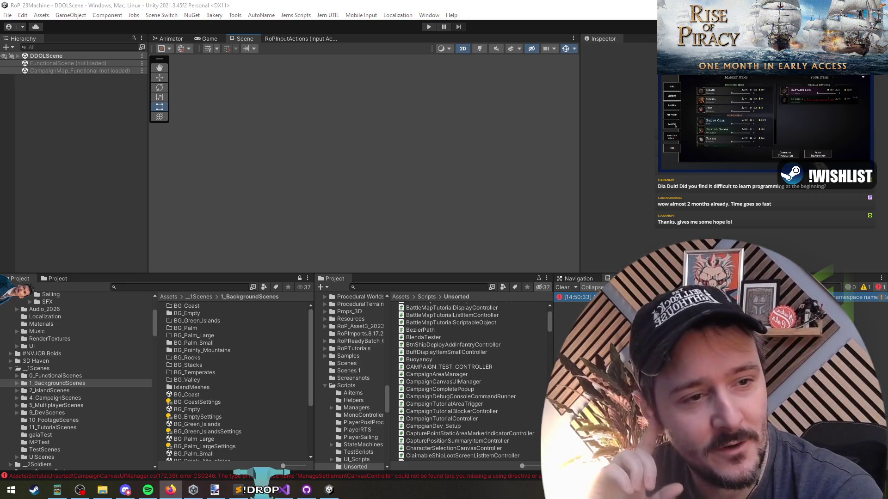
{"action": "key", "text": "alt+Tab"}
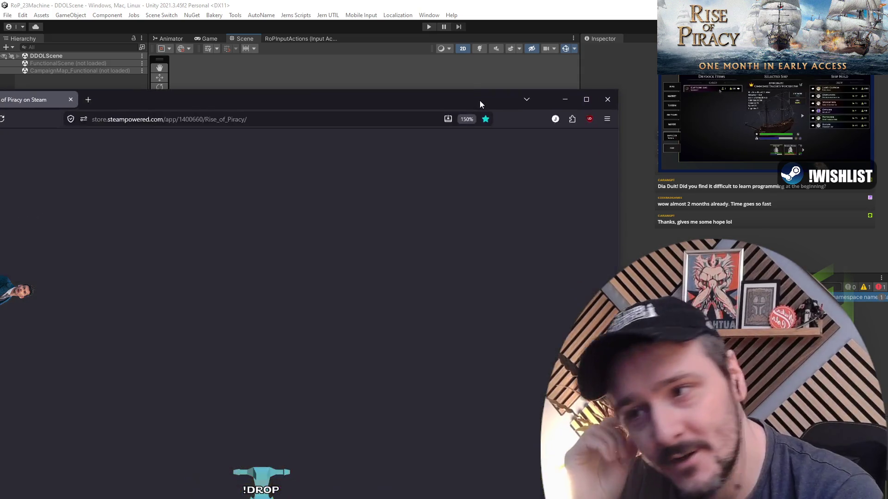
Scroll the Rise of Piracy Steam page down to its player reviews and back up
{"action": "left_click_drag", "start_coordinate": [595, 47], "coordinate": [547, 37]}
{"action": "scroll", "coordinate": [423, 174], "scroll_direction": "down", "scroll_amount": 4}
{"action": "scroll", "coordinate": [258, 241], "scroll_direction": "up", "scroll_amount": 2}
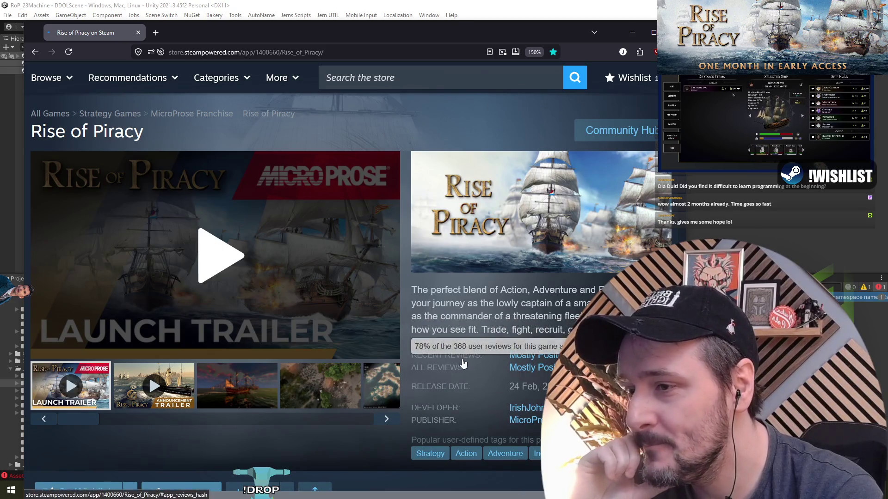
{"action": "scroll", "coordinate": [569, 314], "scroll_direction": "down", "scroll_amount": 2}
{"action": "scroll", "coordinate": [404, 298], "scroll_direction": "down", "scroll_amount": 15}
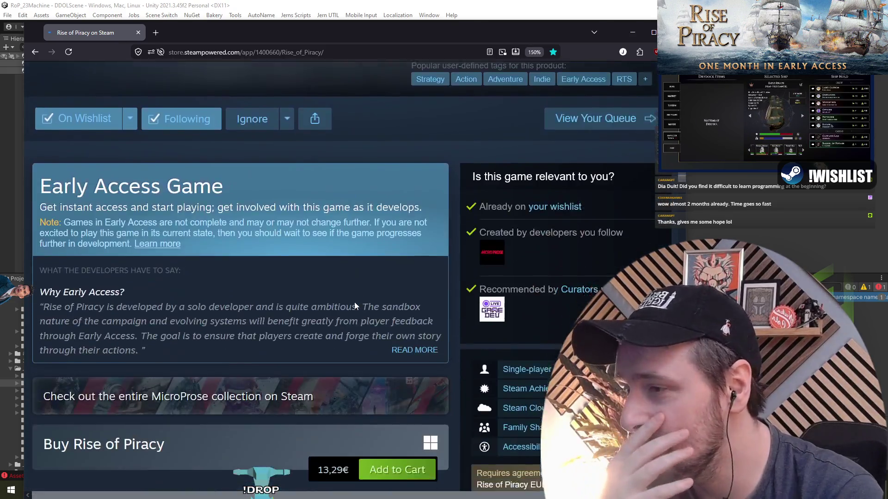
{"action": "scroll", "coordinate": [297, 282], "scroll_direction": "up", "scroll_amount": 1}
{"action": "scroll", "coordinate": [214, 257], "scroll_direction": "up", "scroll_amount": 3}
{"action": "scroll", "coordinate": [206, 262], "scroll_direction": "down", "scroll_amount": 12}
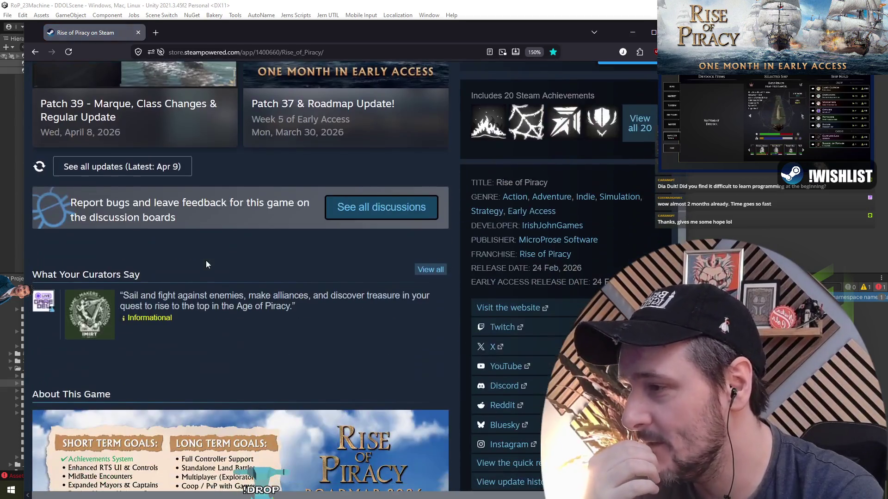
{"action": "scroll", "coordinate": [219, 302], "scroll_direction": "down", "scroll_amount": 20}
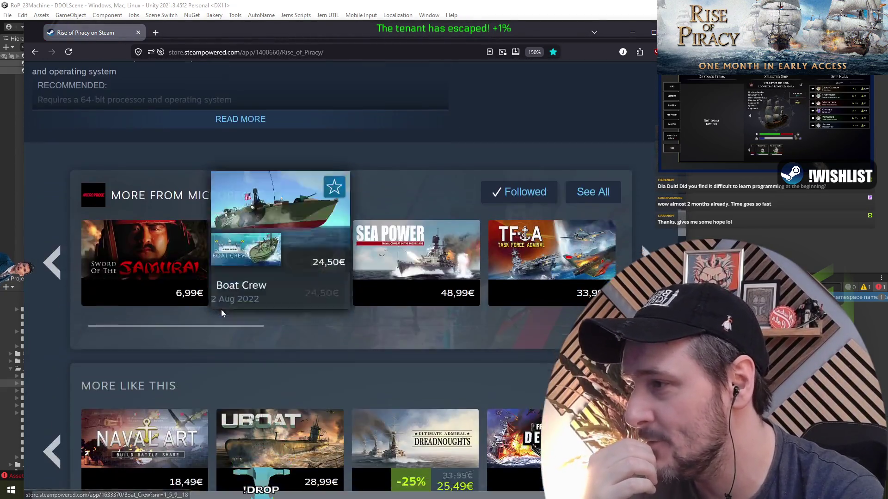
{"action": "scroll", "coordinate": [237, 284], "scroll_direction": "down", "scroll_amount": 10}
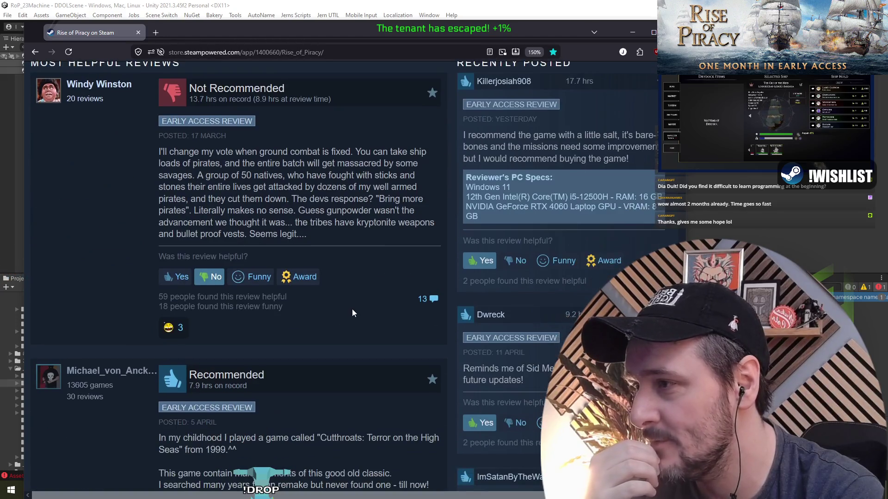
{"action": "scroll", "coordinate": [360, 295], "scroll_direction": "up", "scroll_amount": 20}
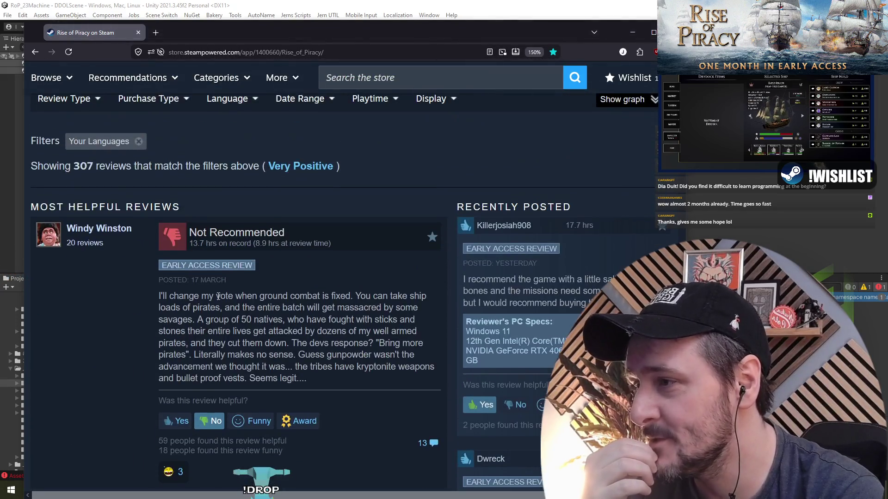
{"action": "scroll", "coordinate": [273, 333], "scroll_direction": "up", "scroll_amount": 15}
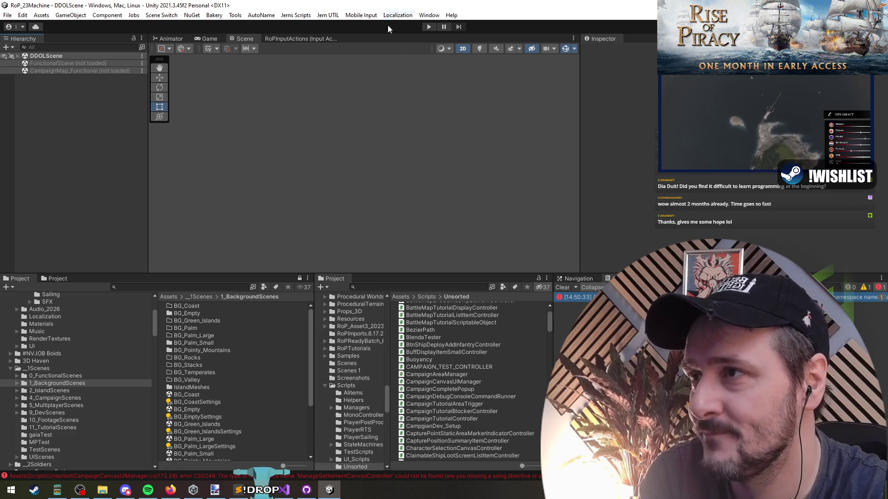
Add 'using Campaign.ManageSettlement;' to CampaignCanvasUIManager.cs via the quick-fix menu and save it
{"action": "key", "text": "alt+Tab"}
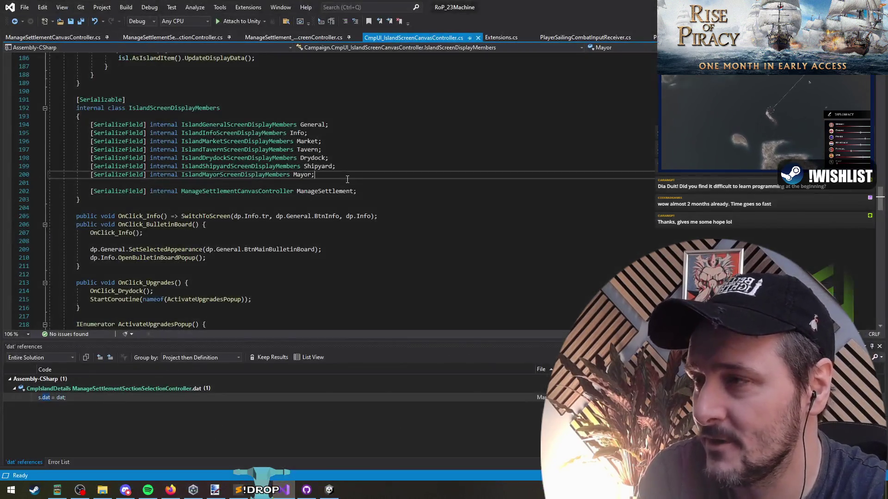
{"action": "left_click", "coordinate": [272, 191]}
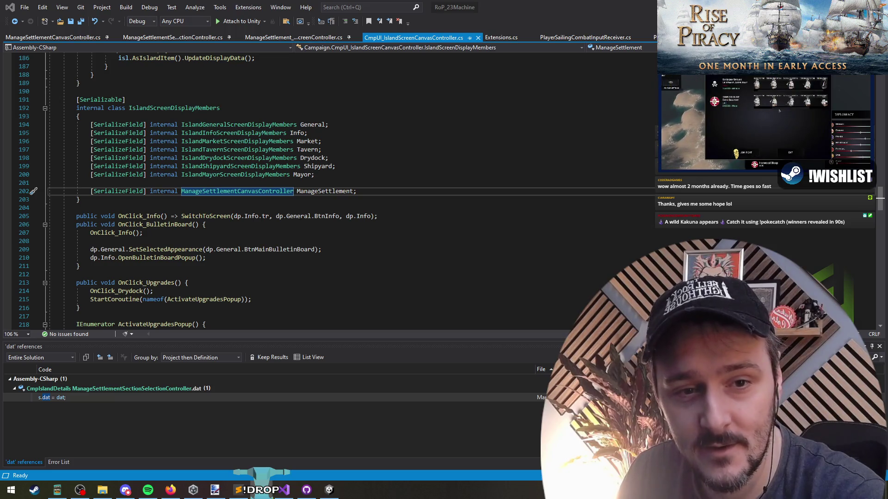
{"action": "left_click", "coordinate": [91, 182]}
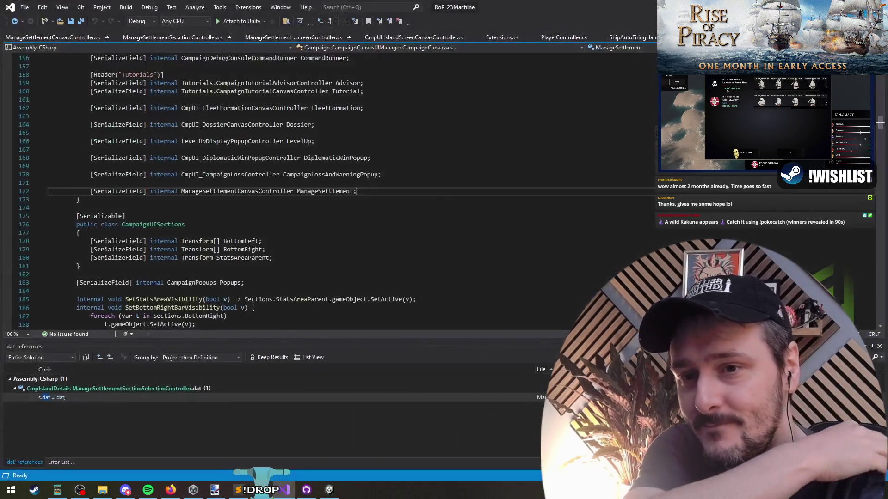
{"action": "mouse_move", "coordinate": [222, 192]}
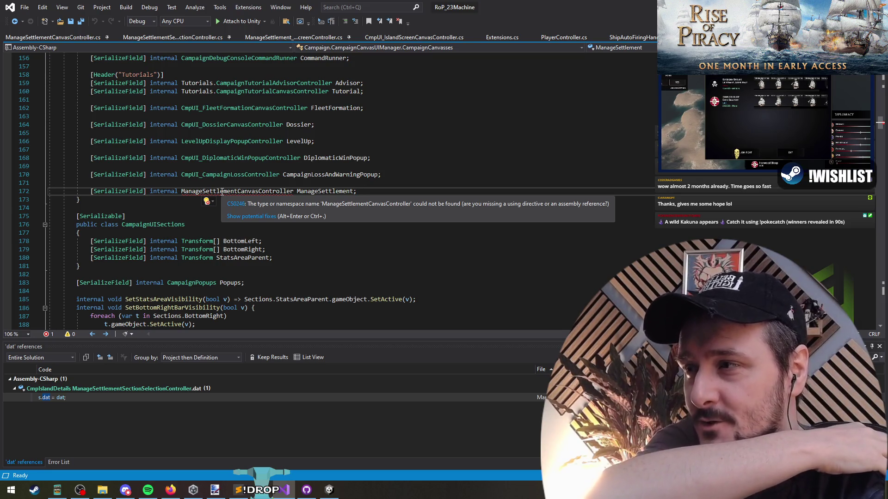
{"action": "right_click", "coordinate": [222, 192]}
{"action": "left_click", "coordinate": [235, 199]}
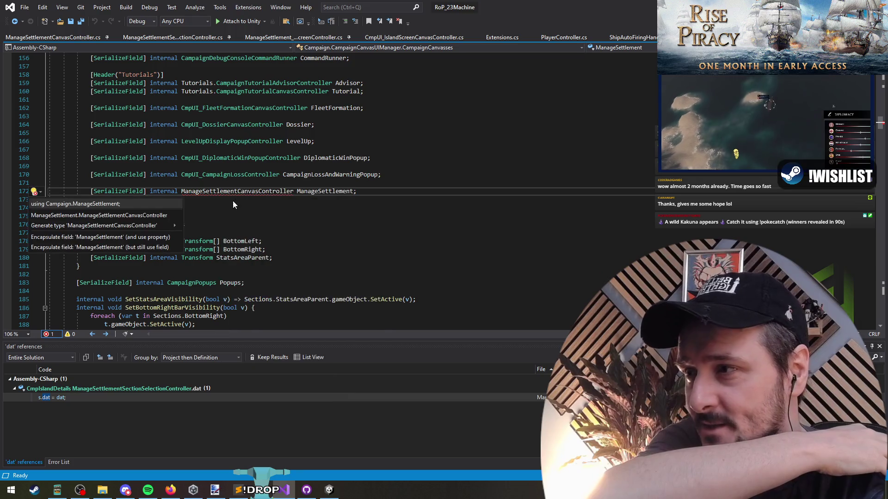
{"action": "left_click", "coordinate": [84, 205]}
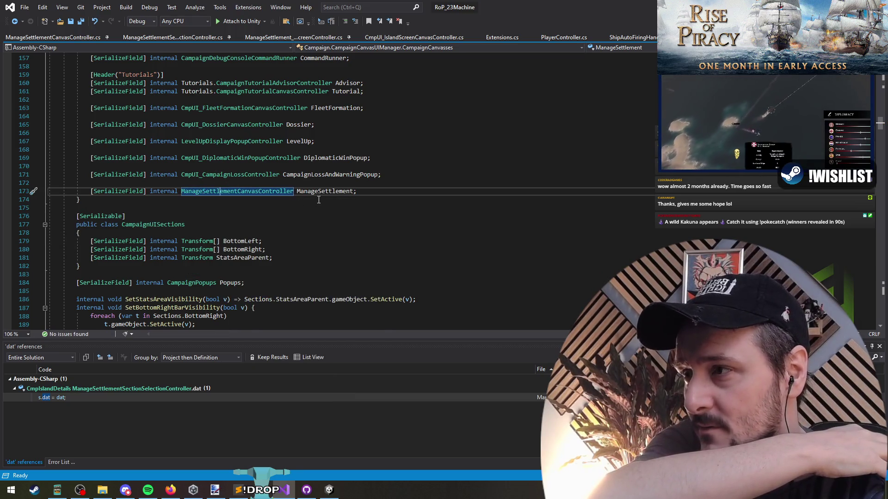
{"action": "key", "text": "ctrl+s"}
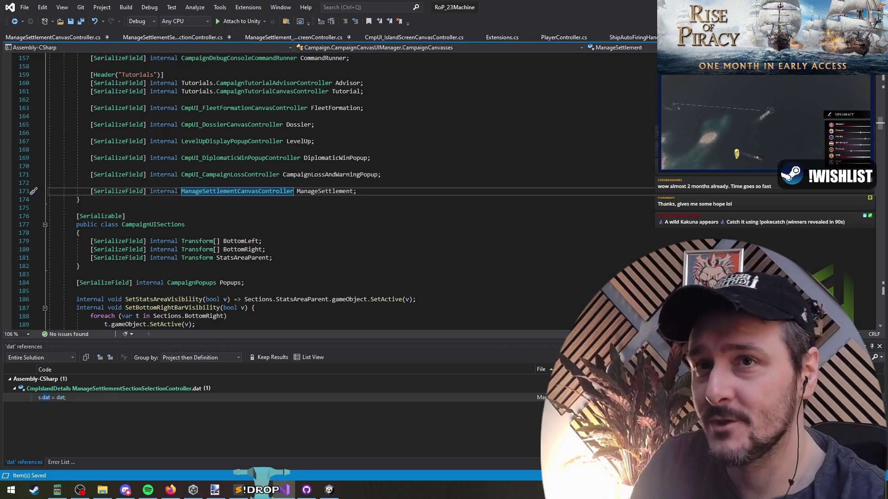
{"action": "key", "text": "alt+Tab"}
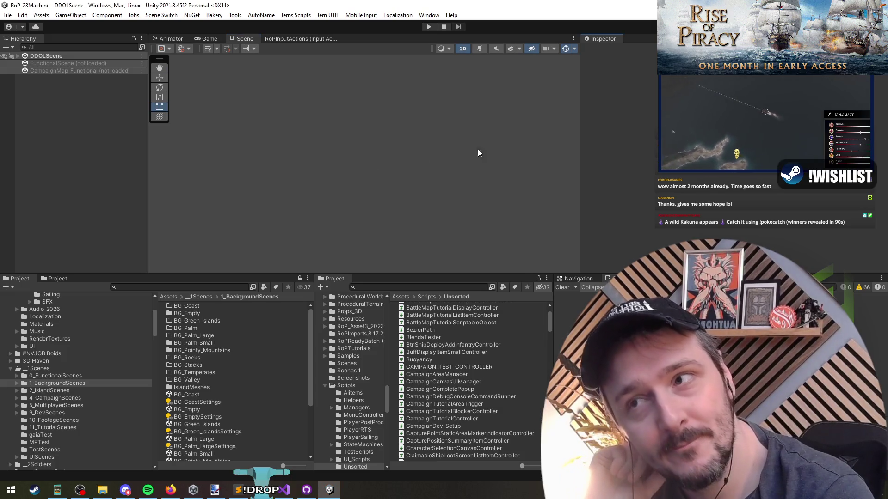
Enter Play mode with Ctrl+P once the scripts have recompiled
{"action": "key", "text": "ctrl+p"}
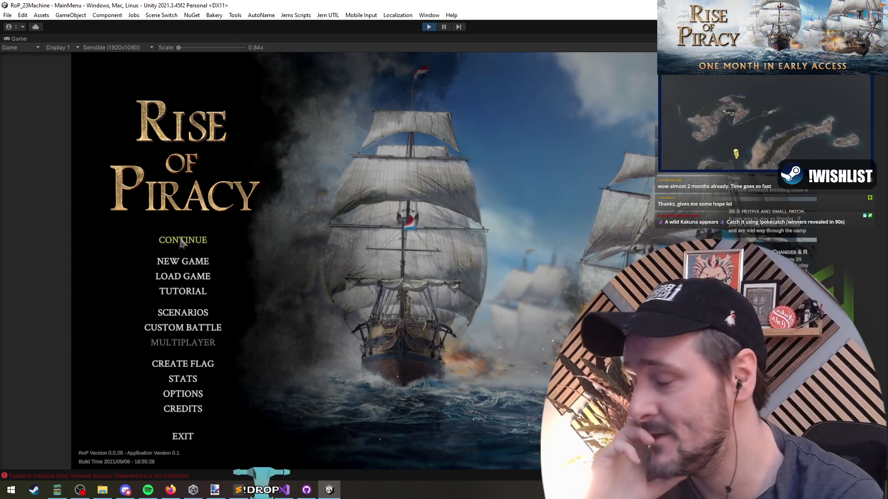
Continue the saved campaign and select the Cochberry Reef island on the map
{"action": "left_click", "coordinate": [188, 240]}
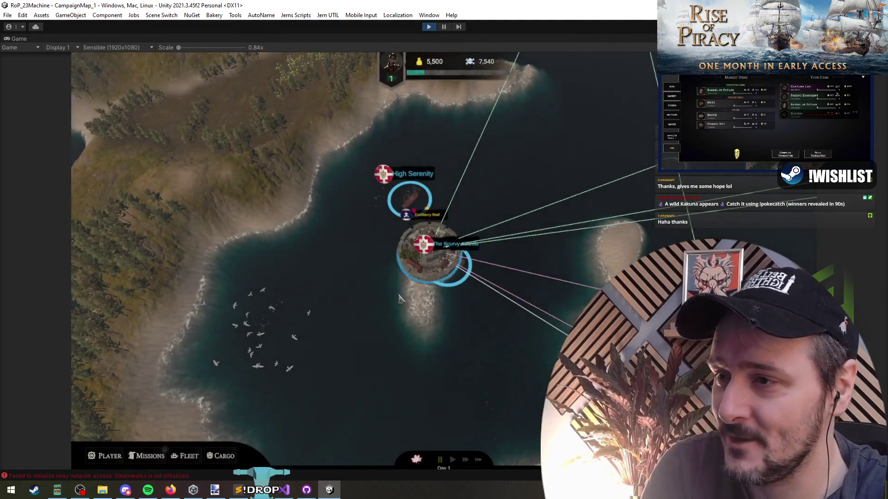
{"action": "left_click", "coordinate": [419, 265]}
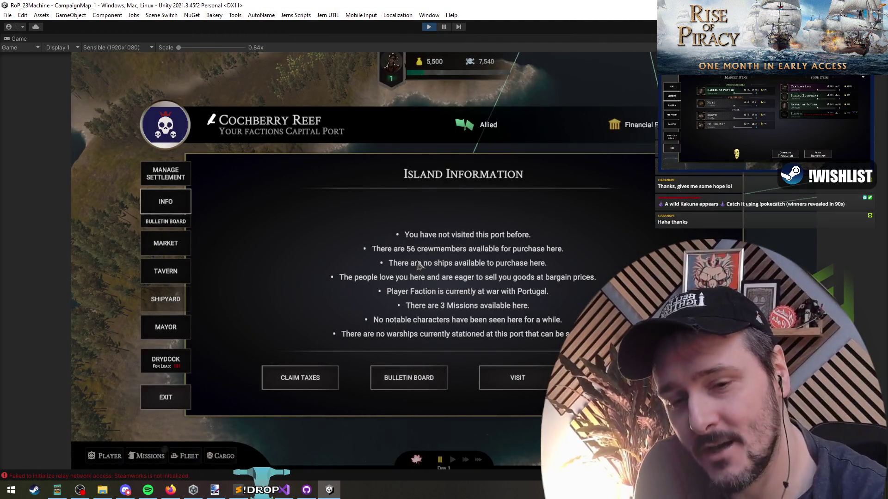
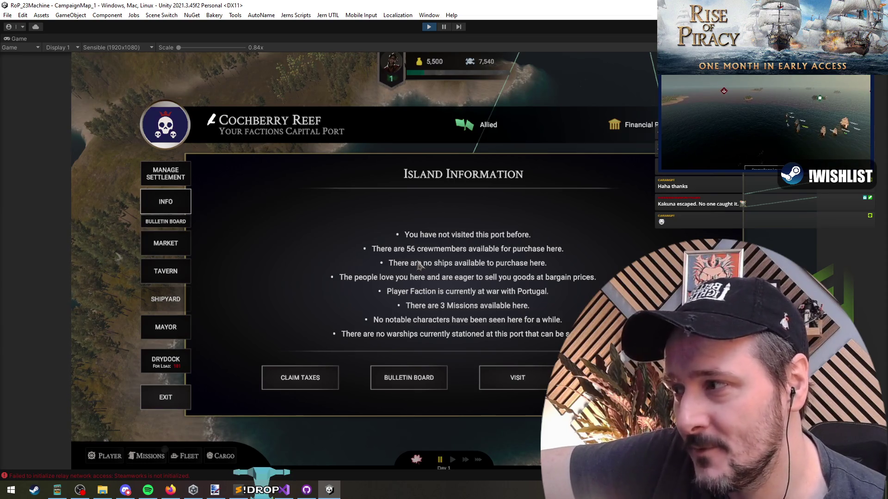
Pause the game and show Cochberry Reef's Manage Settlement page with its Commerce, Production and Defense cards
{"action": "key", "text": "space"}
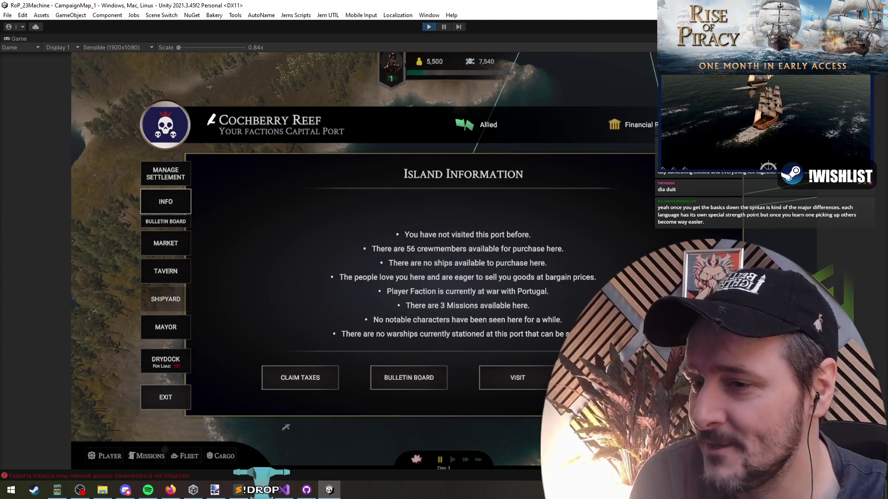
{"action": "left_click", "coordinate": [170, 184]}
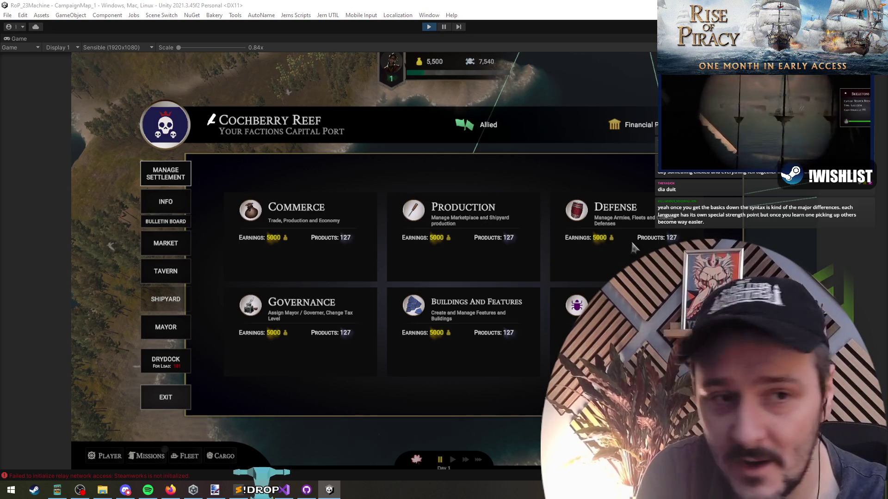
In the F1 debug overlay, add a Produce 1 stat and cause an iteration adding a Building
{"action": "key", "text": "F1"}
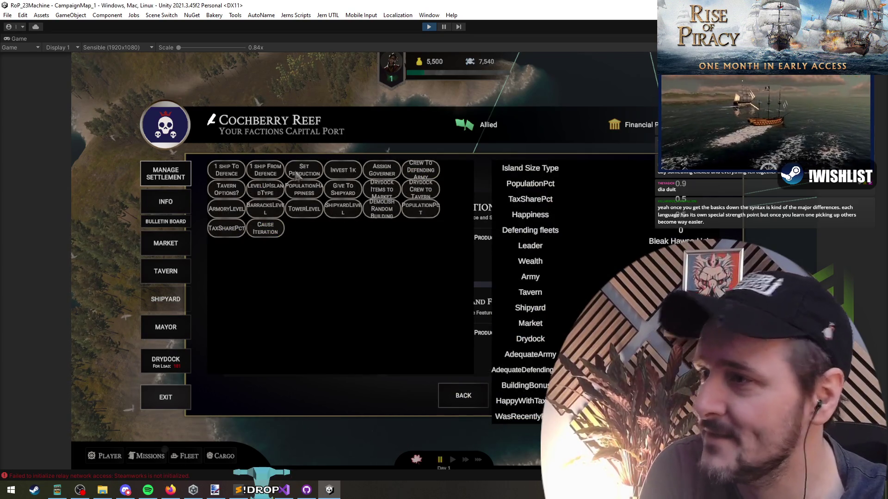
{"action": "left_click", "coordinate": [289, 177]}
{"action": "left_click", "coordinate": [259, 227]}
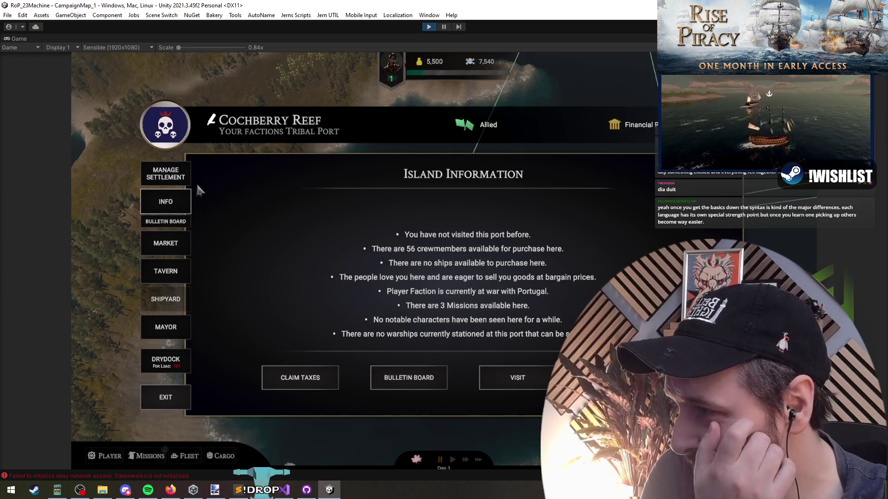
{"action": "left_click", "coordinate": [175, 183]}
{"action": "key", "text": "F1"}
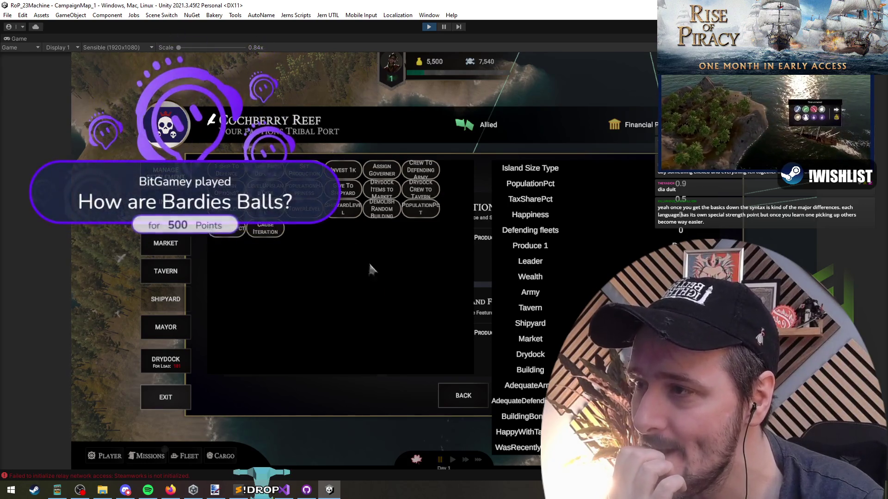
{"action": "left_click", "coordinate": [457, 397]}
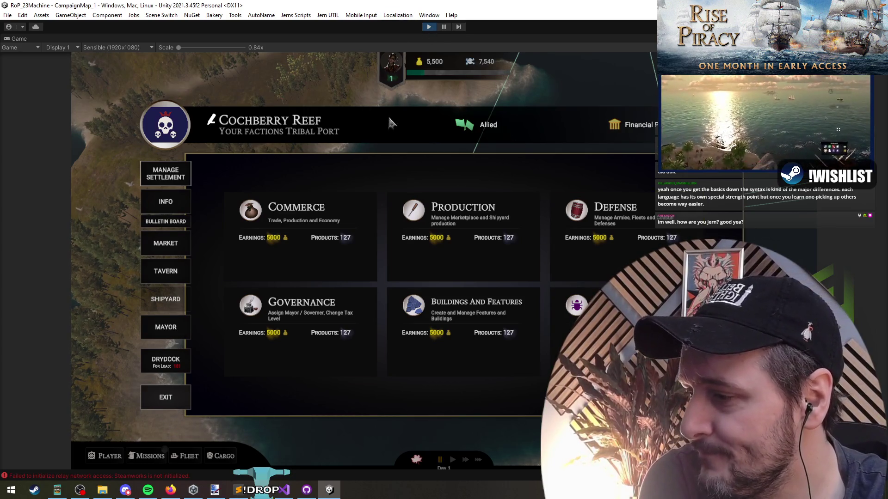
Check the code editor, revisit island information, then return to the Manage Settlement overview and pause
{"action": "left_click", "coordinate": [285, 490]}
{"action": "left_click", "coordinate": [421, 182]}
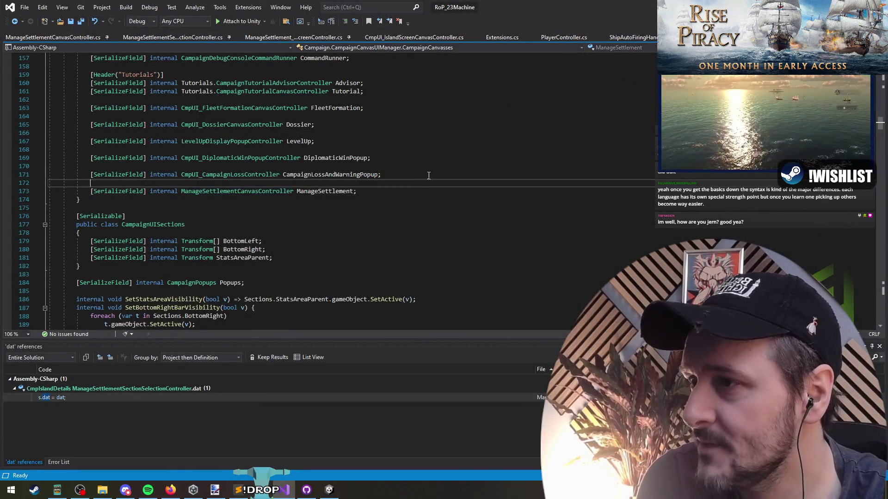
{"action": "left_click", "coordinate": [329, 490]}
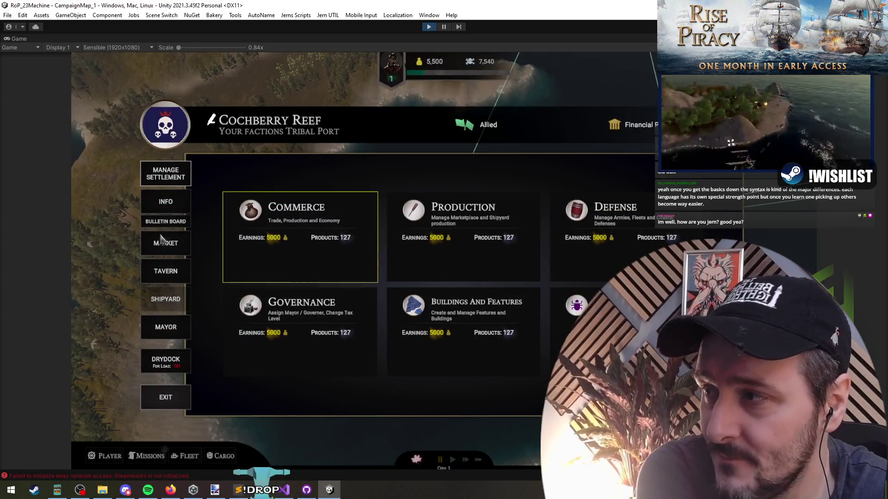
{"action": "left_click", "coordinate": [169, 208]}
{"action": "left_click", "coordinate": [166, 174]}
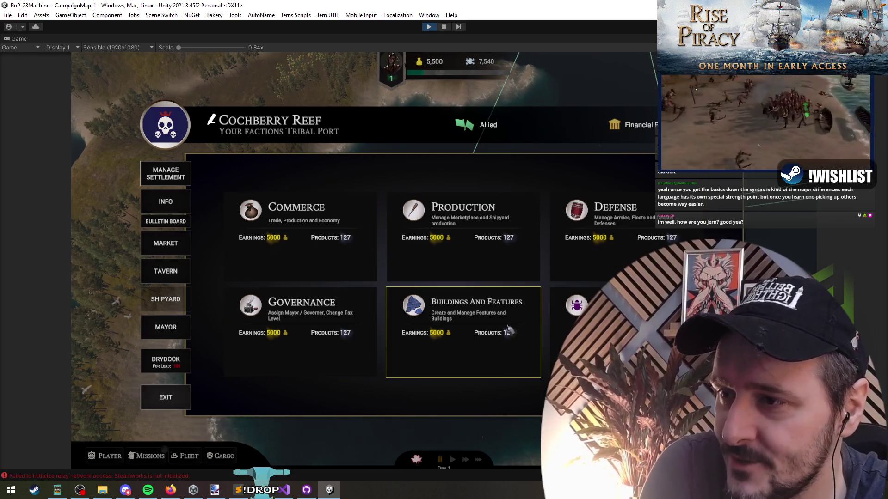
{"action": "left_click", "coordinate": [573, 323]}
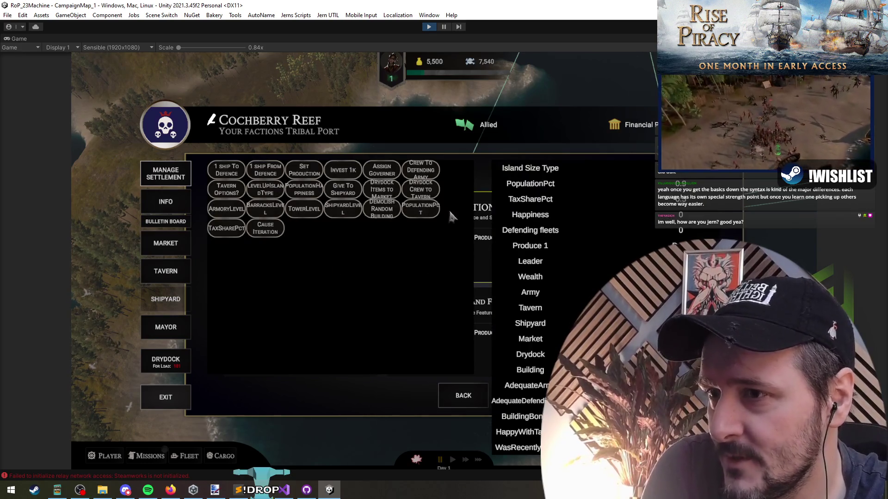
{"action": "left_click", "coordinate": [163, 203]}
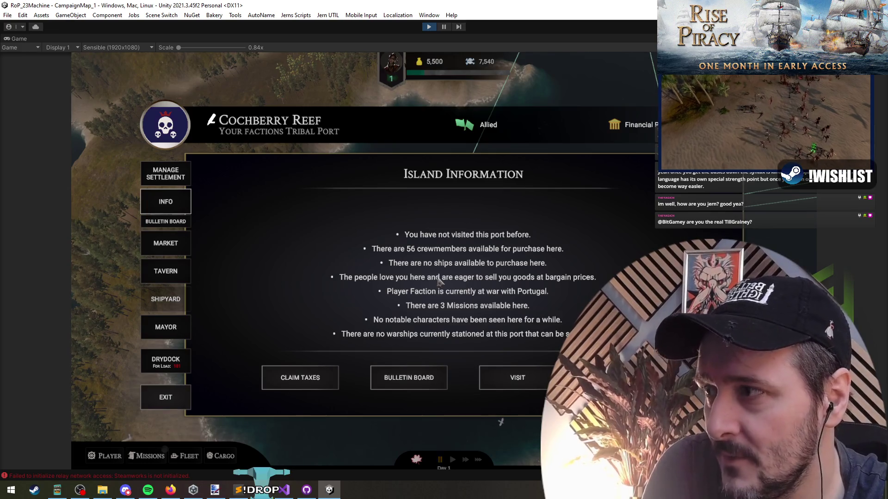
{"action": "left_click", "coordinate": [174, 183]}
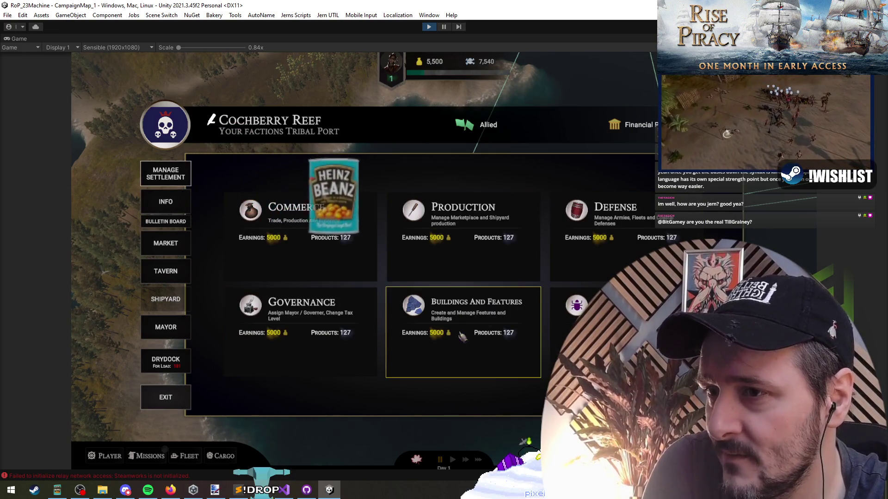
{"action": "left_click", "coordinate": [441, 27]}
Select the Production section object in the Hierarchy and set it locked in the Inspector
{"action": "left_click", "coordinate": [377, 143]}
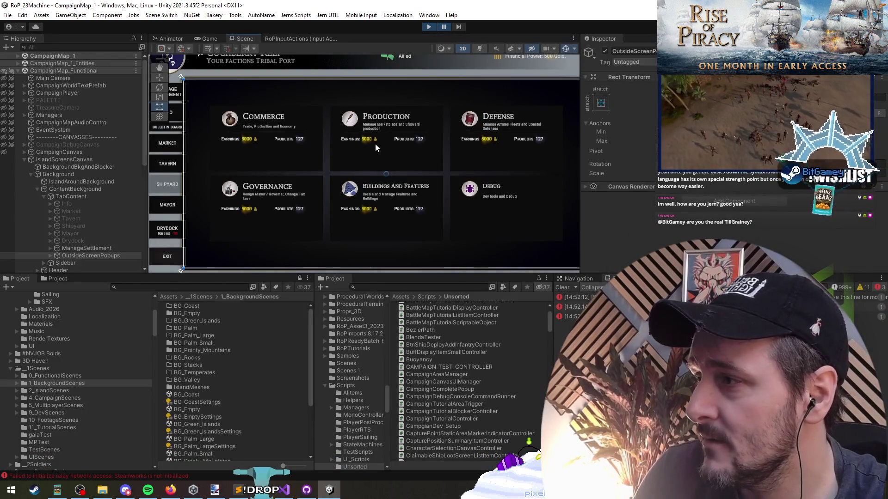
{"action": "left_click", "coordinate": [97, 239]}
{"action": "scroll", "coordinate": [104, 250], "scroll_direction": "down", "scroll_amount": 3}
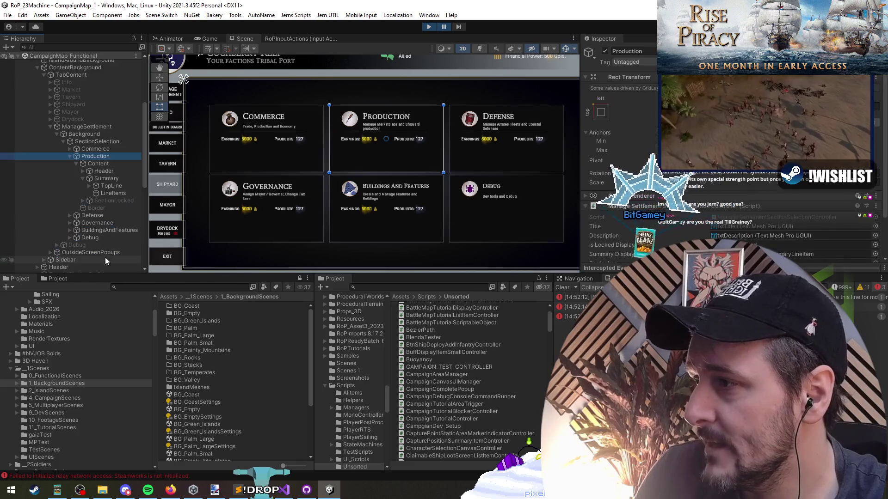
Resume the game and verify Production only shows a Not Available message
{"action": "left_click", "coordinate": [445, 27]}
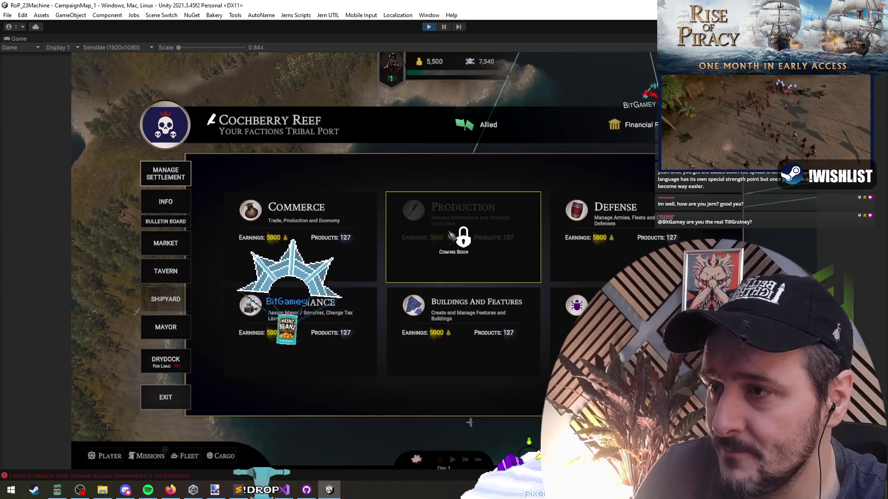
{"action": "left_click", "coordinate": [415, 274]}
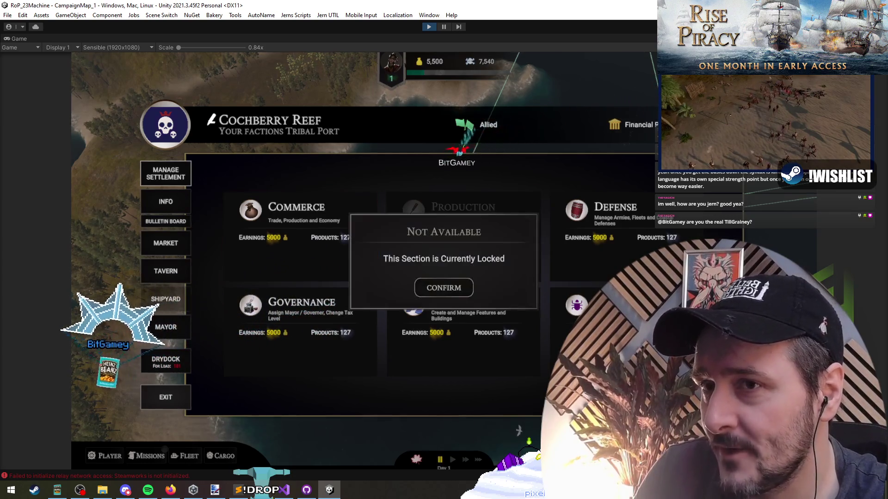
{"action": "left_click", "coordinate": [430, 287]}
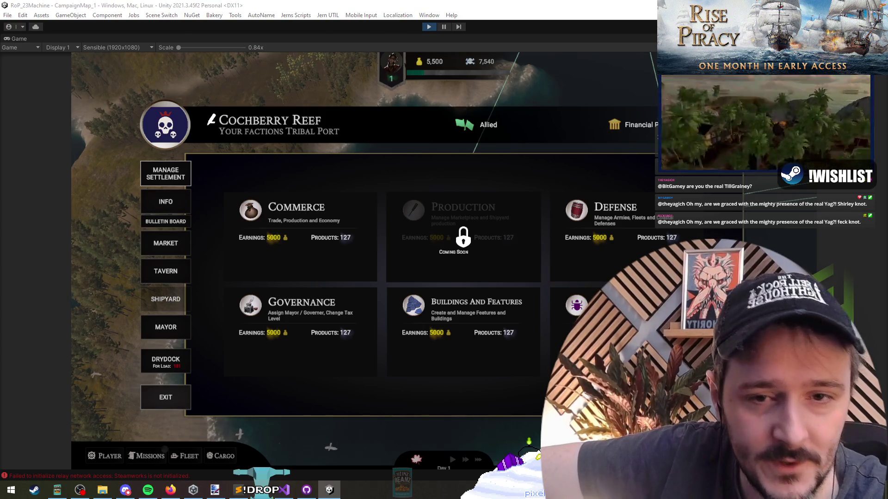
Leave the port through INFO, select the High Serenity fleet and order an attack on it
{"action": "key", "text": "alt+Tab"}
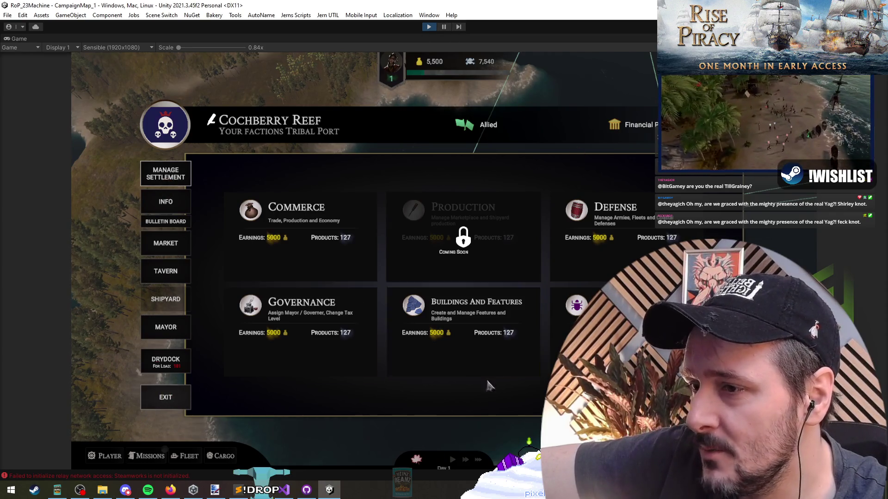
{"action": "left_click", "coordinate": [155, 209]}
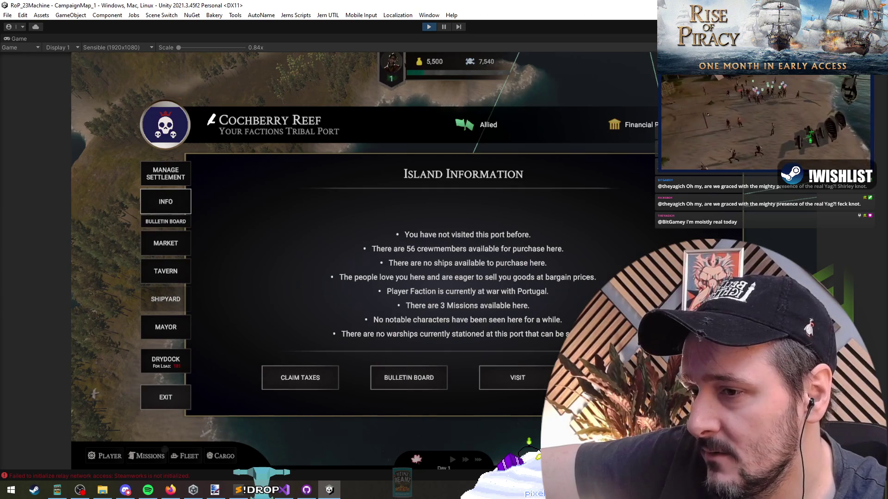
{"action": "left_click", "coordinate": [166, 397]}
{"action": "left_click", "coordinate": [407, 197]}
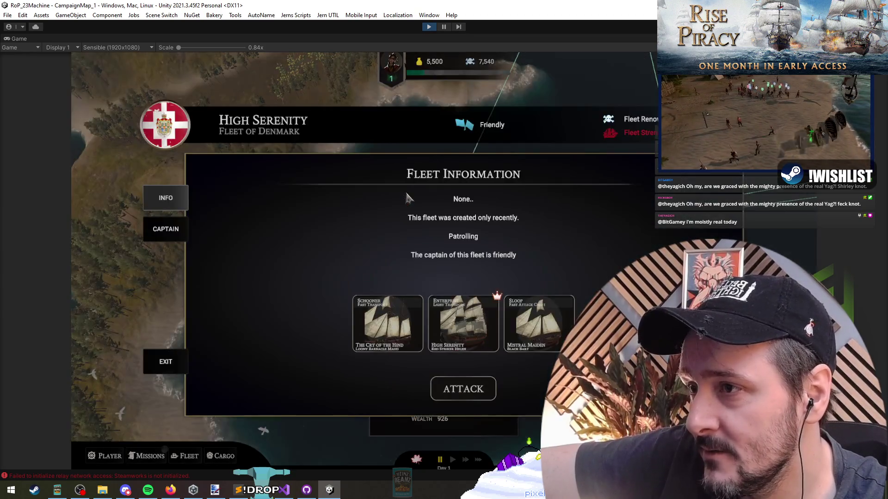
{"action": "left_click", "coordinate": [475, 398]}
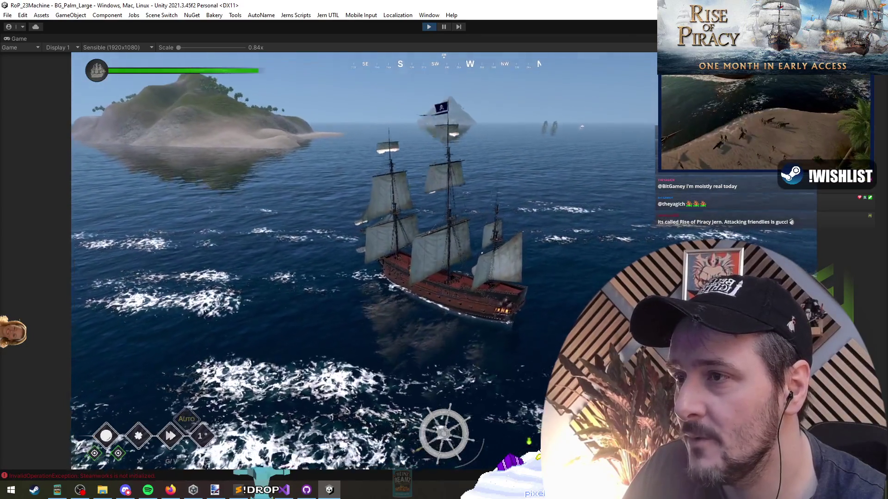
Raise the timescale from the debug menu, then furl the ship's sails
{"action": "key", "text": "grave"}
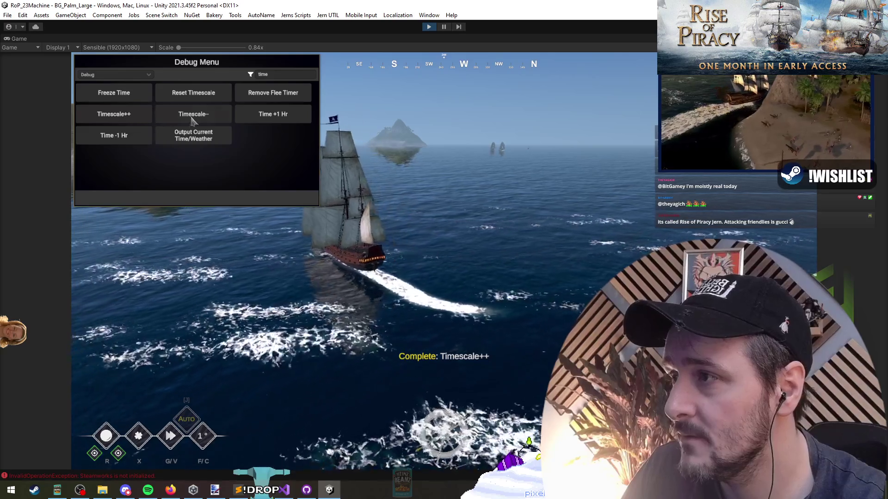
{"action": "key", "text": "grave"}
{"action": "key", "text": "grave"}
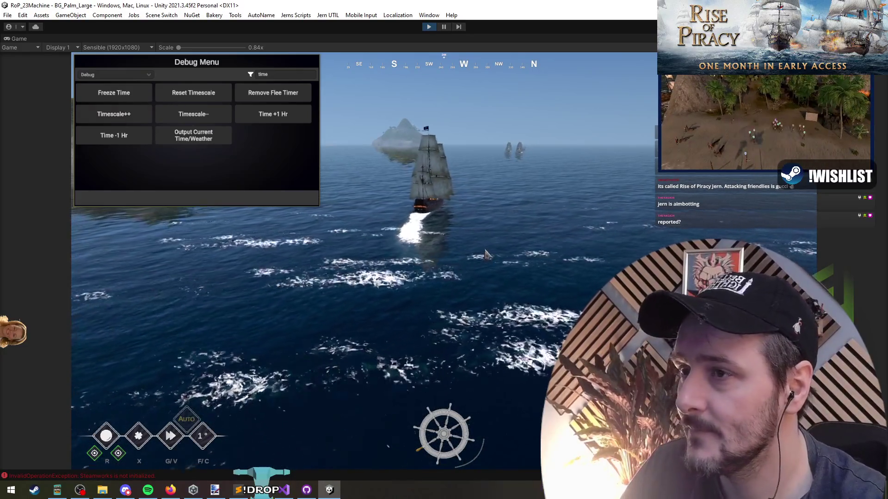
{"action": "key", "text": "grave"}
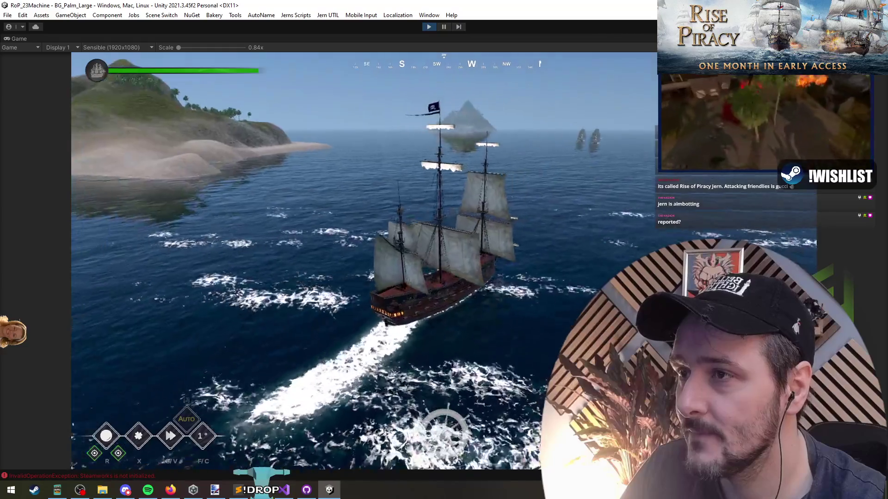
{"action": "key", "text": "s"}
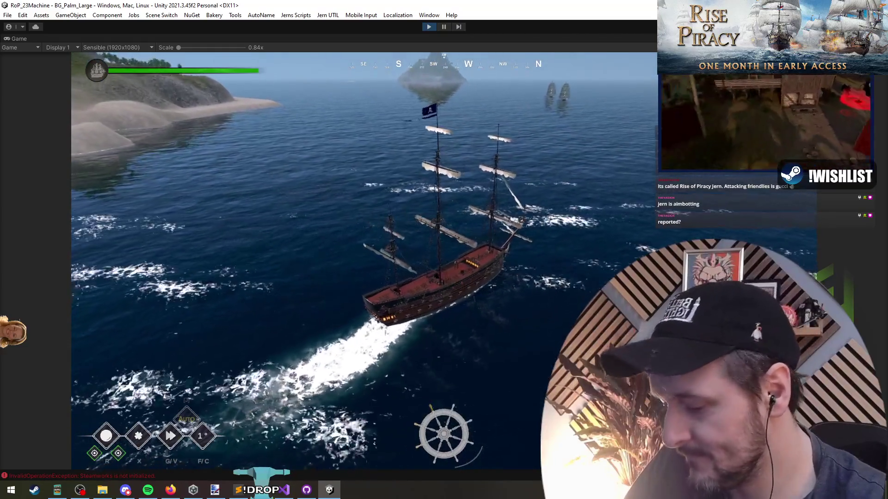
Reset the timescale to normal from the debug menu
{"action": "key", "text": "grave"}
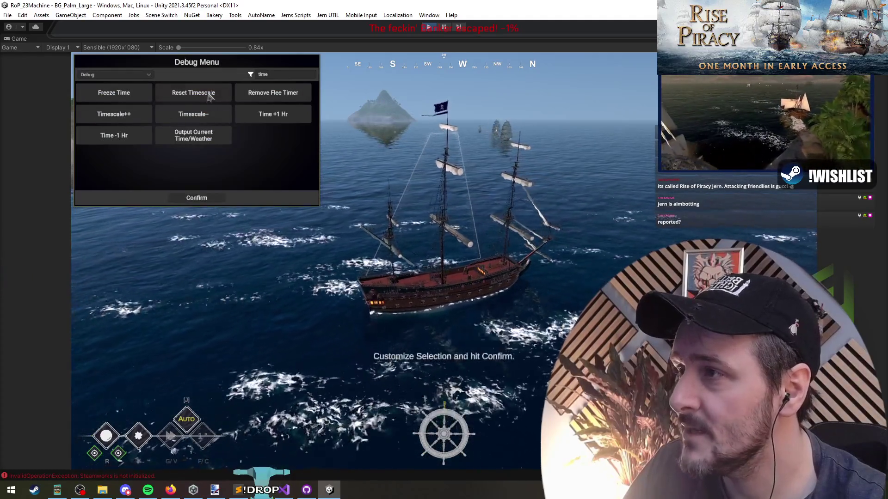
{"action": "left_click", "coordinate": [209, 94]}
{"action": "key", "text": "grave"}
{"action": "left_click", "coordinate": [197, 197]}
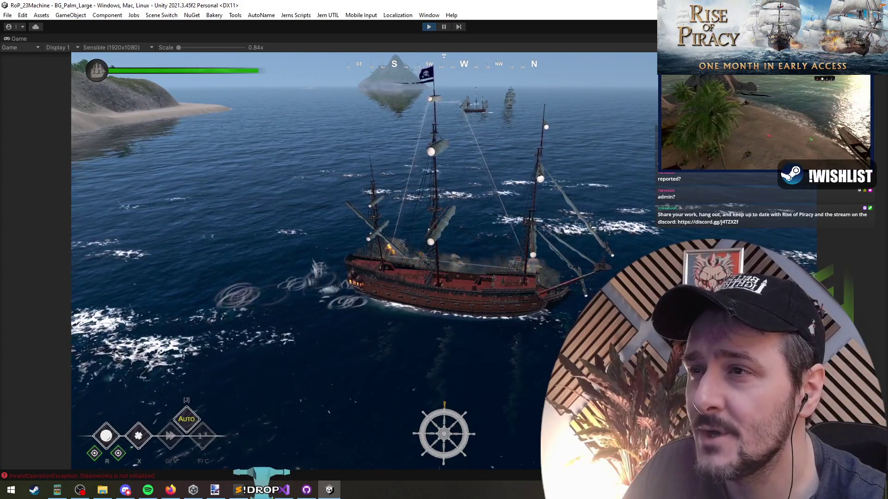
Scout the distant enemy ships through the spyglass until Victory appears, then stop play mode
{"action": "key", "text": "q"}
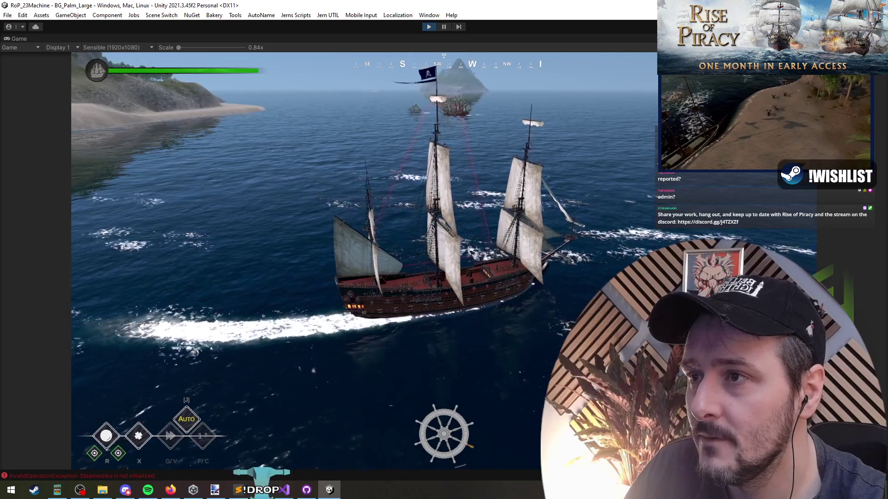
{"action": "key", "text": "q"}
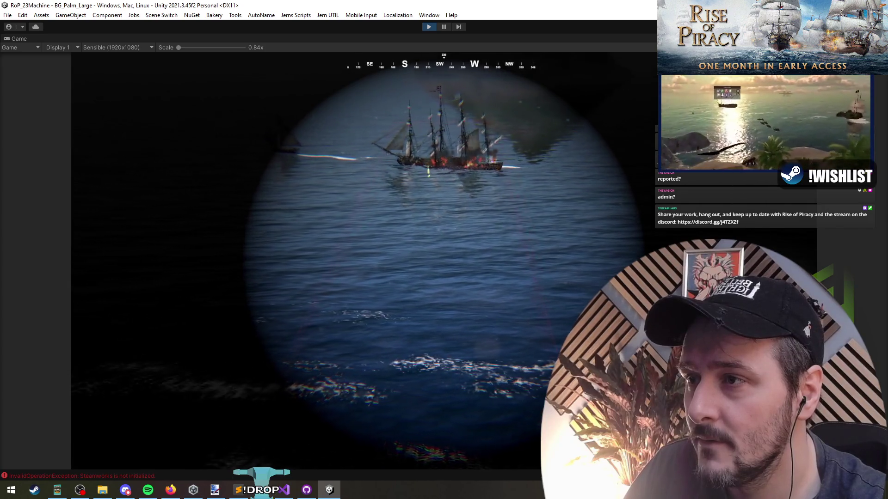
{"action": "key", "text": "q"}
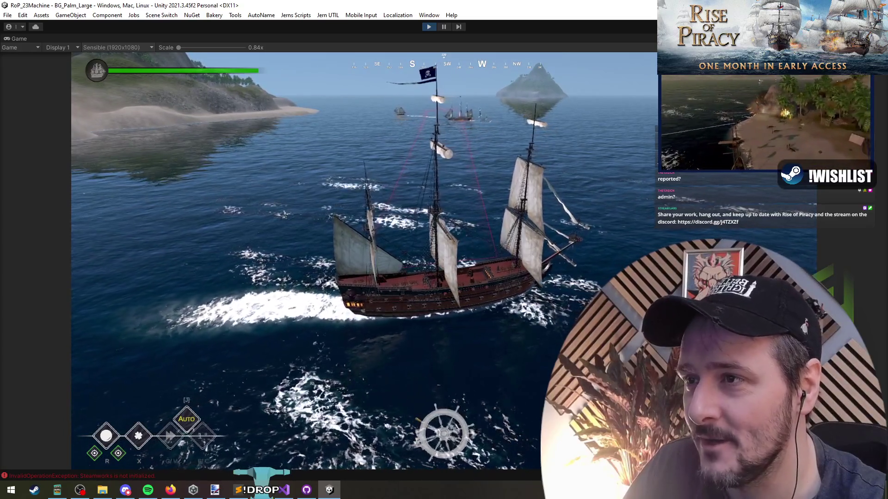
{"action": "key", "text": "z"}
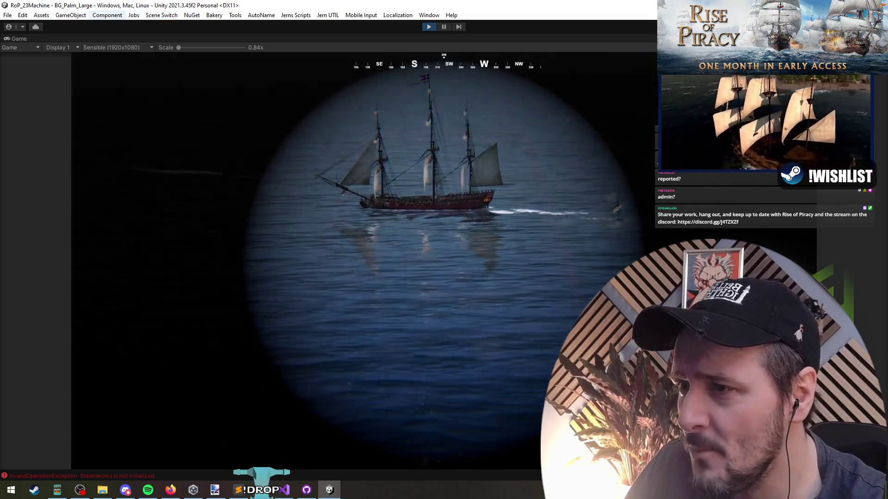
{"action": "key", "text": "z"}
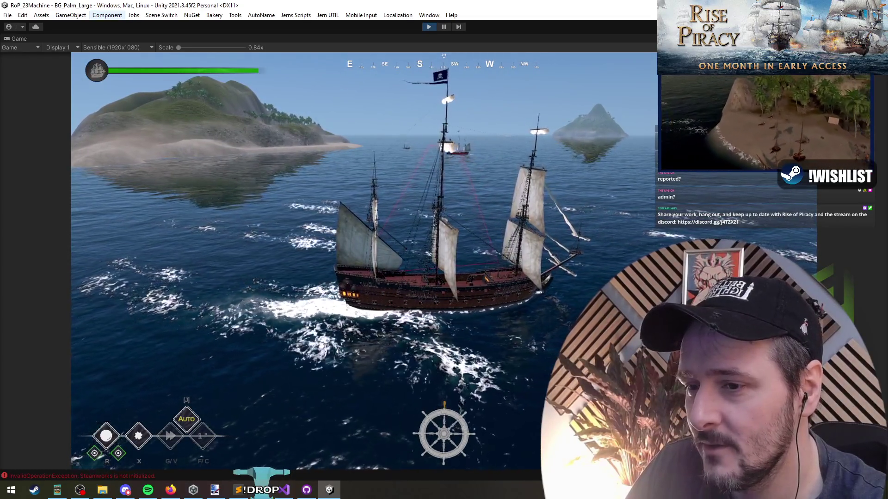
{"action": "key", "text": "z"}
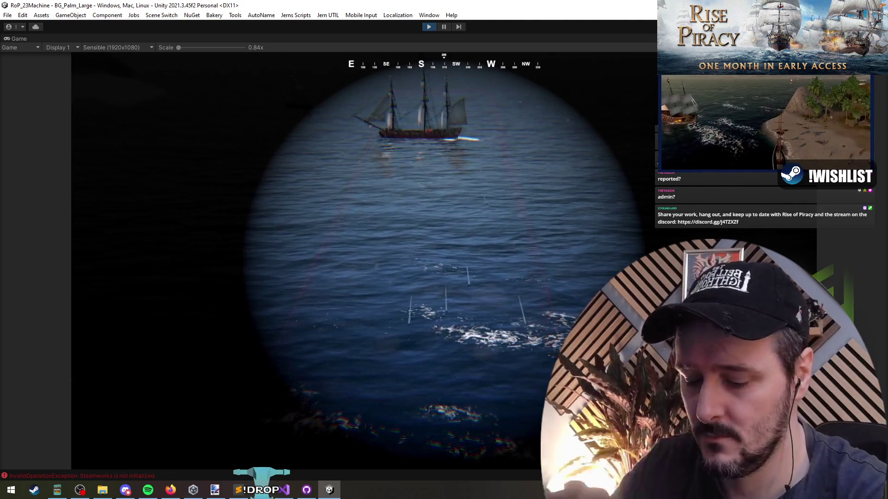
{"action": "key", "text": "Escape"}
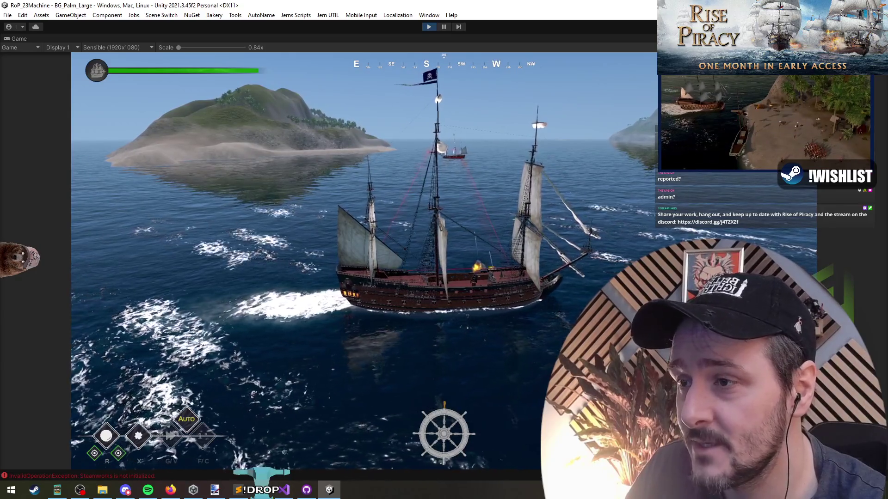
{"action": "key", "text": "z"}
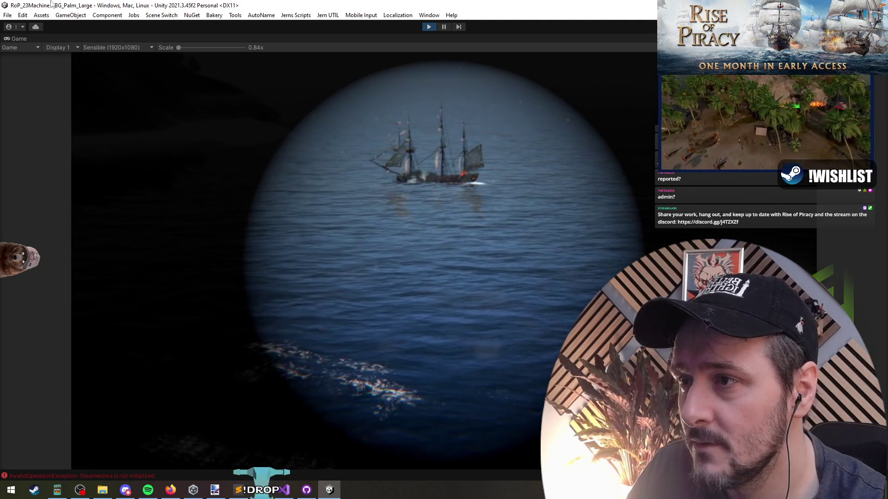
{"action": "key", "text": "Escape"}
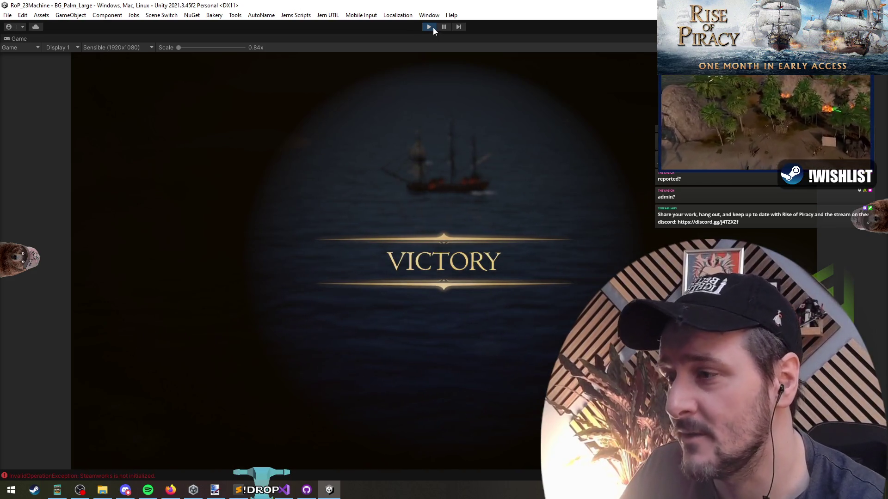
{"action": "left_click", "coordinate": [429, 26]}
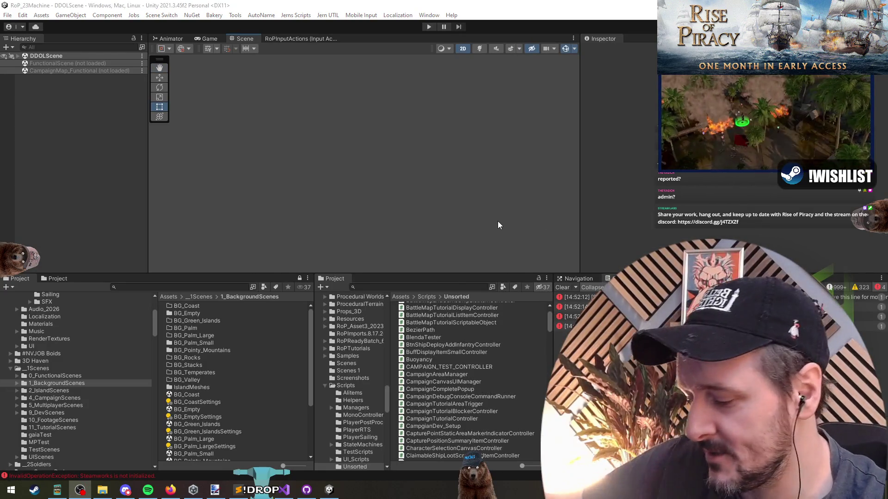
Bring the editor back into focus, then switch to the Steam curator page in the browser
{"action": "left_click", "coordinate": [412, 157]}
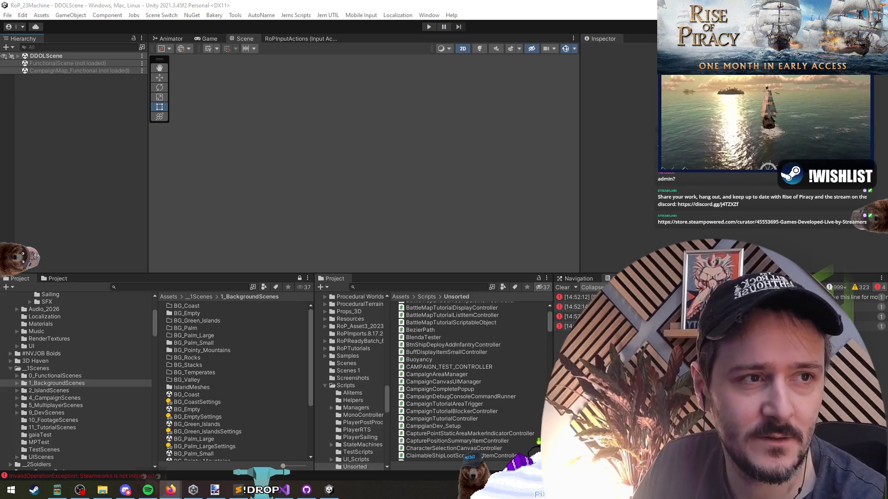
{"action": "key", "text": "alt+Tab"}
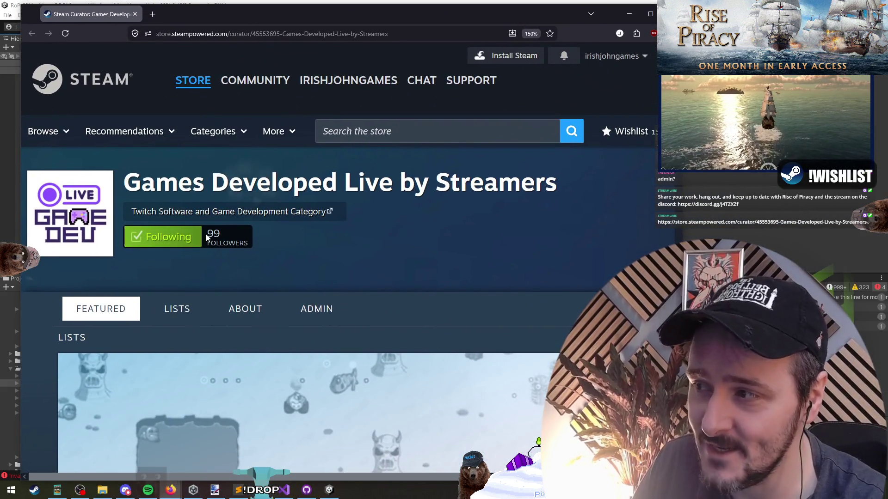
Browse the curator page, highlighting the 99 followers count and scrolling through the reviews
{"action": "left_click_drag", "start_coordinate": [210, 234], "coordinate": [296, 246]}
{"action": "left_click", "coordinate": [251, 262]}
{"action": "scroll", "coordinate": [251, 262], "scroll_direction": "down", "scroll_amount": 5}
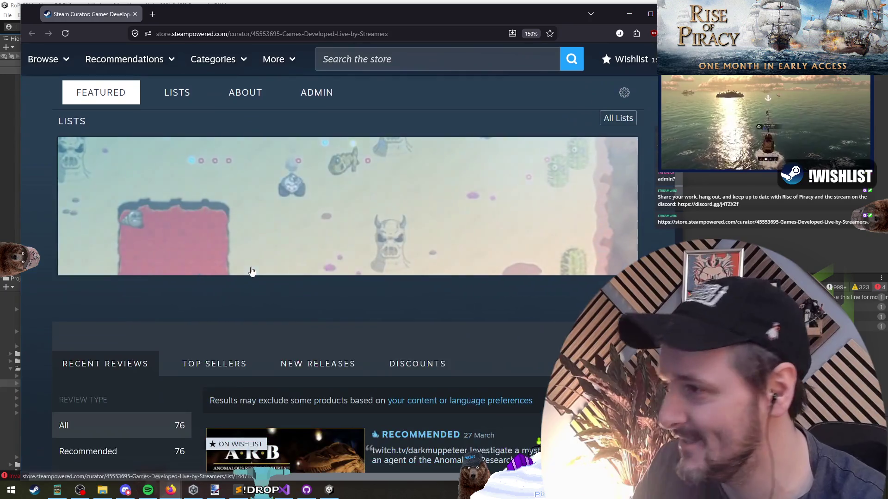
{"action": "scroll", "coordinate": [115, 286], "scroll_direction": "up", "scroll_amount": 5}
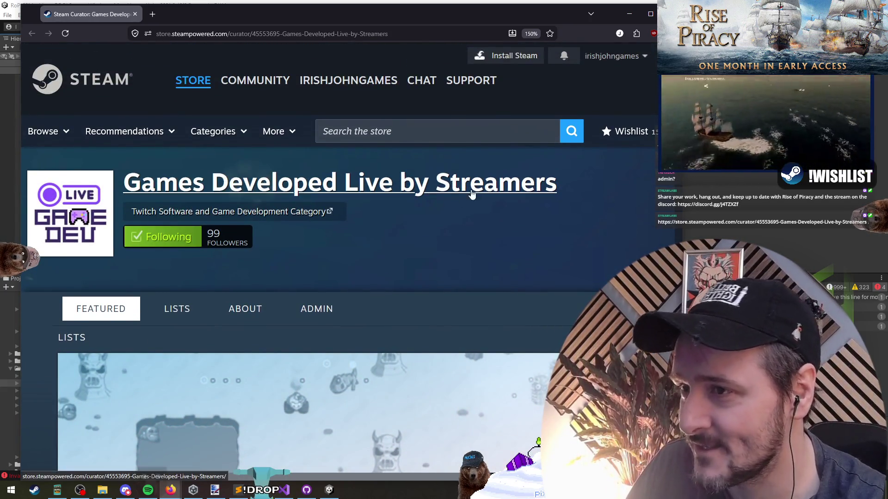
{"action": "double_click", "coordinate": [213, 232]}
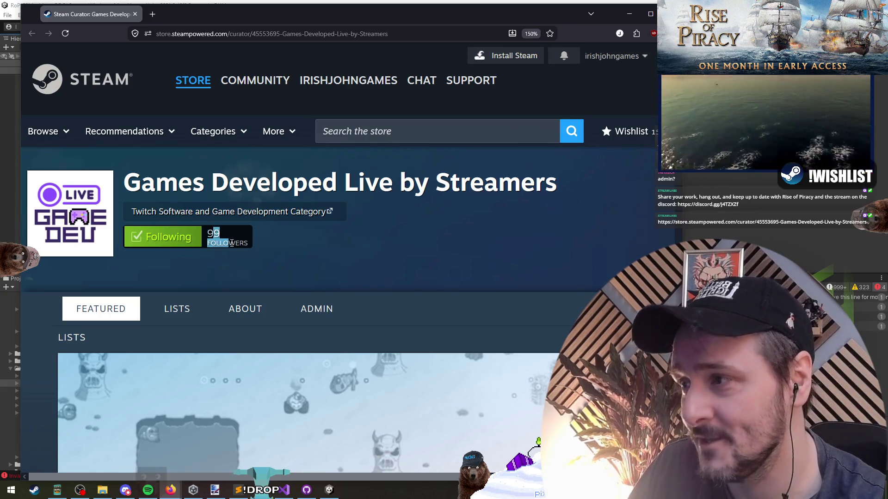
{"action": "left_click", "coordinate": [215, 236]}
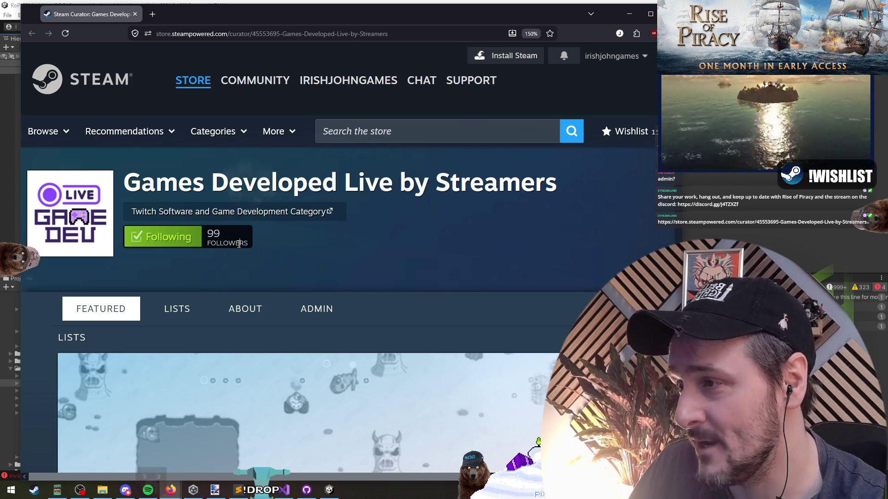
{"action": "scroll", "coordinate": [151, 218], "scroll_direction": "down", "scroll_amount": 6}
{"action": "scroll", "coordinate": [183, 266], "scroll_direction": "up", "scroll_amount": 6}
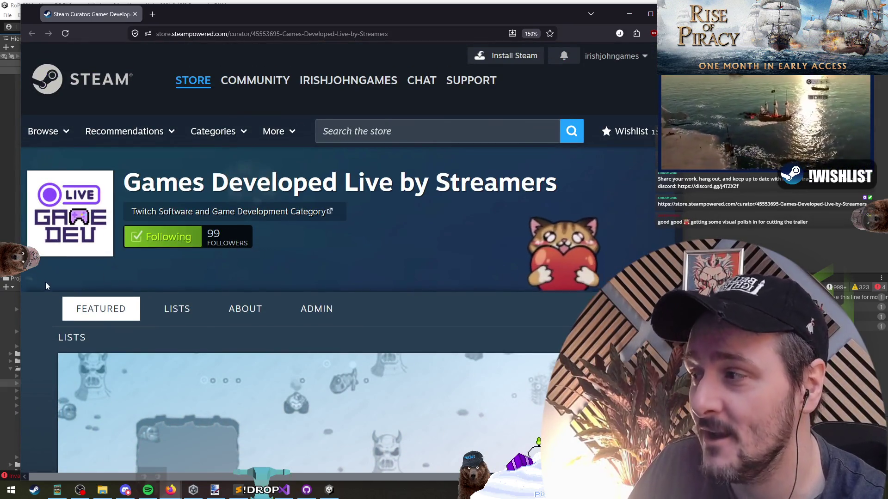
{"action": "scroll", "coordinate": [45, 283], "scroll_direction": "down", "scroll_amount": 6}
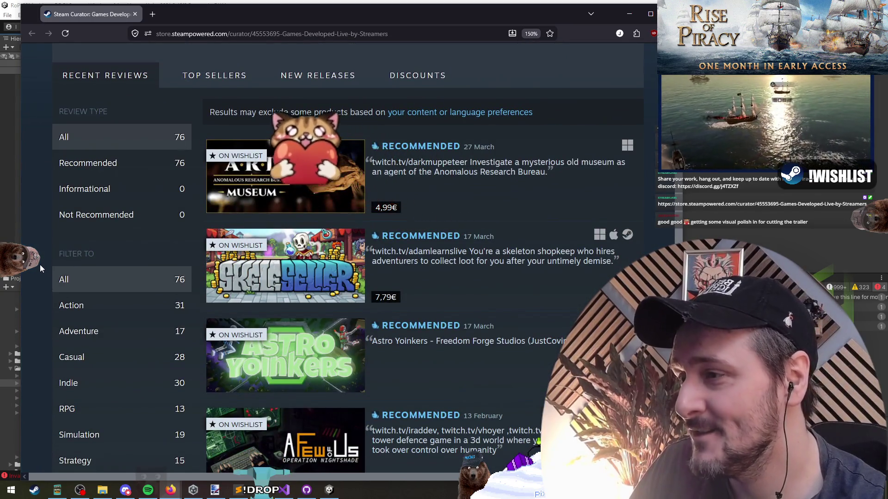
{"action": "scroll", "coordinate": [38, 255], "scroll_direction": "down", "scroll_amount": 4}
{"action": "scroll", "coordinate": [37, 253], "scroll_direction": "down", "scroll_amount": 3}
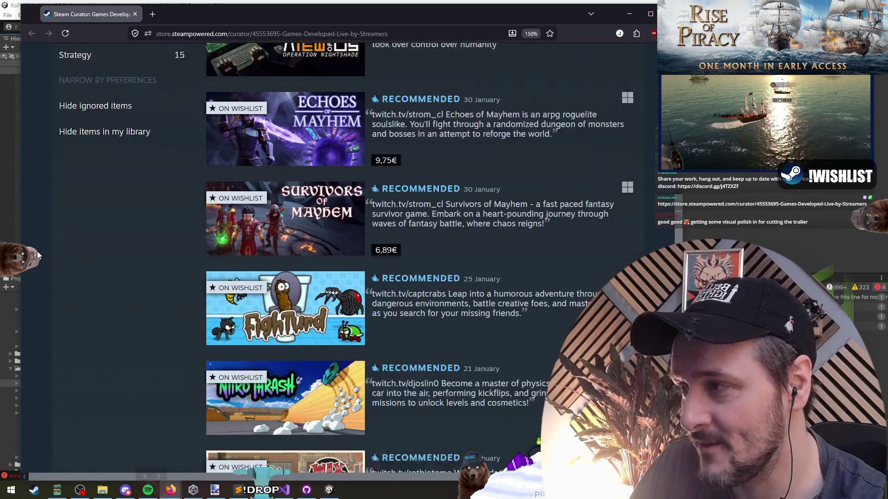
{"action": "scroll", "coordinate": [35, 197], "scroll_direction": "up", "scroll_amount": 8}
{"action": "scroll", "coordinate": [40, 223], "scroll_direction": "down", "scroll_amount": 3}
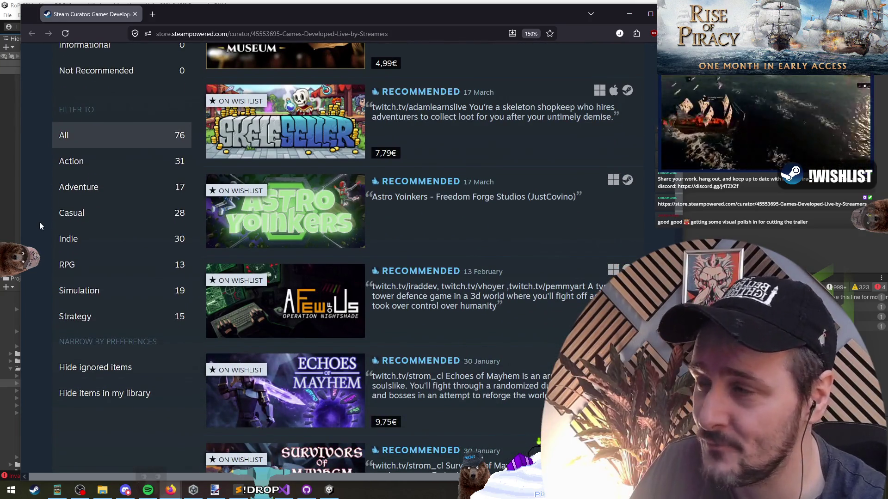
{"action": "scroll", "coordinate": [40, 222], "scroll_direction": "up", "scroll_amount": 4}
{"action": "scroll", "coordinate": [39, 222], "scroll_direction": "down", "scroll_amount": 4}
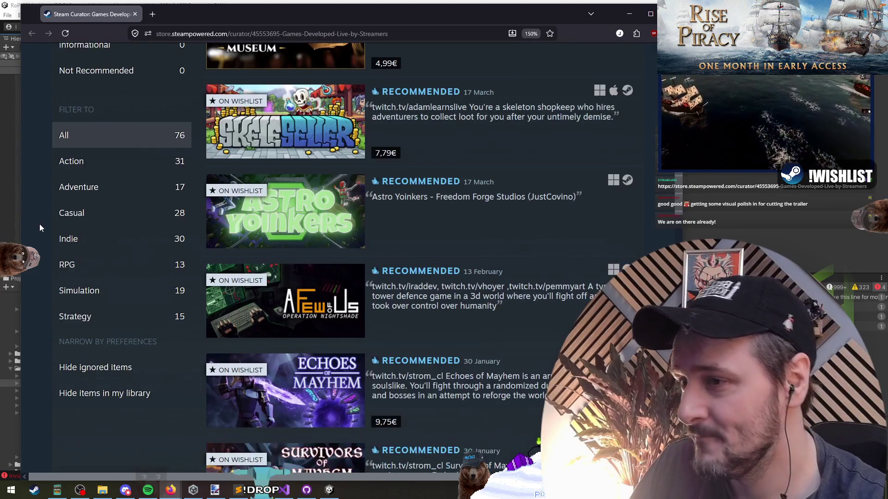
Search the page for '2ner', open several games including Reclaim the Living in new tabs, and view it
{"action": "key", "text": "ctrl+f"}
{"action": "type", "text": "2ner"}
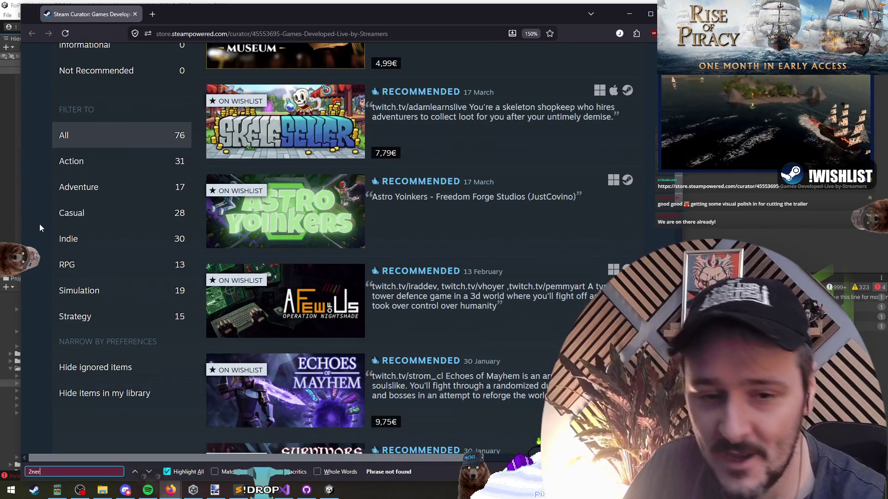
{"action": "scroll", "coordinate": [40, 224], "scroll_direction": "down", "scroll_amount": 7}
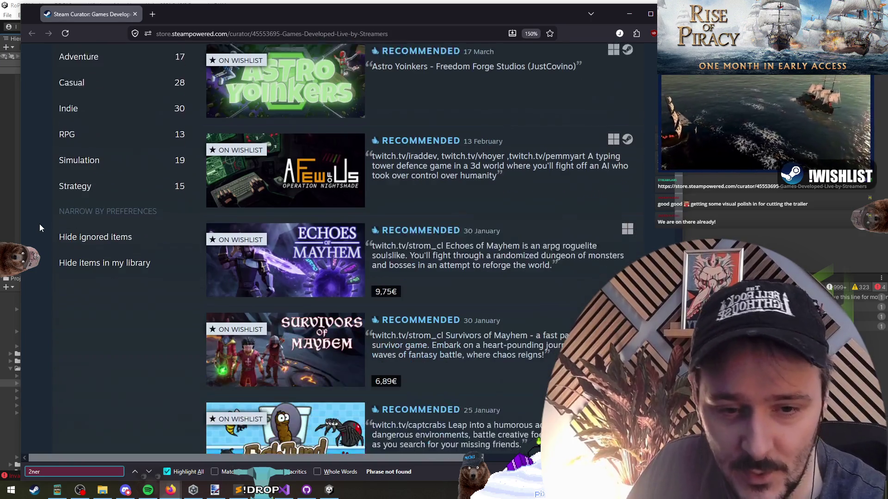
{"action": "middle_click", "coordinate": [67, 214]}
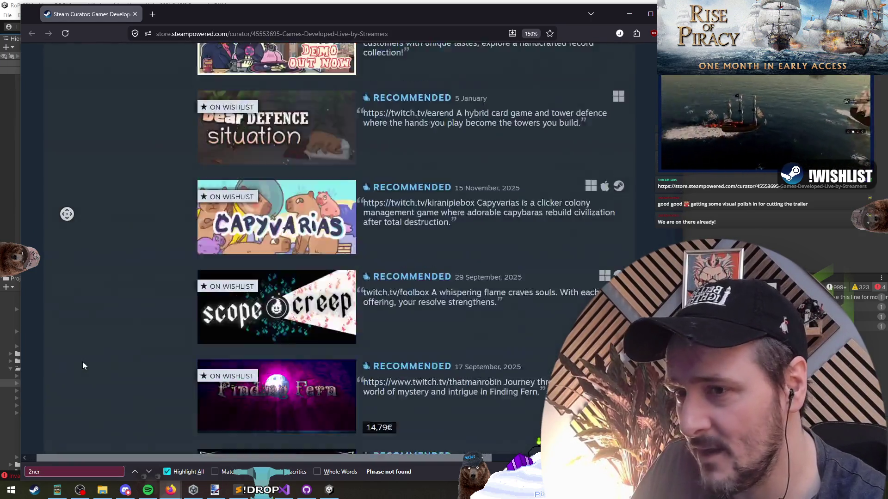
{"action": "middle_click", "coordinate": [45, 312]}
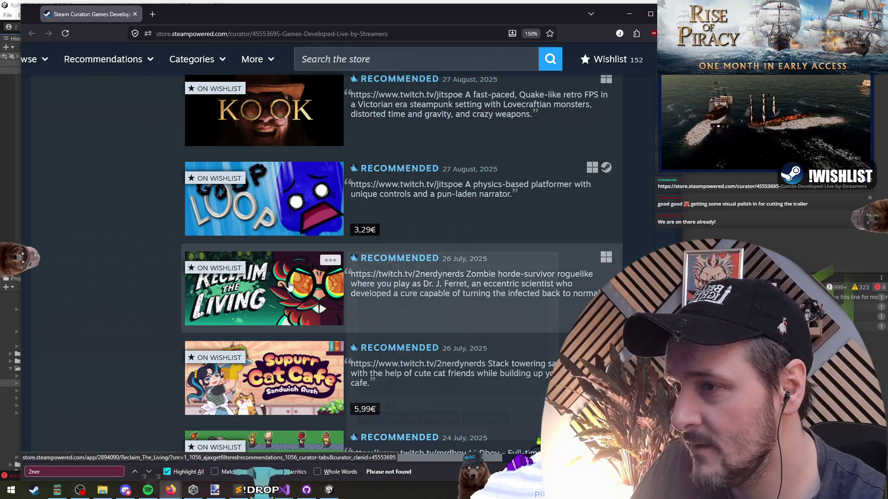
{"action": "middle_click", "coordinate": [236, 294]}
{"action": "middle_click", "coordinate": [68, 339]}
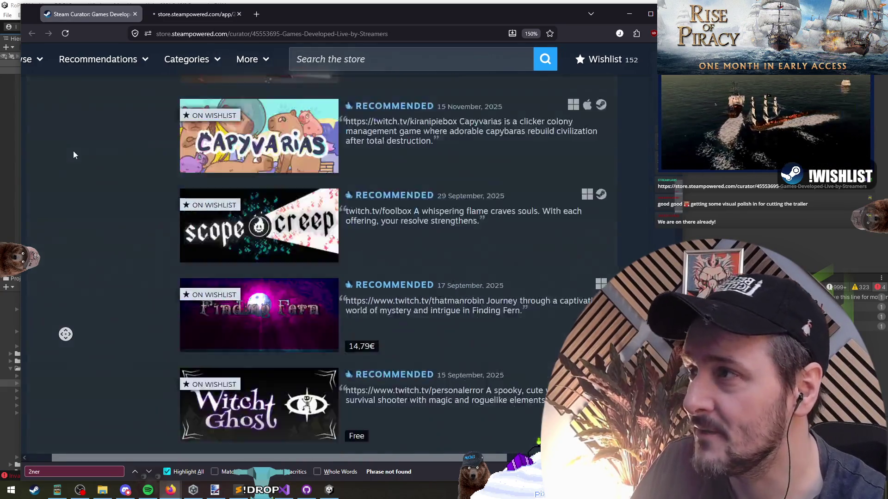
{"action": "left_click", "coordinate": [188, 16]}
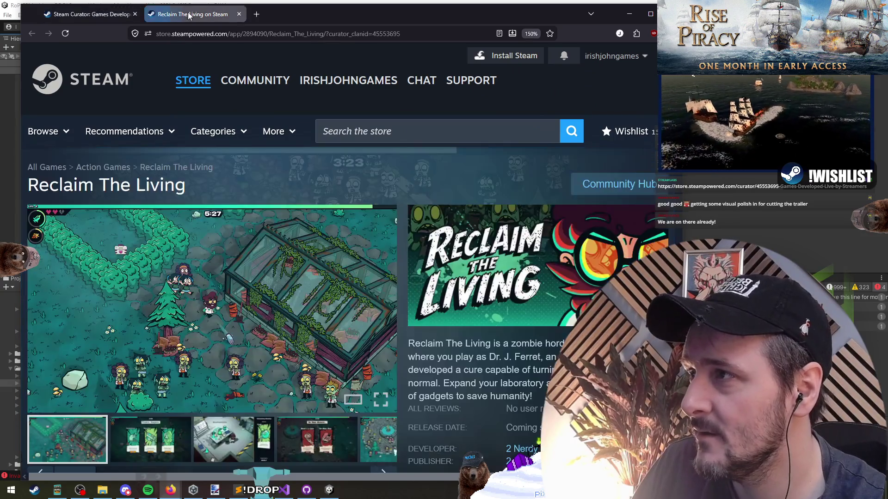
Enlarge the main screenshot and copy the Reclaim The Living page address
{"action": "scroll", "coordinate": [287, 250], "scroll_direction": "down", "scroll_amount": 2}
{"action": "left_click", "coordinate": [283, 238]}
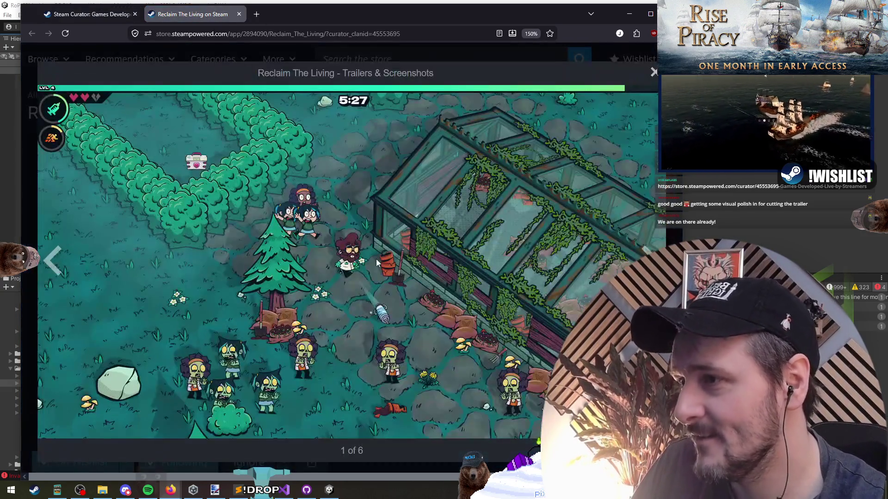
{"action": "right_click", "coordinate": [252, 30]}
{"action": "left_click", "coordinate": [288, 87]}
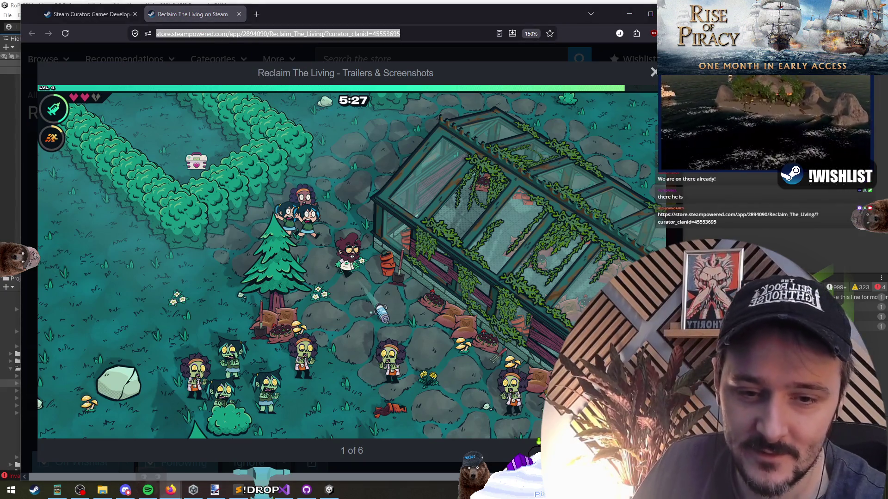
{"action": "mouse_move", "coordinate": [641, 257]}
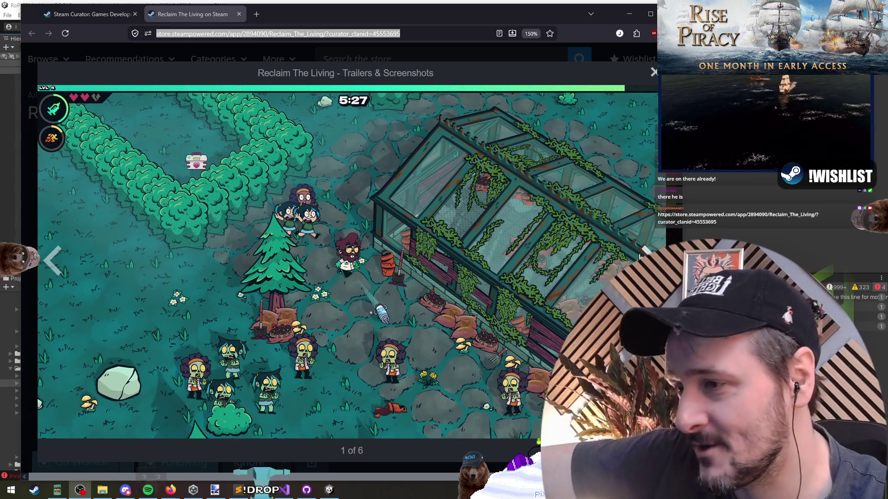
{"action": "left_click", "coordinate": [348, 223]}
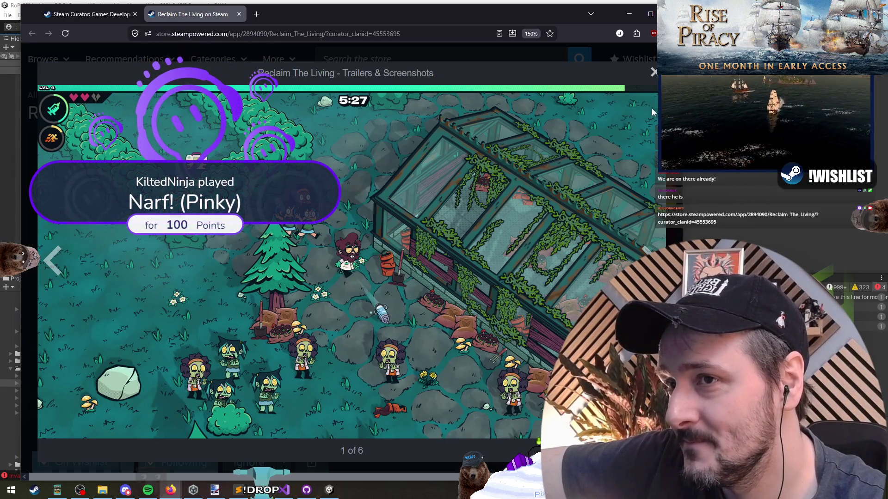
Cycle through all the screenshots, close the viewer and the store tab, and return to Unity
{"action": "key", "text": "Right"}
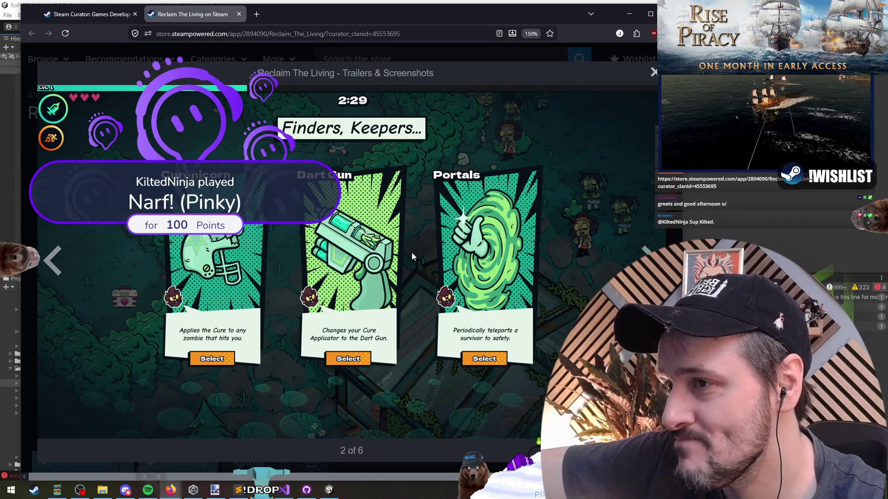
{"action": "key", "text": "Right"}
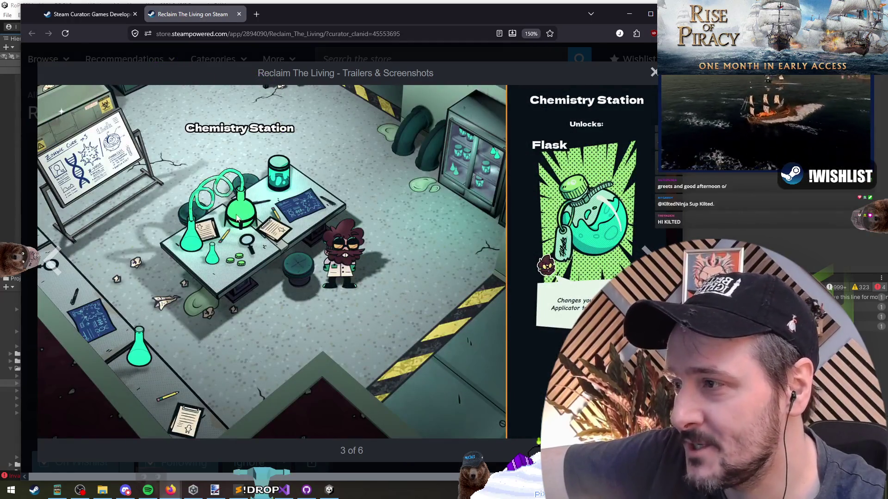
{"action": "key", "text": "Right"}
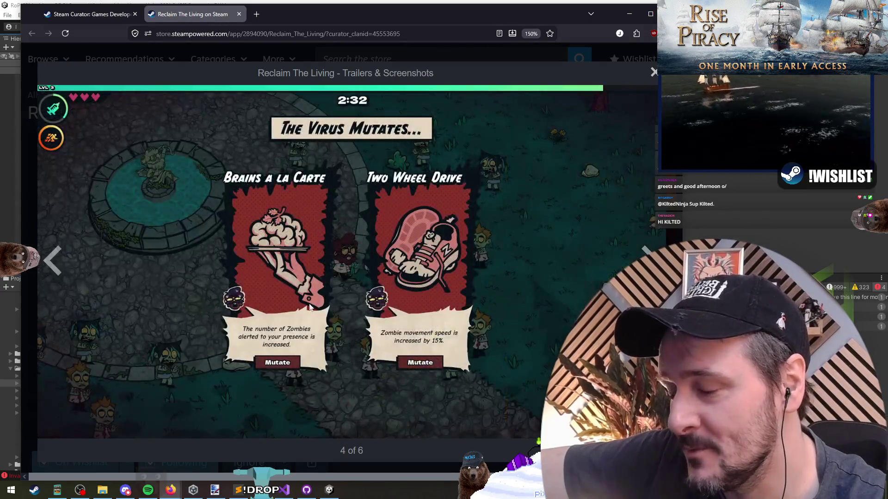
{"action": "key", "text": "Right"}
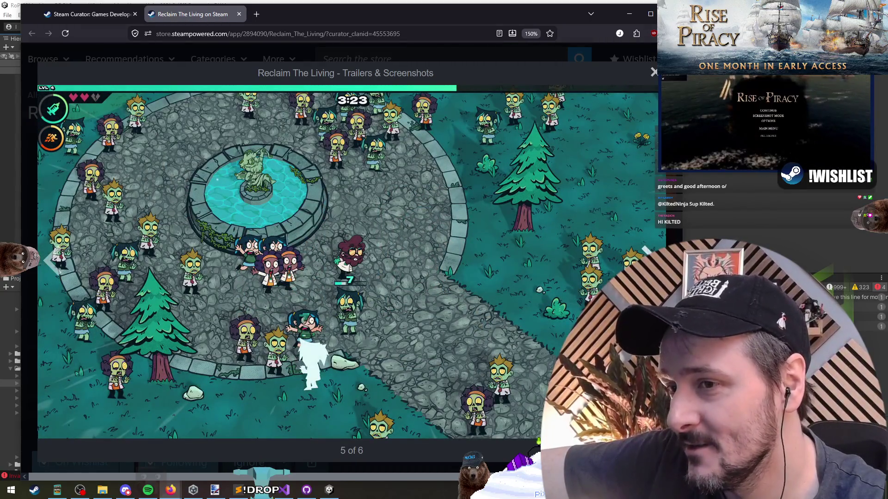
{"action": "key", "text": "Right"}
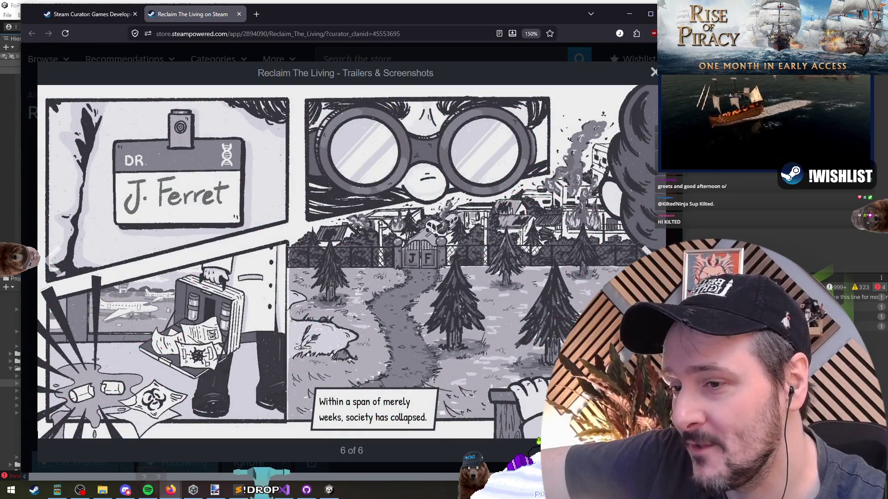
{"action": "key", "text": "Right"}
{"action": "key", "text": "Right"}
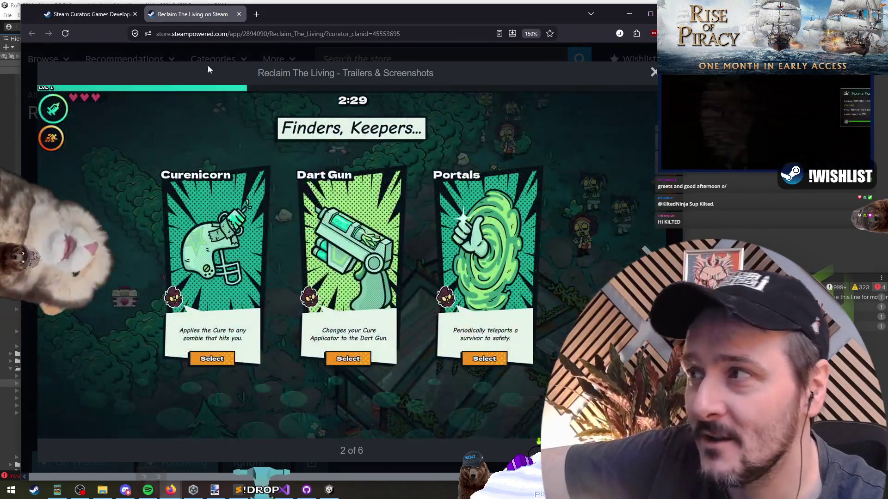
{"action": "key", "text": "Escape"}
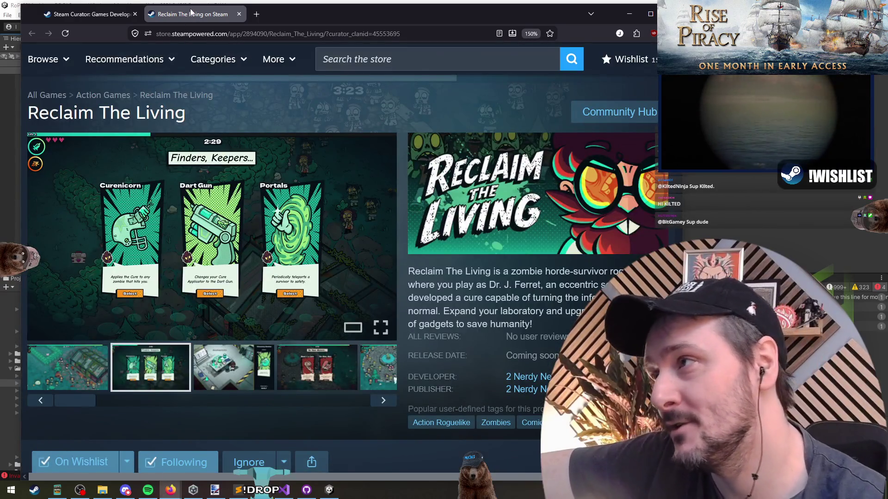
{"action": "middle_click", "coordinate": [192, 12]}
{"action": "key", "text": "alt+Tab"}
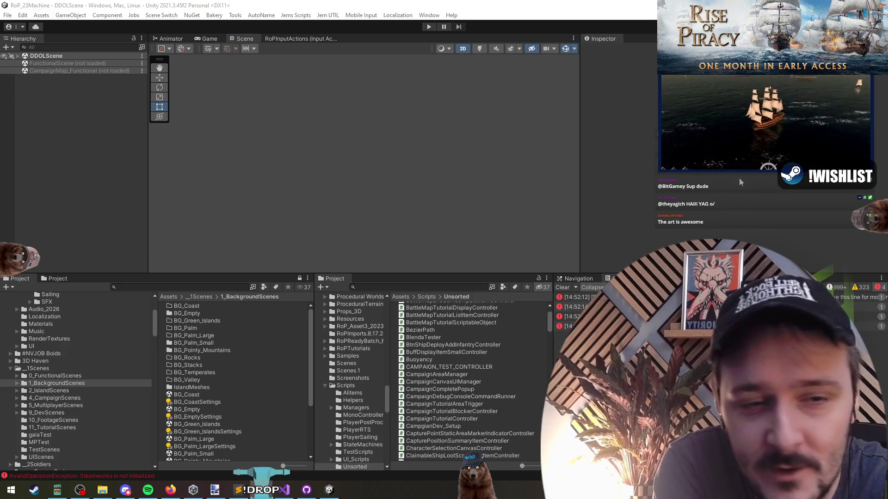
Focus Unity, then switch to Visual Studio showing the Difficulty enum in GameSettingsManager.cs
{"action": "left_click", "coordinate": [464, 113]}
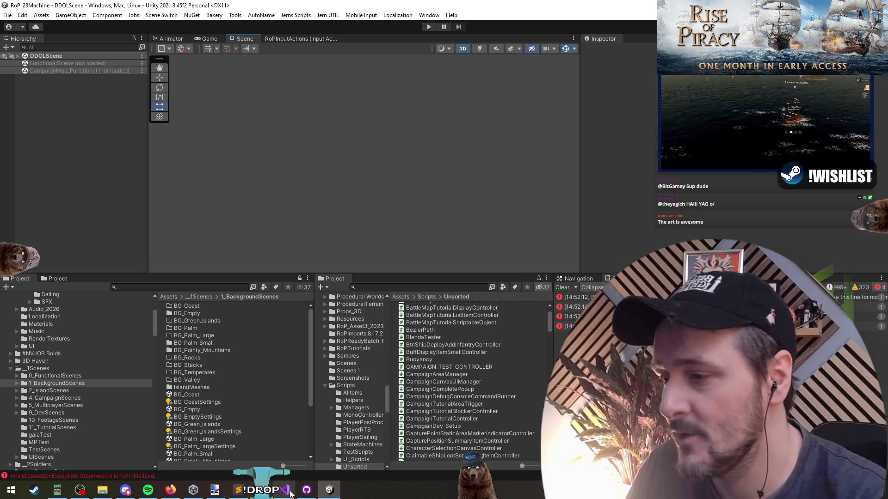
{"action": "key", "text": "alt+Tab"}
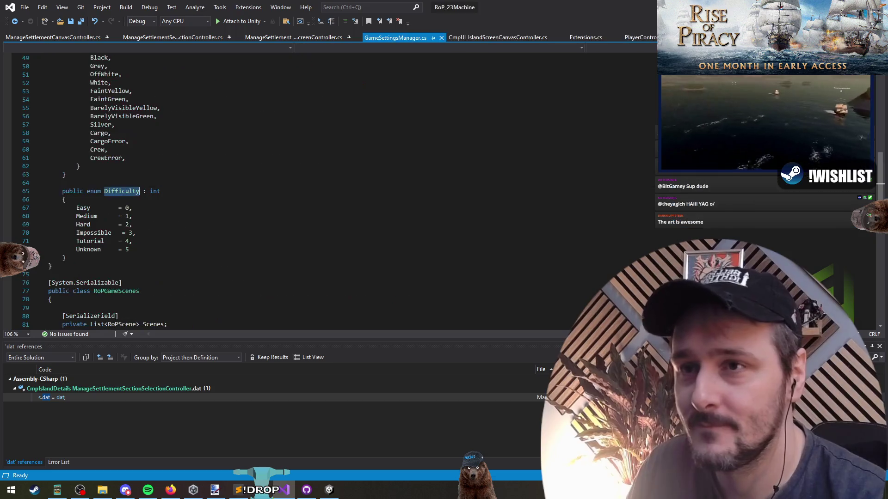
Add 'Custom = 6' after 'Unknown = 5' in the Difficulty enum, save, and switch back to Unity
{"action": "left_click", "coordinate": [132, 255]}
{"action": "type", "text": ","}
{"action": "key", "text": "Return"}
{"action": "type", "text": "Custo"}
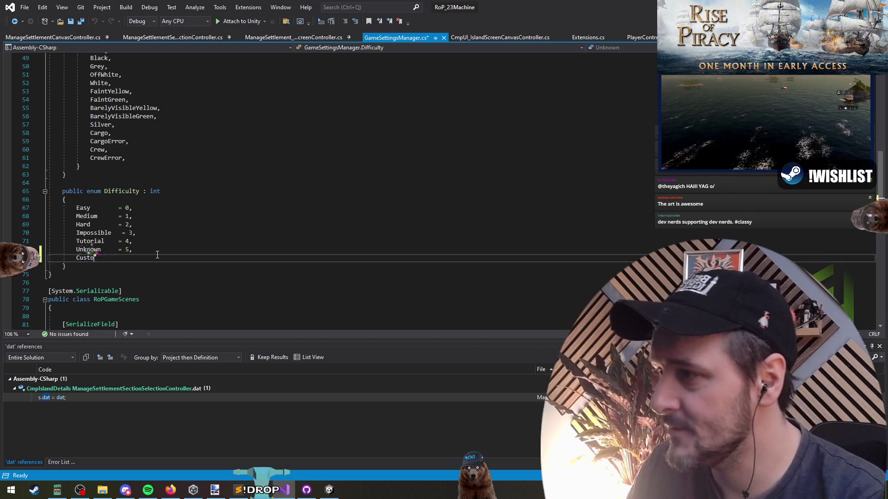
{"action": "type", "text": "m,"}
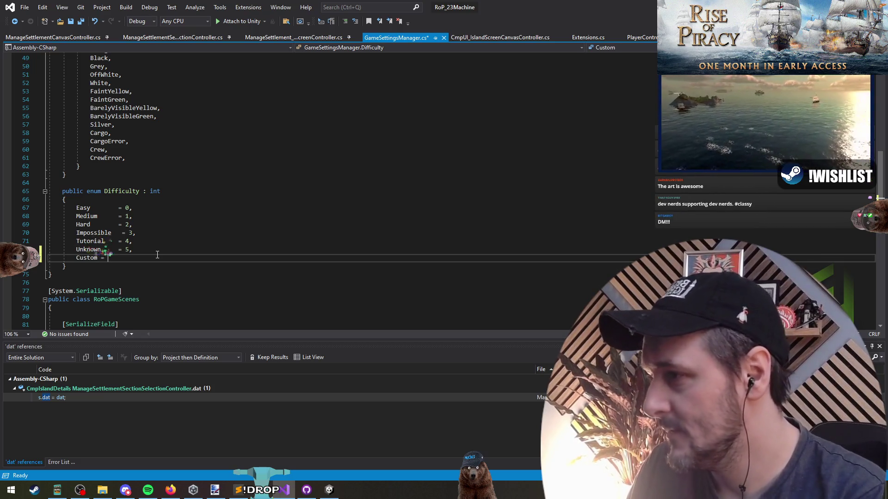
{"action": "key", "text": "Down"}
{"action": "key", "text": "Down"}
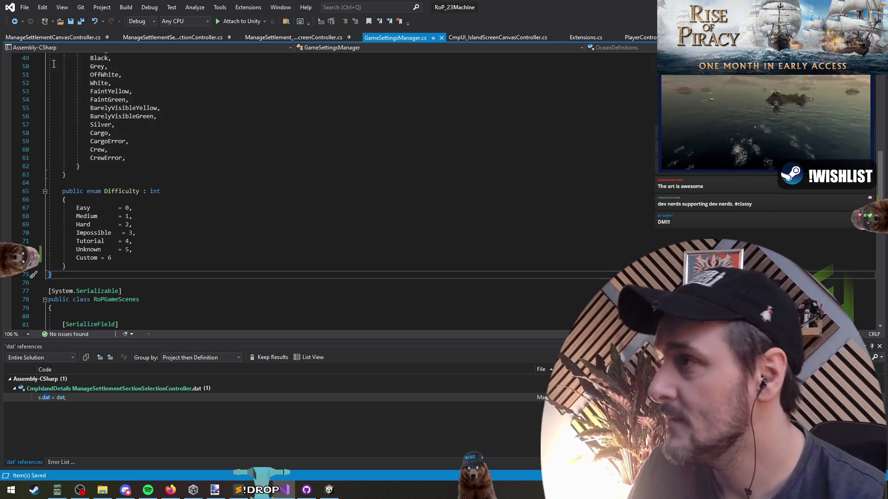
{"action": "key", "text": "alt+Tab"}
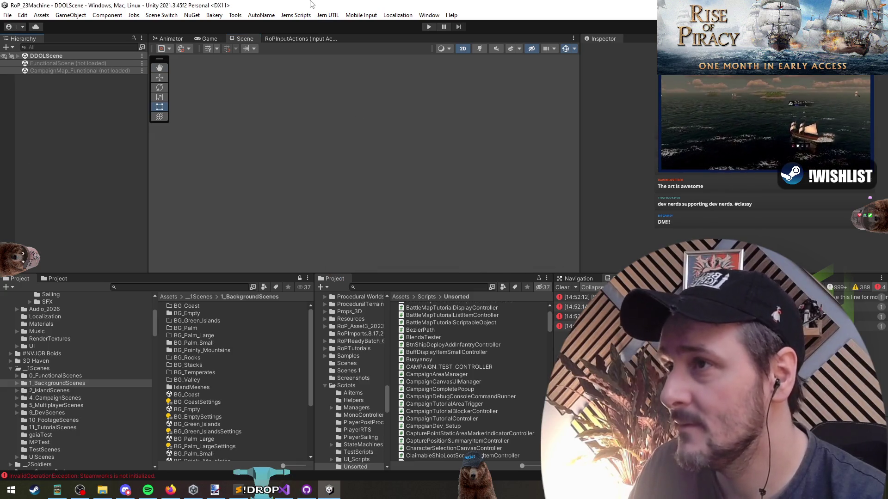
Enter play mode with the recompiled scripts to reach the game's main menu
{"action": "left_click", "coordinate": [429, 26]}
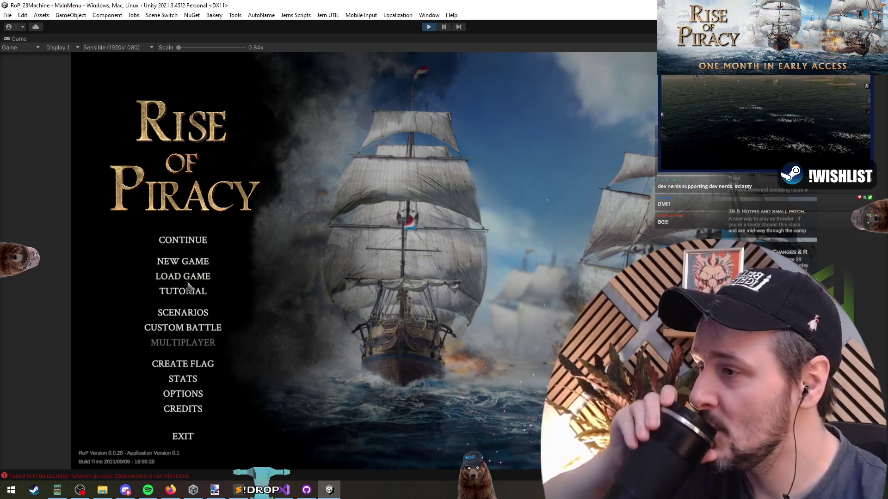
Go through NEW GAME, BEGIN and BACK in the running game, then pause it
{"action": "left_click", "coordinate": [187, 262]}
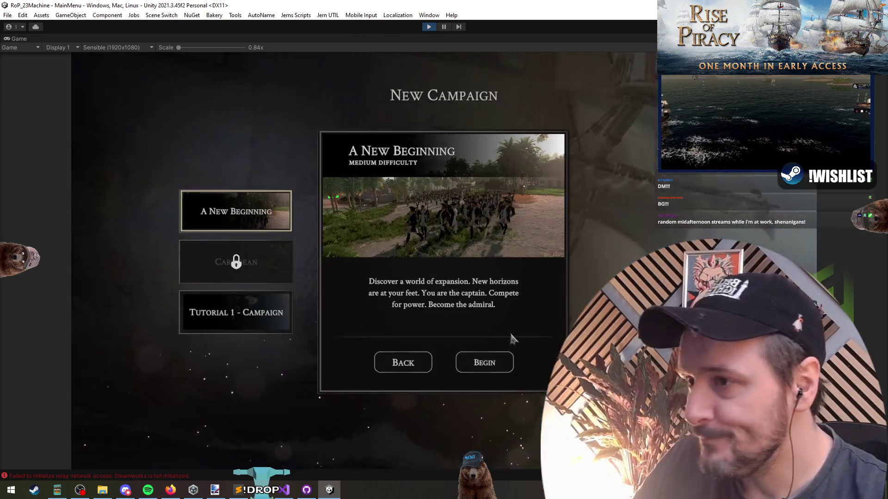
{"action": "left_click", "coordinate": [486, 368]}
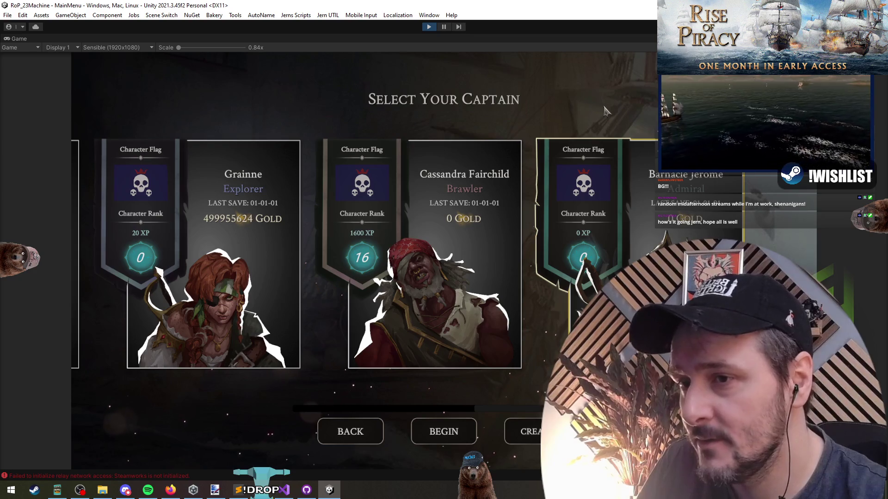
{"action": "left_click", "coordinate": [349, 438]}
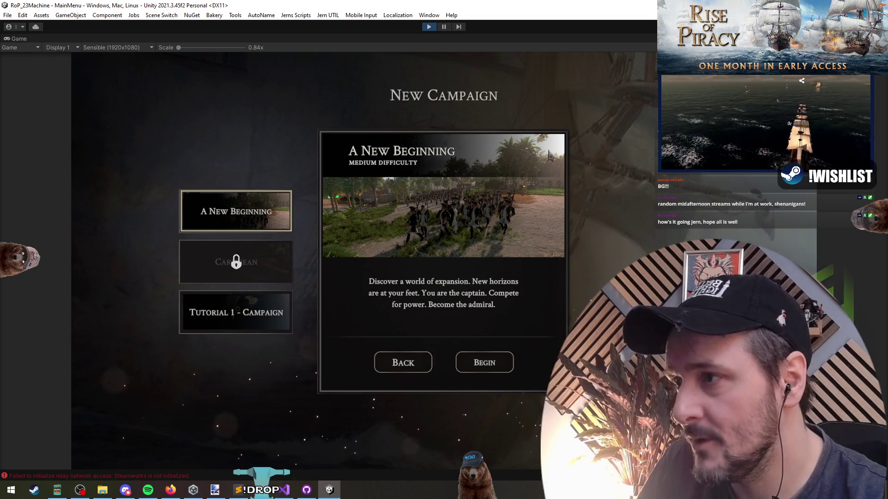
{"action": "left_click", "coordinate": [444, 26]}
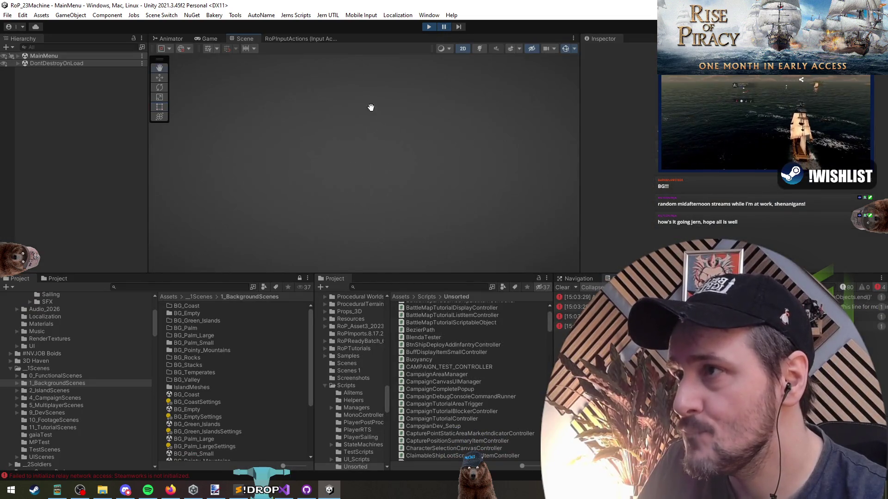
Stop play mode, load and unload CampaignMap_Functional without saving, then save DDOLScene
{"action": "left_click", "coordinate": [429, 27]}
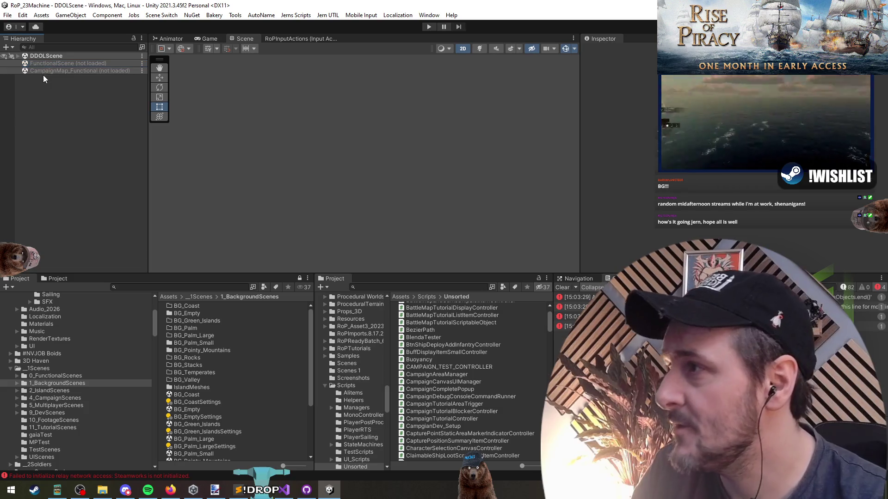
{"action": "right_click", "coordinate": [42, 71]}
{"action": "left_click", "coordinate": [65, 75]}
{"action": "right_click", "coordinate": [56, 70]}
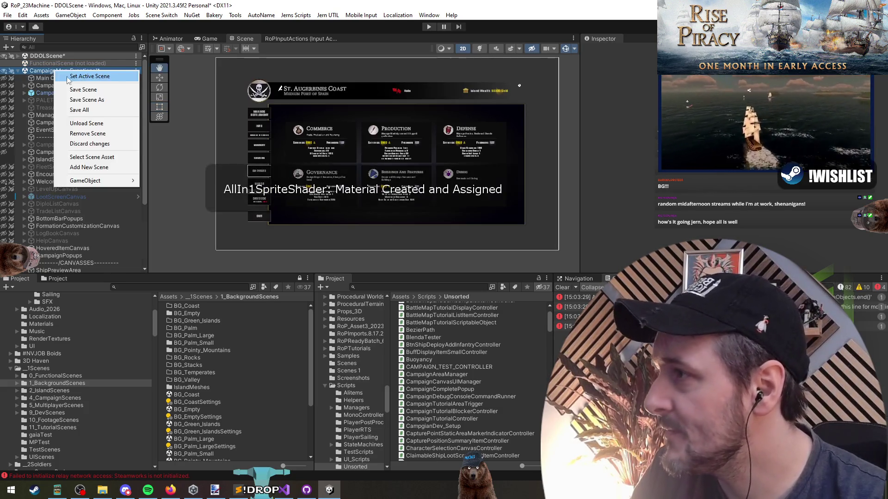
{"action": "left_click", "coordinate": [59, 124]}
{"action": "left_click", "coordinate": [439, 262]}
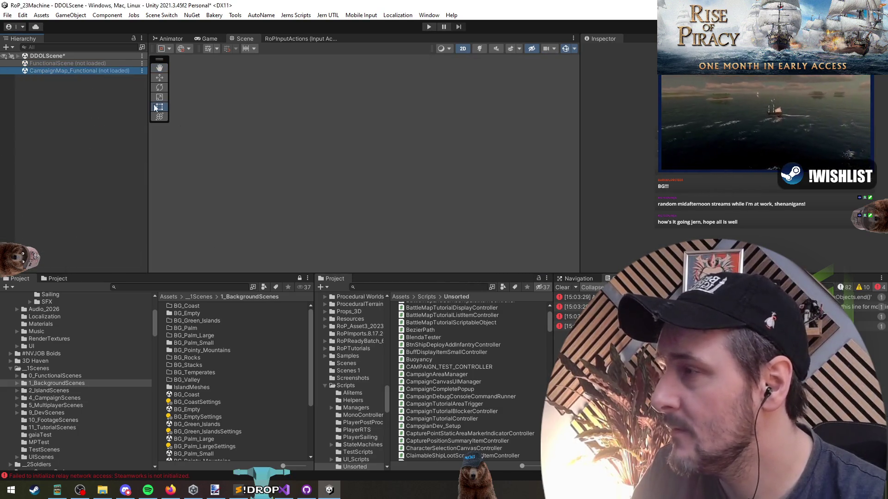
{"action": "left_click", "coordinate": [58, 57]}
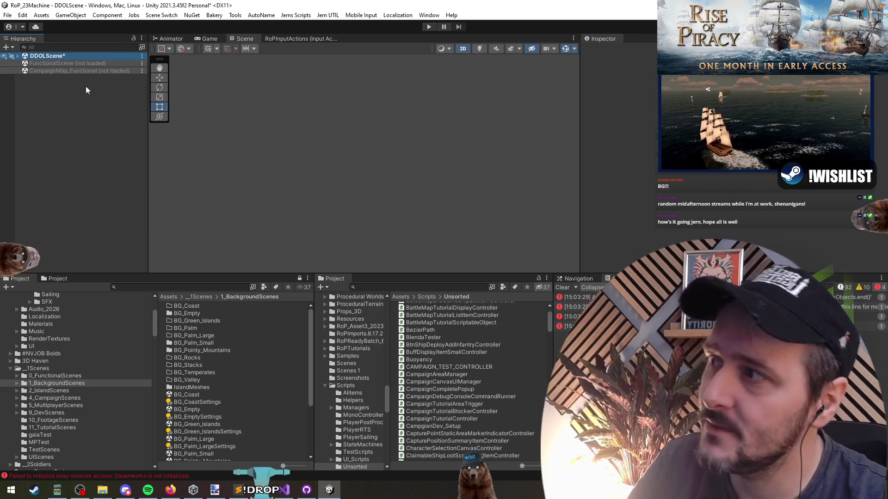
{"action": "key", "text": "ctrl+s"}
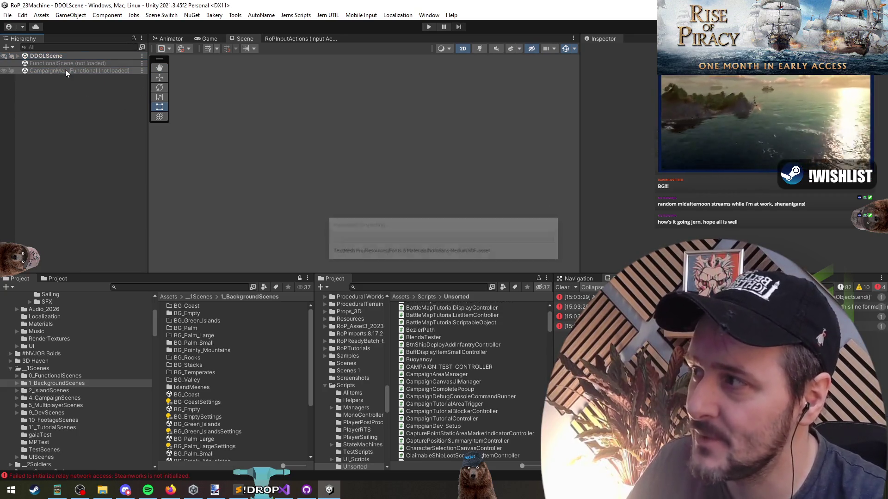
Switch to the MainMenu scene and expand NewGameCanvas in the Hierarchy
{"action": "left_click", "coordinate": [209, 17]}
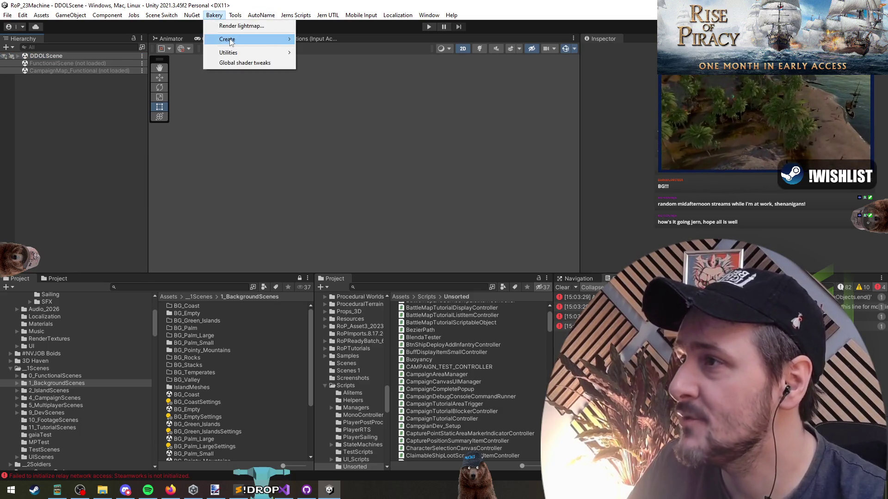
{"action": "mouse_move", "coordinate": [233, 20]}
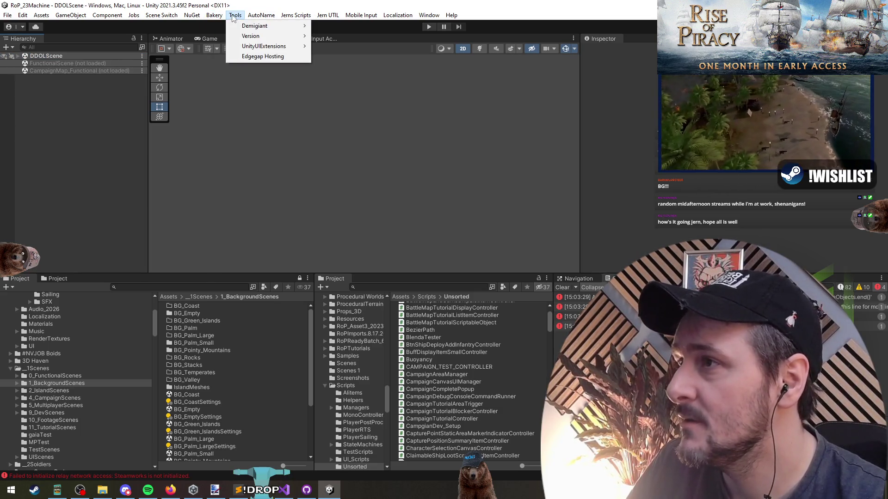
{"action": "mouse_move", "coordinate": [296, 17]}
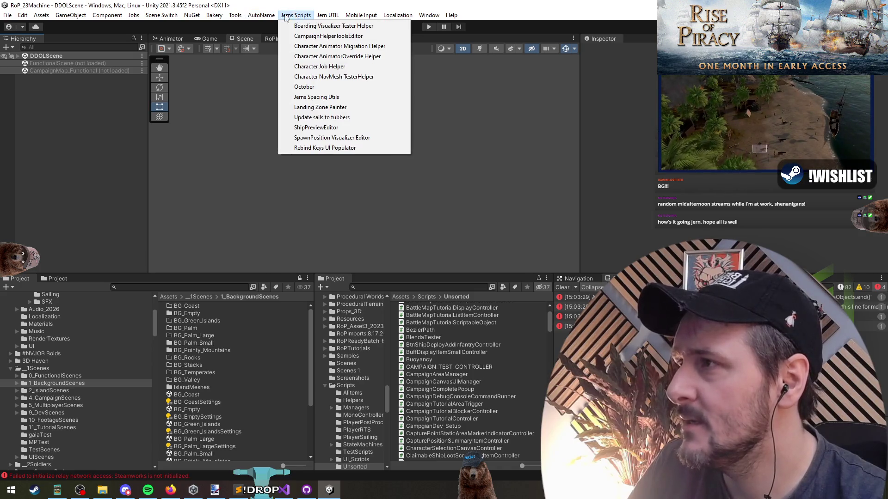
{"action": "mouse_move", "coordinate": [161, 16]}
{"action": "left_click", "coordinate": [199, 148]}
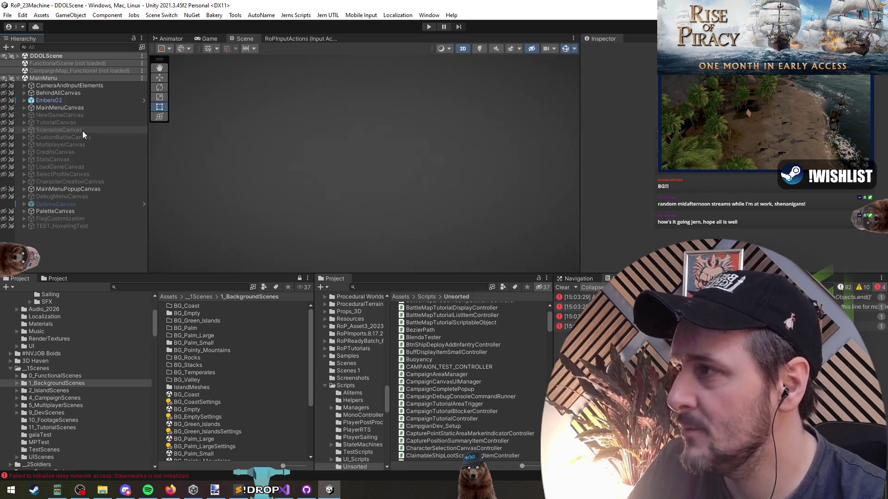
{"action": "left_click", "coordinate": [65, 108]}
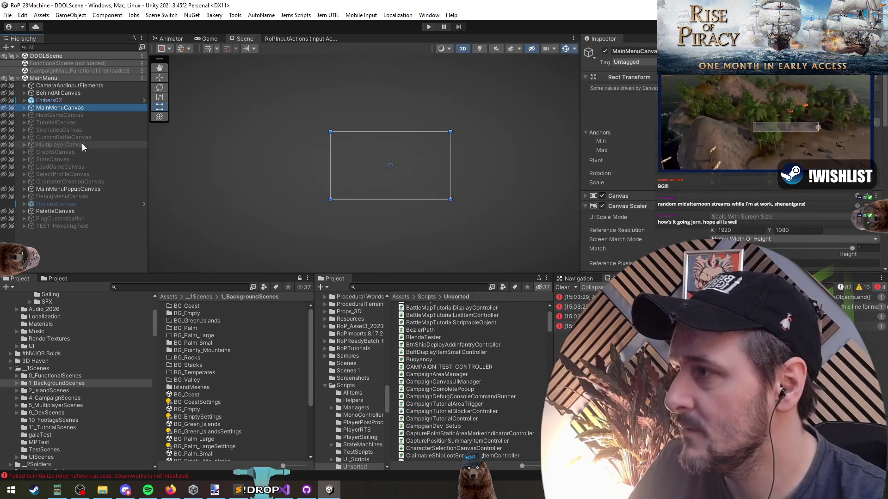
{"action": "left_click", "coordinate": [67, 116]}
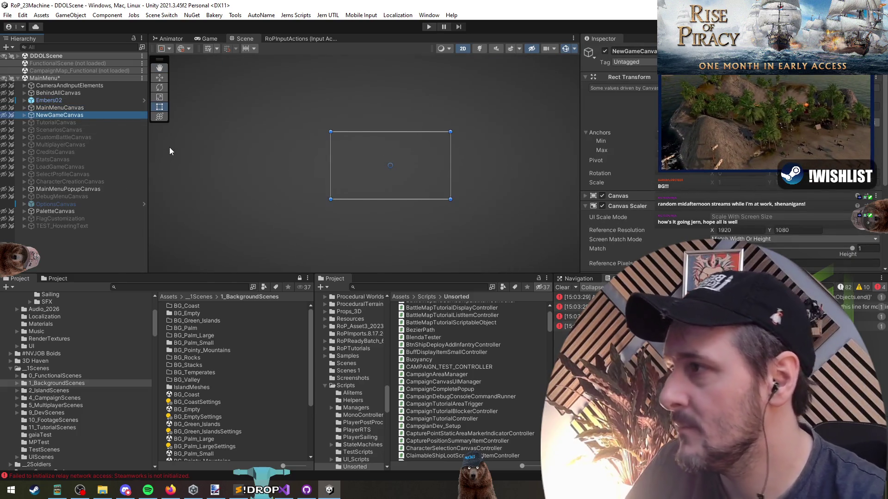
{"action": "left_click", "coordinate": [170, 147]}
{"action": "scroll", "coordinate": [392, 183], "scroll_direction": "up", "scroll_amount": 5}
{"action": "left_click_drag", "start_coordinate": [392, 164], "coordinate": [391, 189]}
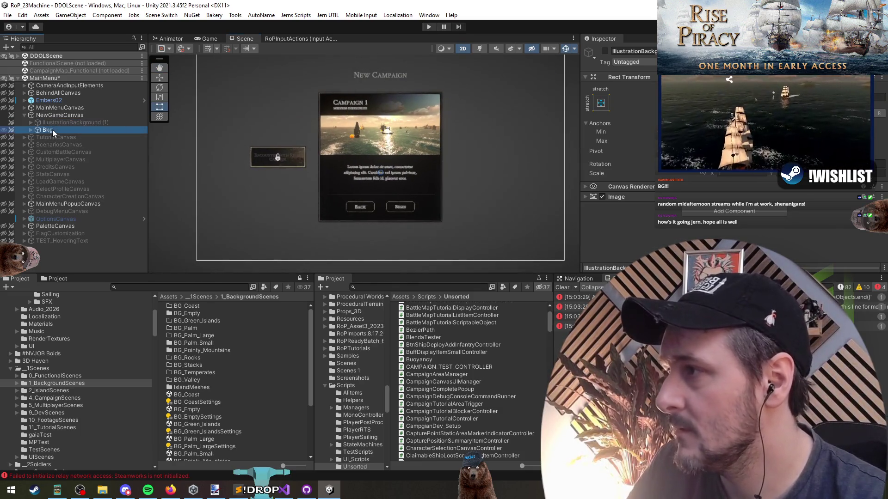
{"action": "key", "text": "Right"}
{"action": "key", "text": "Down"}
{"action": "key", "text": "Right"}
{"action": "key", "text": "Down"}
{"action": "key", "text": "Down"}
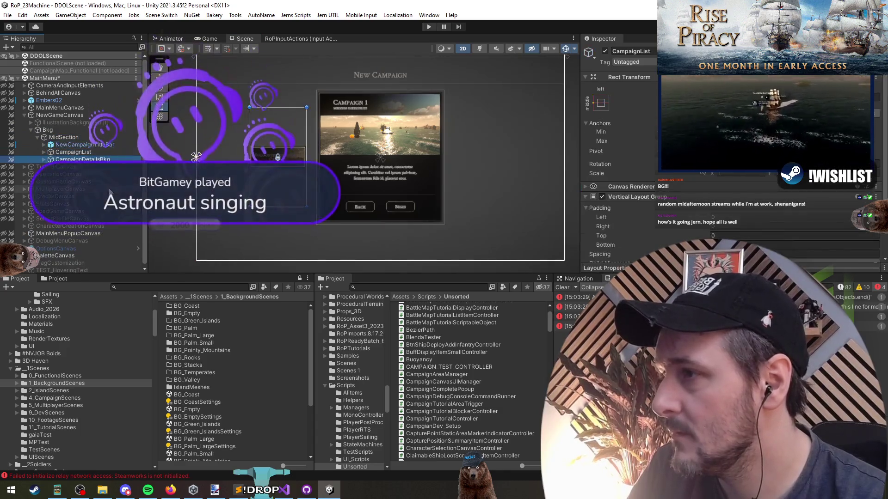
{"action": "key", "text": "Down"}
{"action": "key", "text": "Right"}
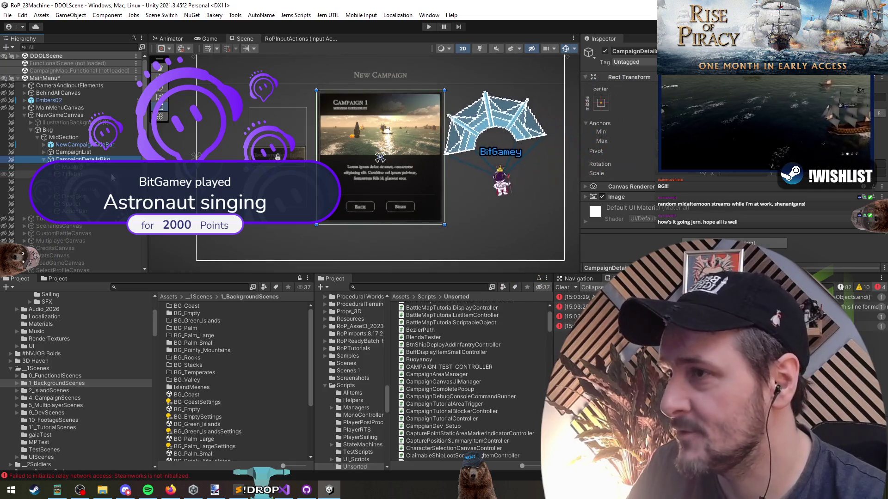
{"action": "key", "text": "f"}
{"action": "left_click", "coordinate": [396, 113]}
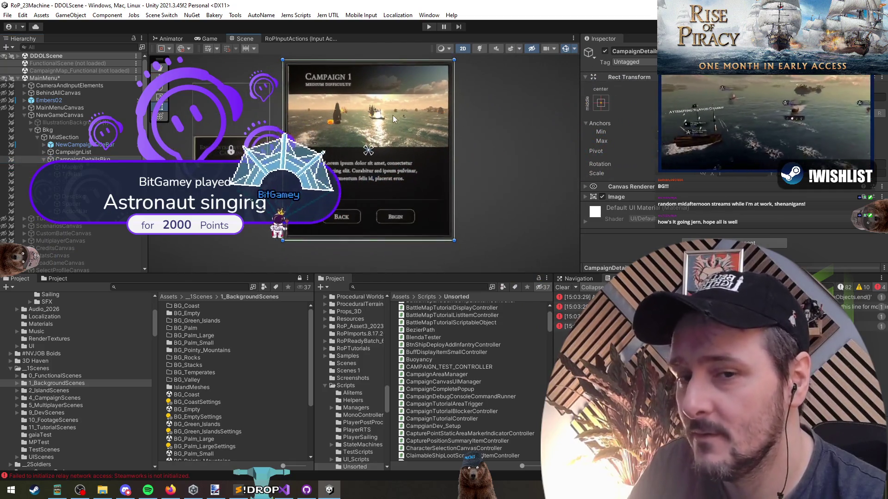
{"action": "left_click", "coordinate": [352, 231]}
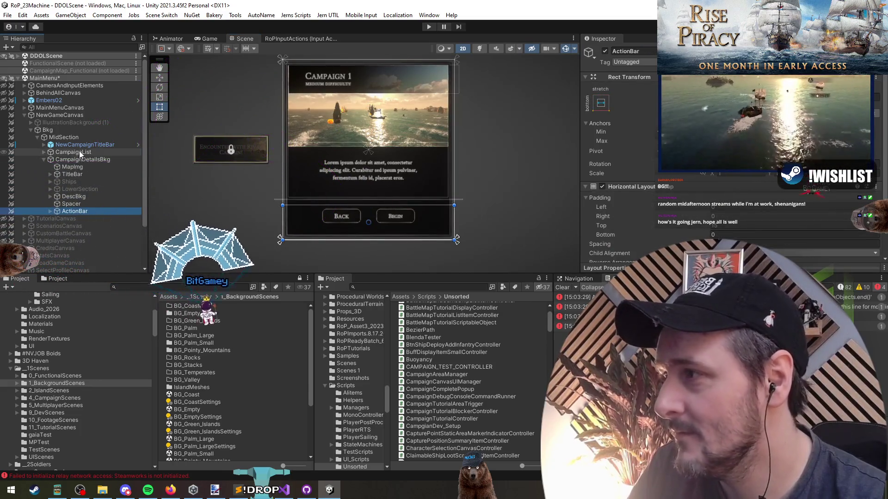
{"action": "left_click", "coordinate": [85, 152]}
{"action": "left_click", "coordinate": [81, 137]}
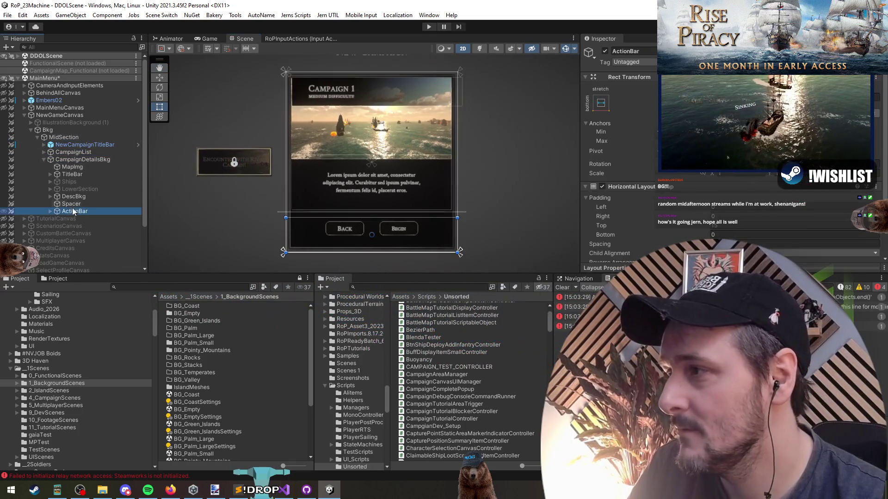
{"action": "left_click", "coordinate": [78, 153]}
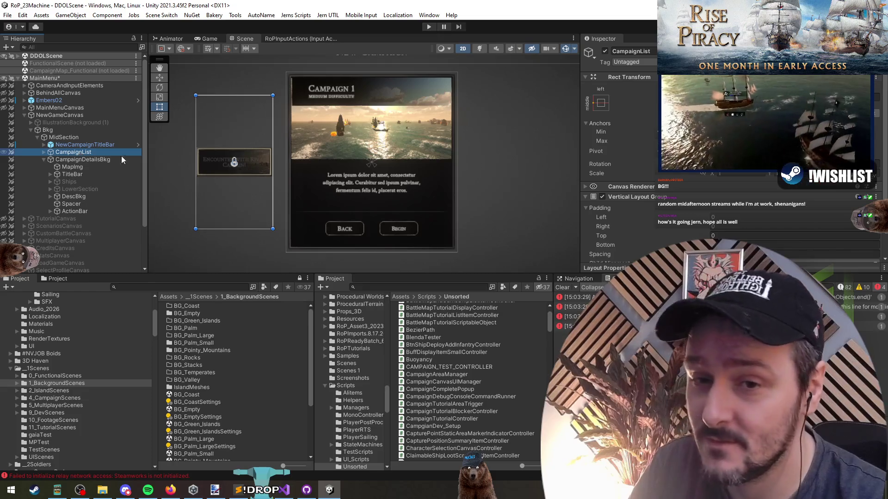
{"action": "scroll", "coordinate": [459, 179], "scroll_direction": "down", "scroll_amount": 3}
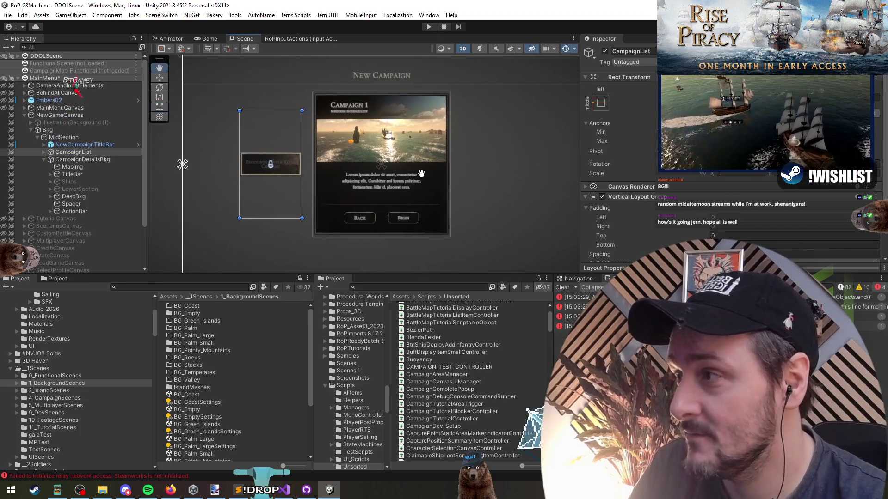
{"action": "left_click_drag", "start_coordinate": [421, 173], "coordinate": [417, 183]}
{"action": "left_click", "coordinate": [78, 160]}
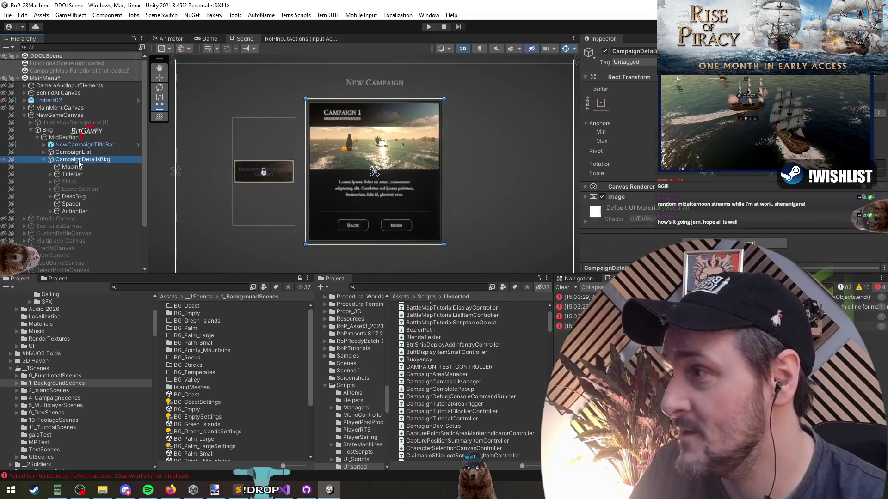
{"action": "key", "text": "f"}
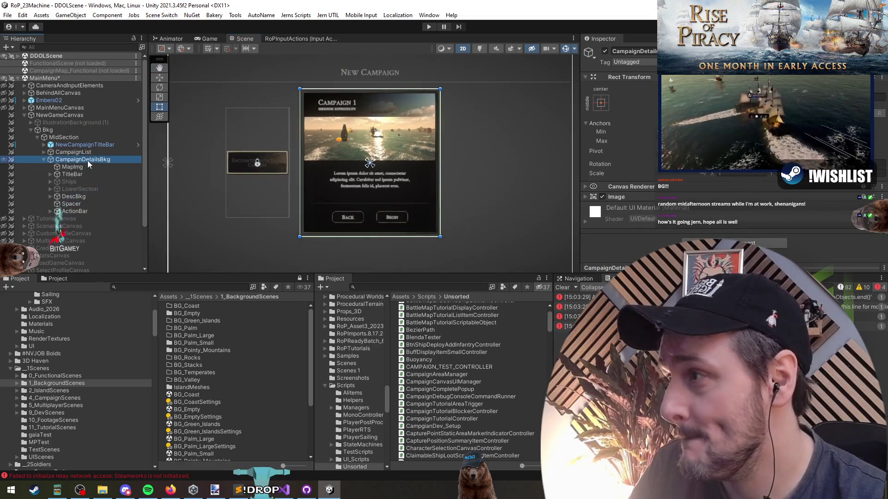
{"action": "left_click", "coordinate": [87, 173]}
{"action": "left_click", "coordinate": [93, 211]}
{"action": "left_click", "coordinate": [96, 205]}
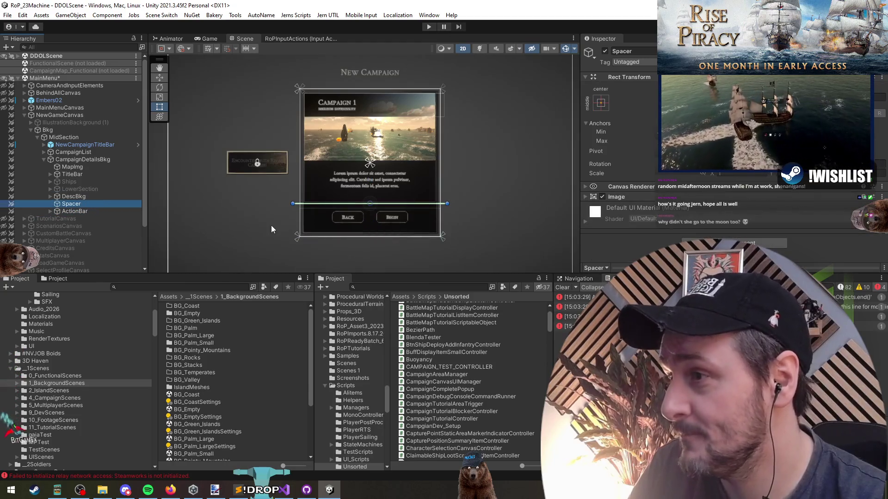
{"action": "left_click", "coordinate": [271, 226]}
{"action": "scroll", "coordinate": [373, 218], "scroll_direction": "up", "scroll_amount": 2}
{"action": "left_click", "coordinate": [85, 160]}
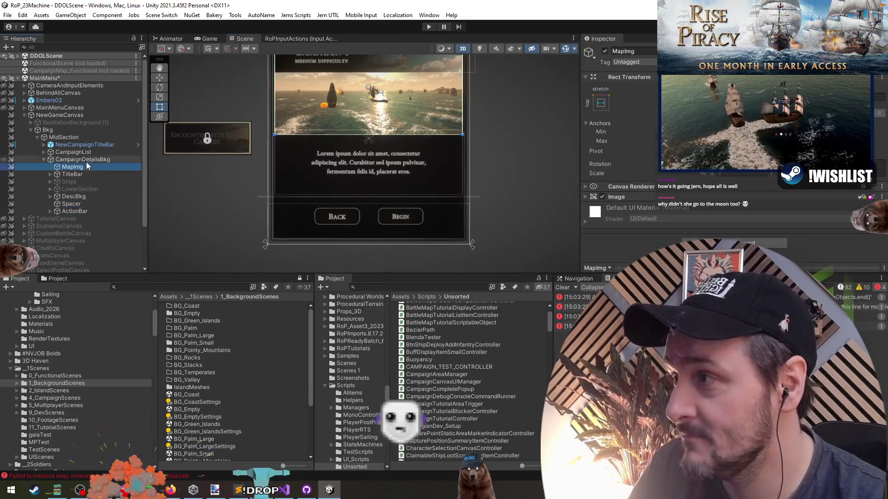
{"action": "key", "text": "f"}
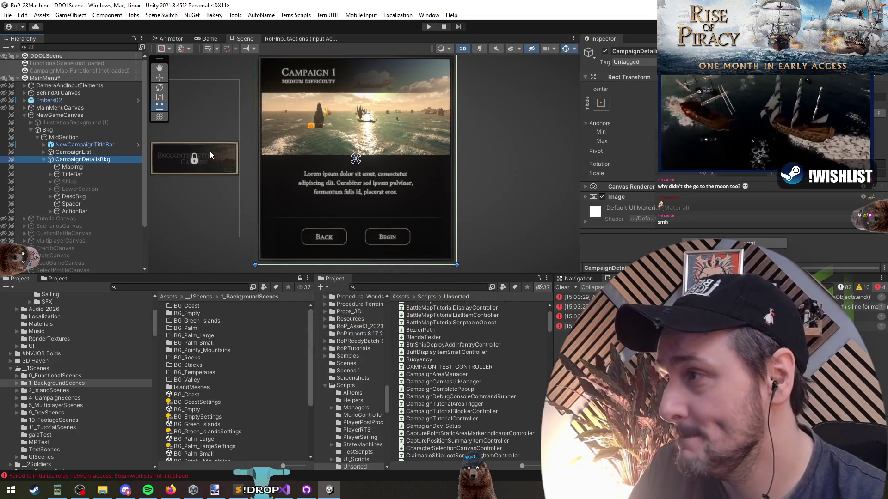
{"action": "left_click", "coordinate": [101, 152]}
{"action": "left_click", "coordinate": [85, 144]}
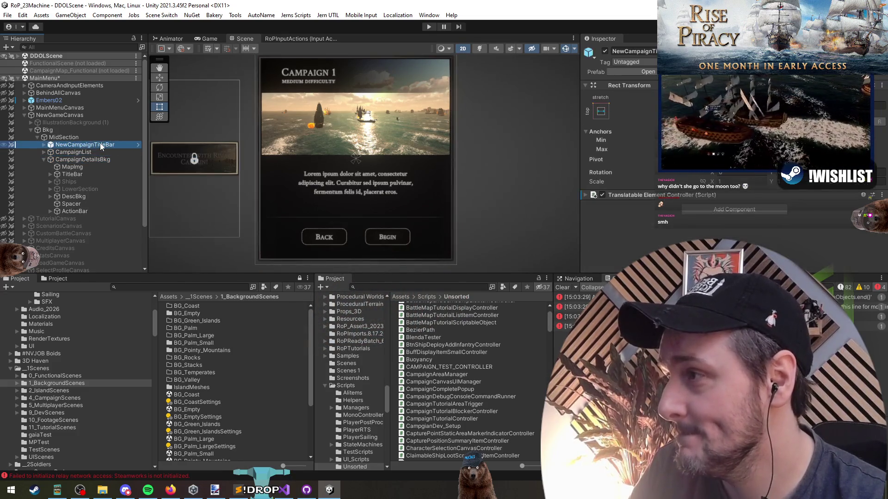
{"action": "key", "text": "f"}
{"action": "left_click_drag", "start_coordinate": [288, 207], "coordinate": [287, 192]}
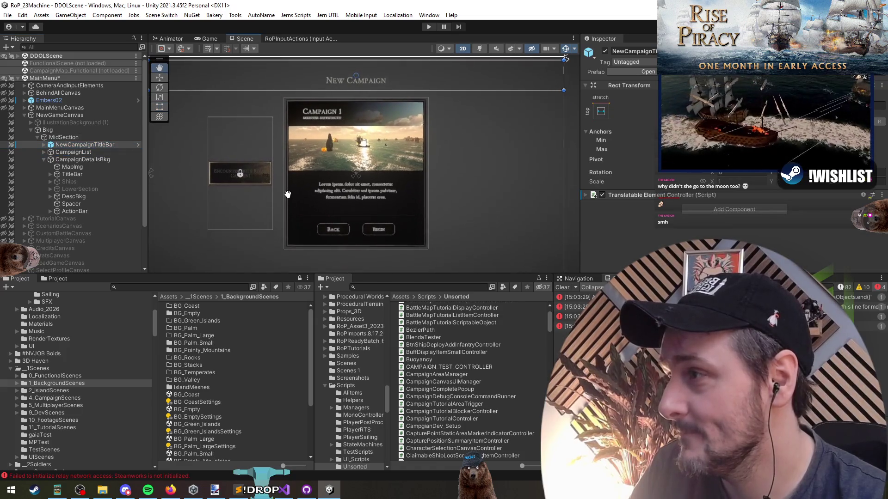
{"action": "key", "text": "Right"}
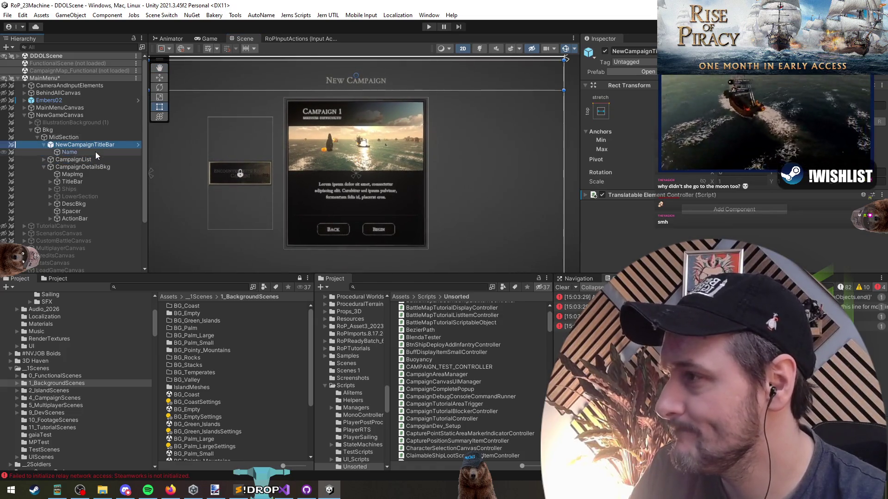
{"action": "left_click", "coordinate": [97, 153]}
{"action": "key", "text": "Left"}
{"action": "key", "text": "Left"}
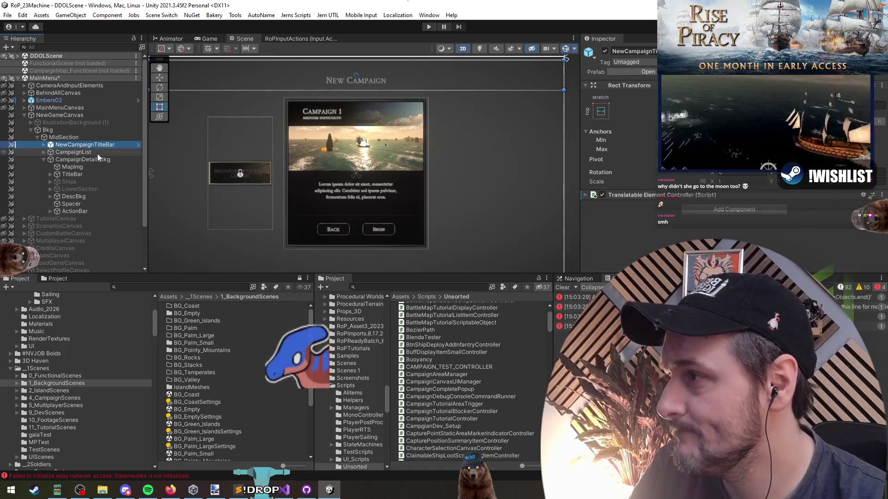
{"action": "left_click", "coordinate": [209, 39]}
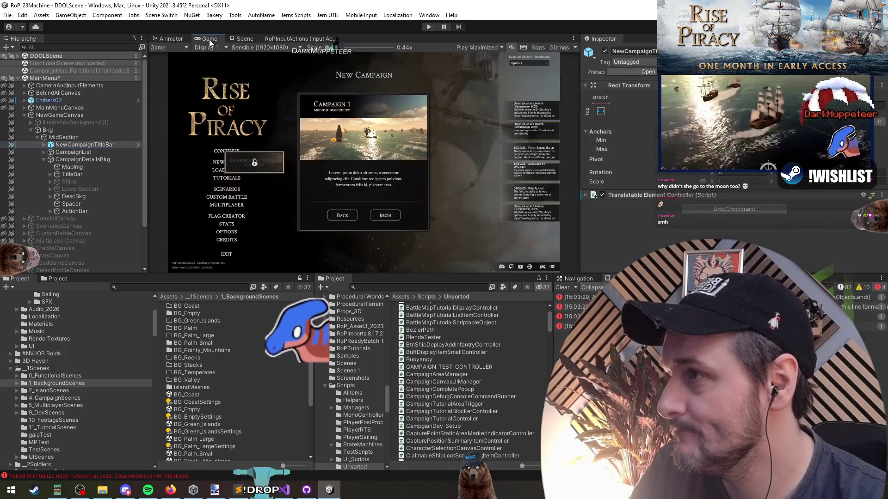
{"action": "left_click", "coordinate": [243, 39]}
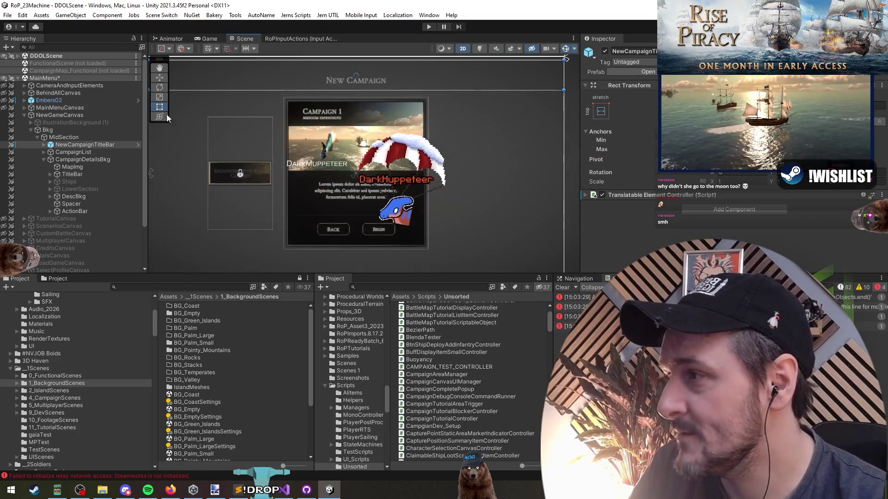
{"action": "left_click", "coordinate": [70, 129]}
{"action": "left_click", "coordinate": [74, 114]}
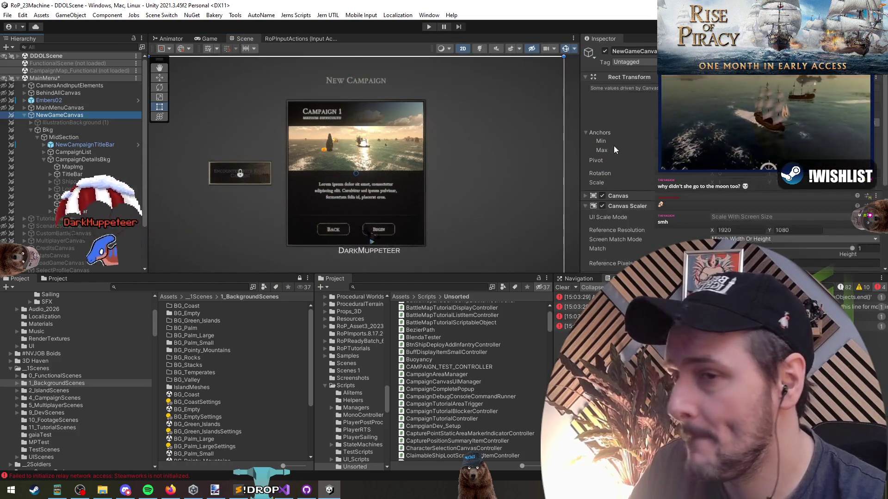
Expand the canvas controller's Members and ping the Name text reference in the title bar
{"action": "left_click", "coordinate": [601, 244]}
{"action": "scroll", "coordinate": [631, 228], "scroll_direction": "down", "scroll_amount": 3}
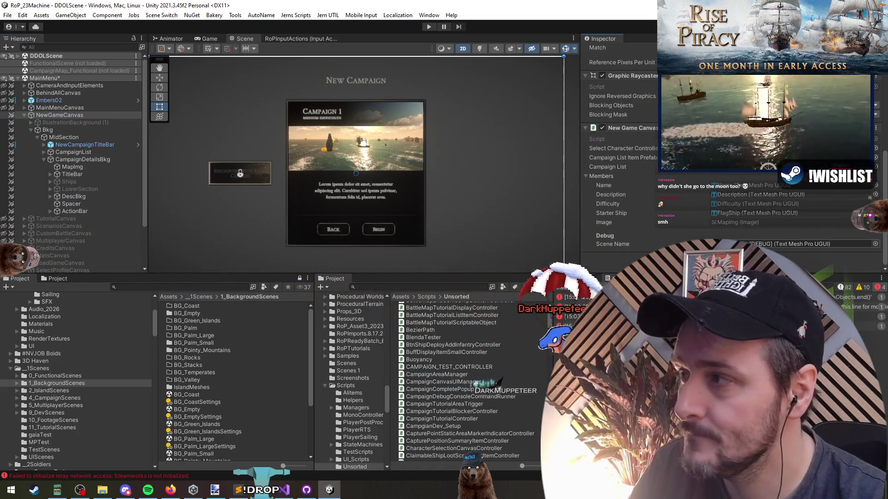
{"action": "left_click", "coordinate": [44, 144]}
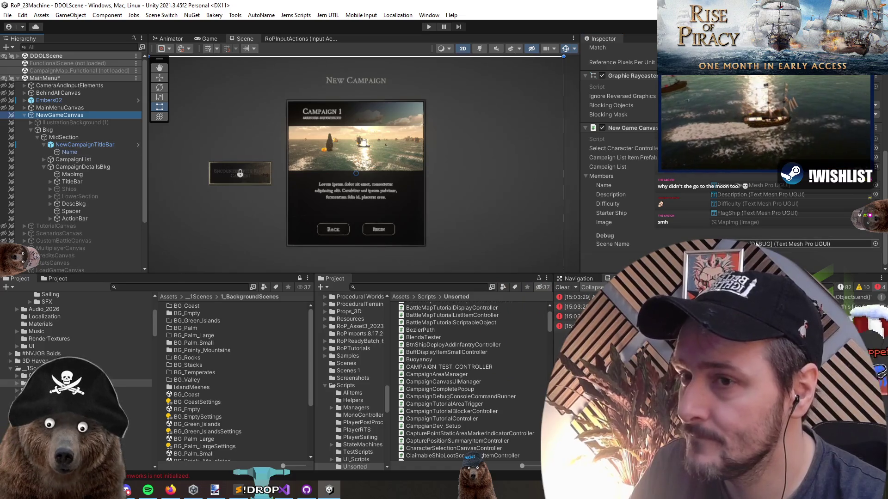
{"action": "left_click", "coordinate": [738, 187]}
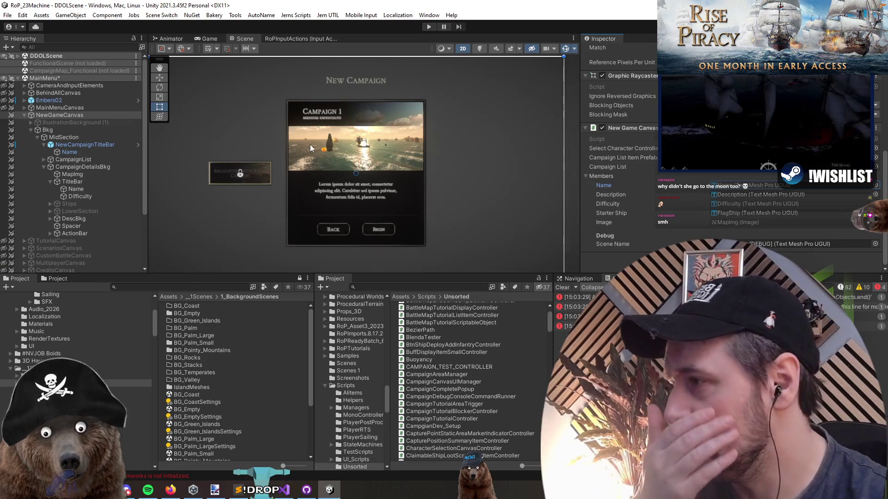
{"action": "left_click", "coordinate": [63, 166]}
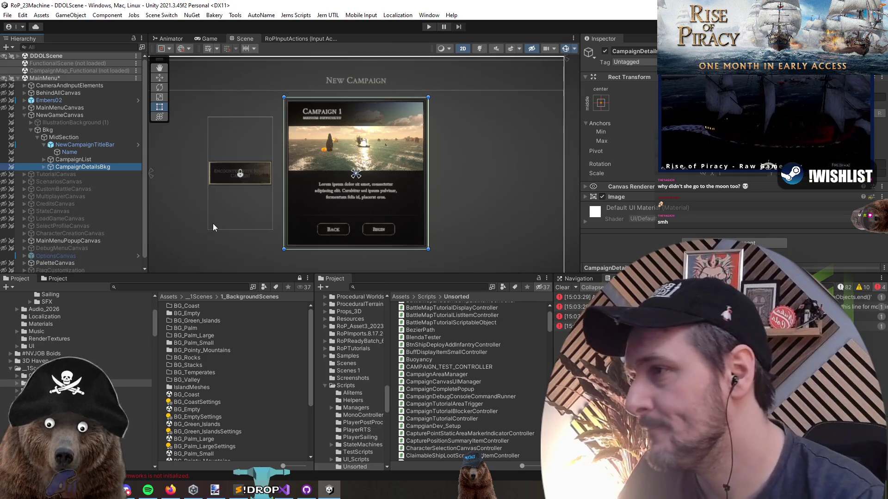
Duplicate the campaign details panel and rename the copy DifficultySettings
{"action": "key", "text": "Left"}
{"action": "key", "text": "ctrl+d"}
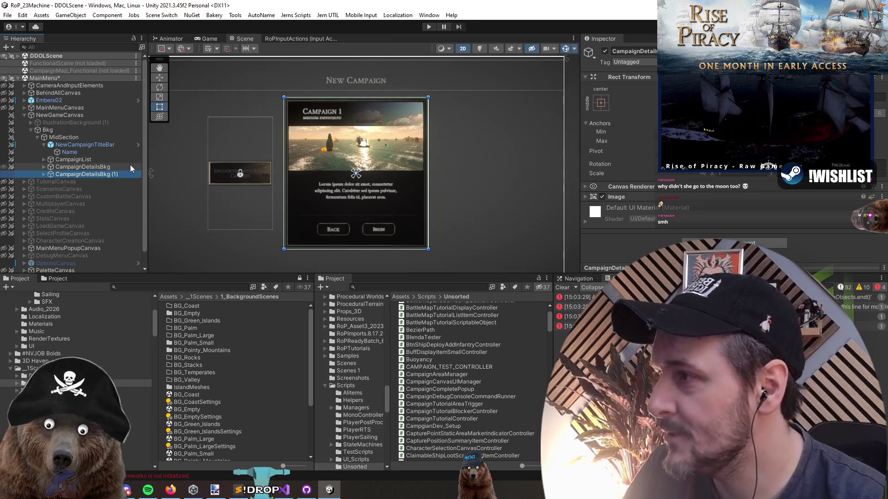
{"action": "key", "text": "Right"}
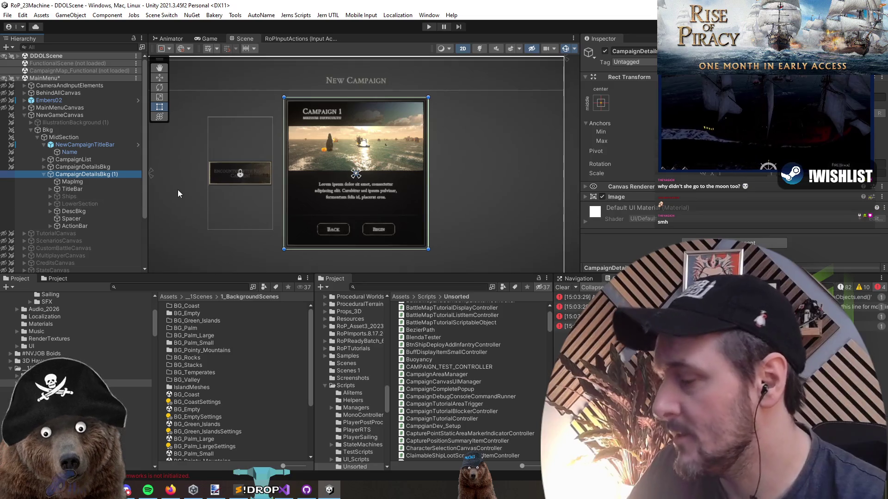
{"action": "key", "text": "F2"}
{"action": "type", "text": "Difi"}
{"action": "type", "text": "ficultySetting"}
{"action": "type", "text": "s"}
{"action": "key", "text": "Return"}
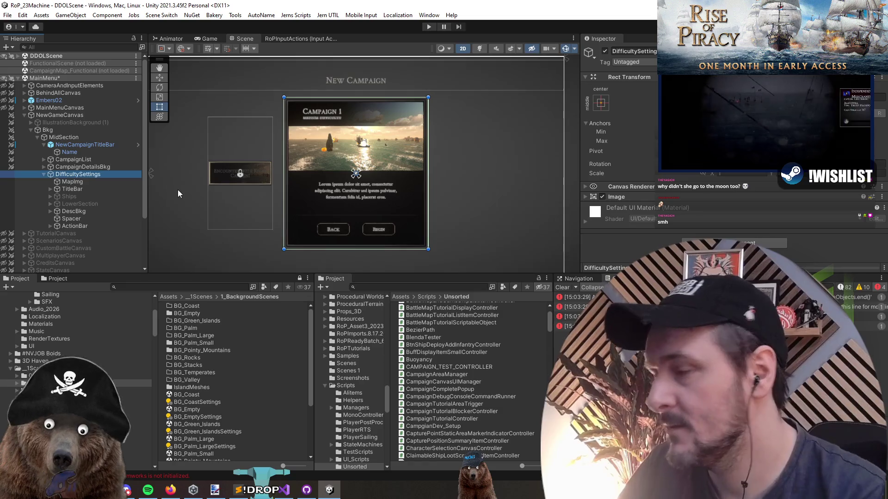
Expand the new panel's hierarchy down to the ActionBar's back and start buttons
{"action": "left_click", "coordinate": [67, 189]}
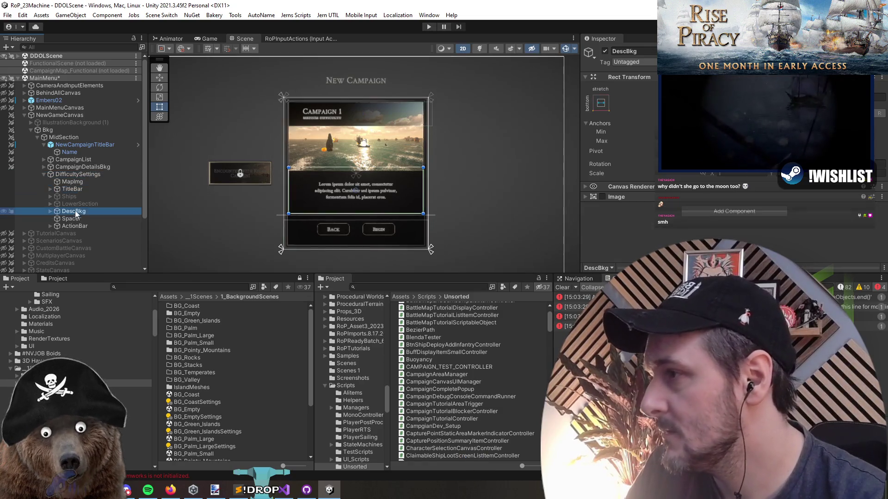
{"action": "key", "text": "Right"}
{"action": "key", "text": "Left"}
{"action": "key", "text": "Down"}
{"action": "key", "text": "Down"}
{"action": "key", "text": "Down"}
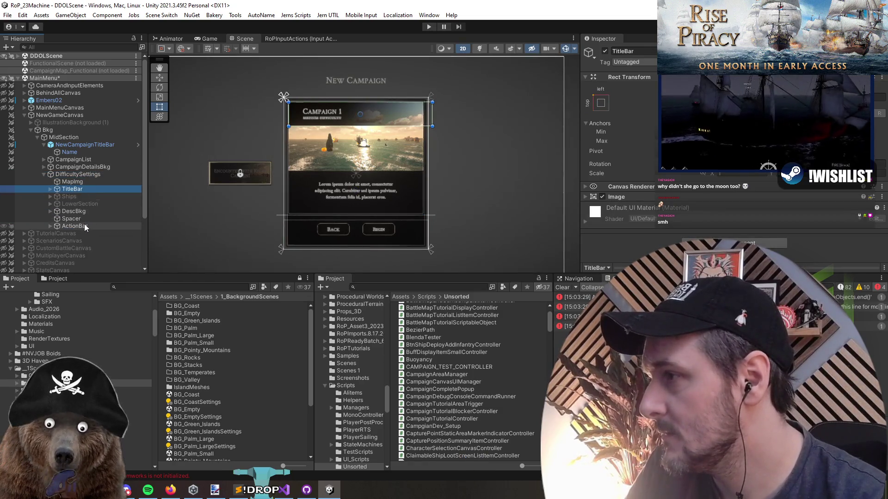
{"action": "key", "text": "Right"}
{"action": "key", "text": "Left"}
{"action": "key", "text": "Down"}
{"action": "key", "text": "Down"}
{"action": "key", "text": "Right"}
{"action": "key", "text": "Down"}
{"action": "key", "text": "Down"}
{"action": "key", "text": "Up"}
{"action": "key", "text": "Down"}
{"action": "key", "text": "Up"}
{"action": "scroll", "coordinate": [619, 162], "scroll_direction": "down", "scroll_amount": 3}
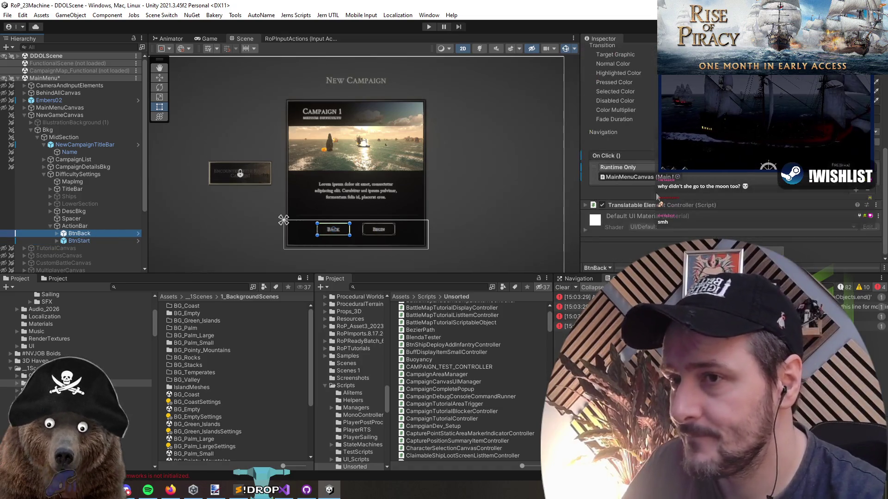
Relabel the two action bar buttons Revert and Confirm
{"action": "left_click", "coordinate": [92, 240], "text": "shift"}
{"action": "key", "text": "Right"}
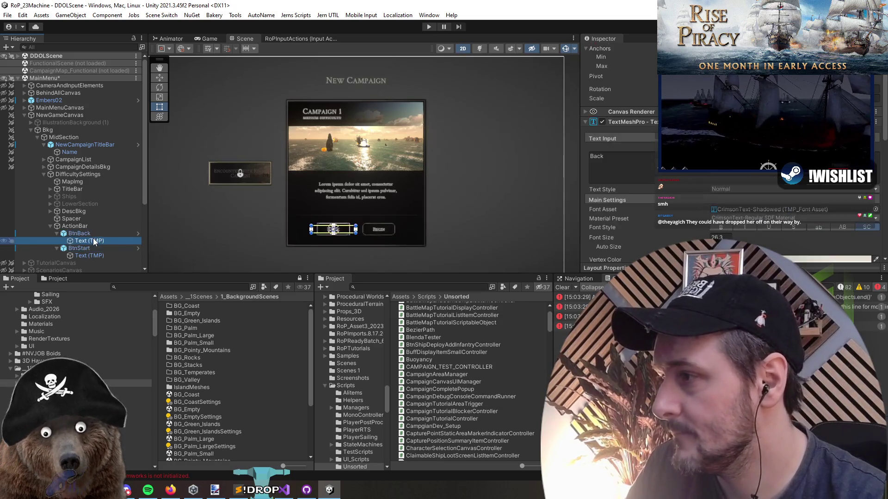
{"action": "left_click", "coordinate": [648, 168]}
{"action": "type", "text": "Revert"}
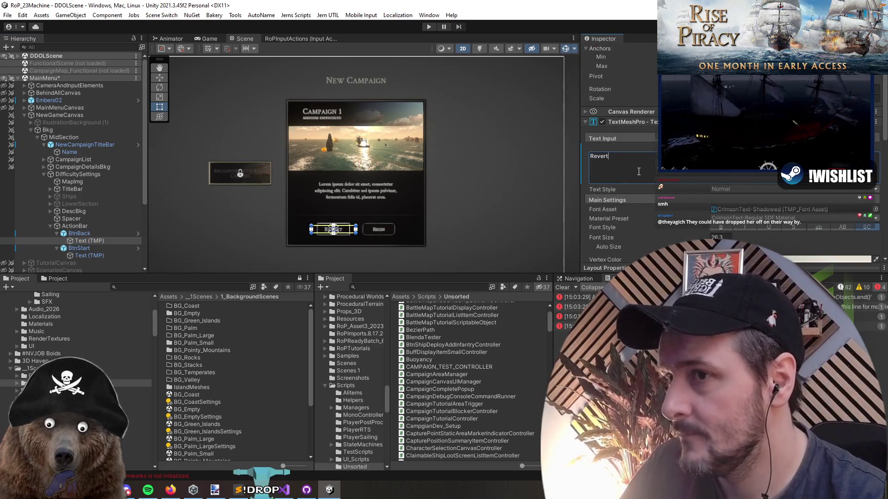
{"action": "left_click", "coordinate": [97, 256]}
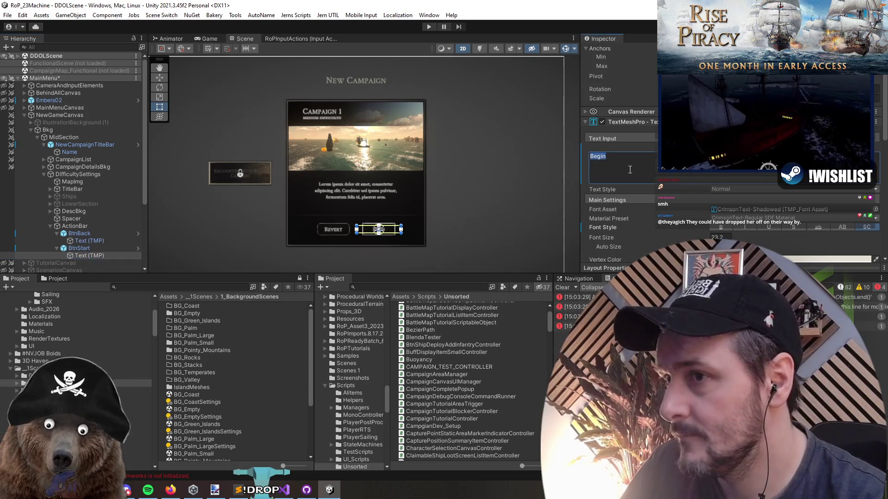
{"action": "type", "text": "Confirm"}
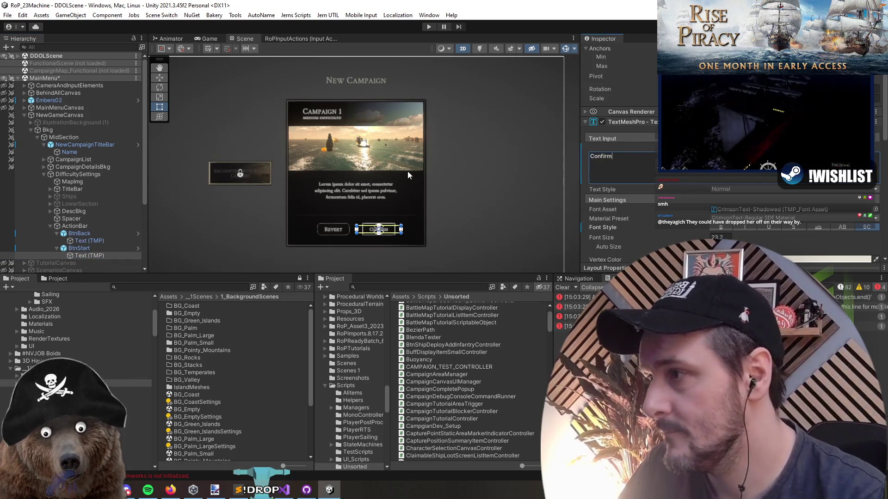
{"action": "left_click", "coordinate": [79, 189]}
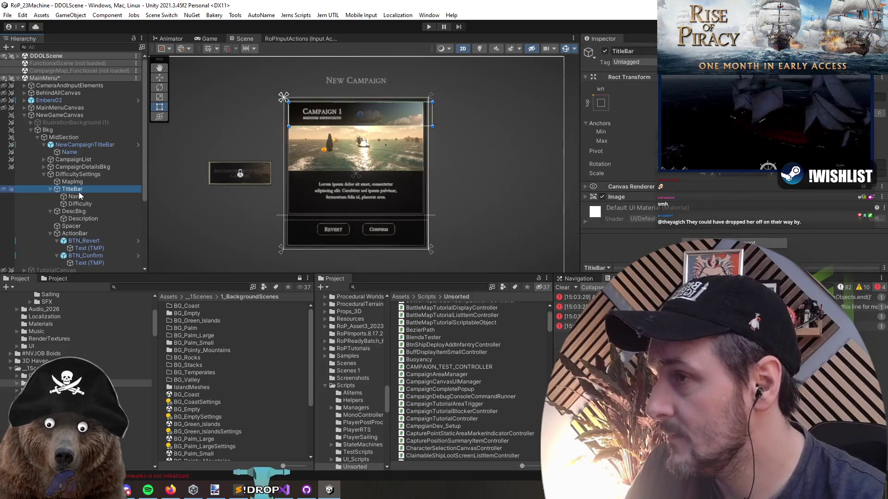
Delete the map image from the DifficultySettings panel
{"action": "key", "text": "Down"}
{"action": "key", "text": "Up"}
{"action": "key", "text": "Up"}
{"action": "left_click", "coordinate": [92, 176]}
{"action": "left_click", "coordinate": [93, 180]}
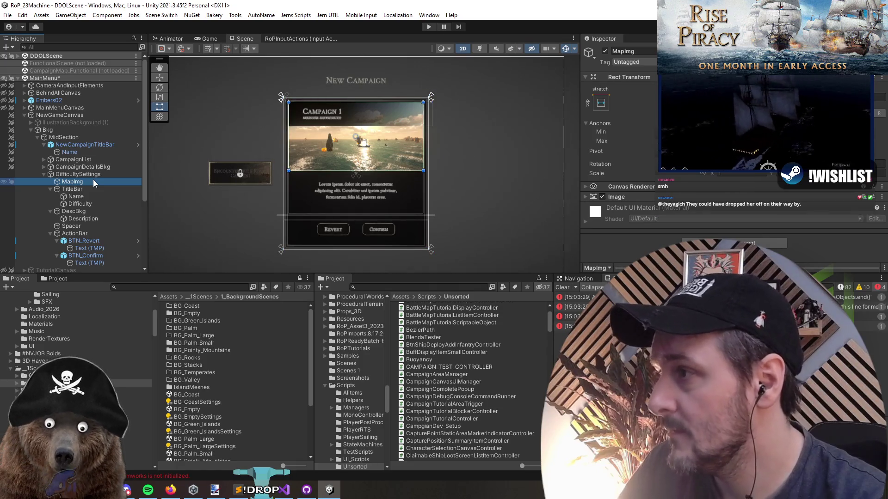
{"action": "key", "text": "Delete"}
Resize the DifficultySettings panel to about 497 wide, beside the Campaign 1 panel
{"action": "left_click", "coordinate": [91, 187]}
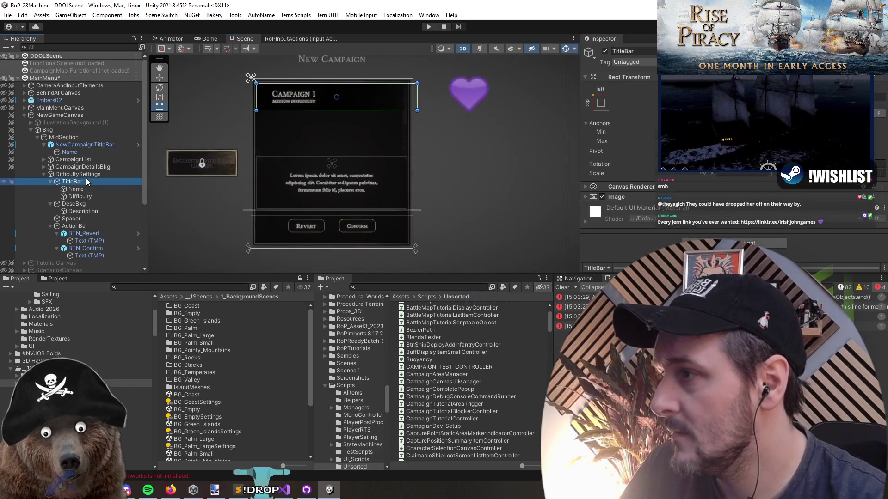
{"action": "double_click", "coordinate": [78, 174]}
{"action": "left_click_drag", "start_coordinate": [404, 162], "coordinate": [480, 165]}
{"action": "left_click_drag", "start_coordinate": [276, 172], "coordinate": [408, 169]}
Widen the DifficultySettings panel slightly and retitle its header 'Difficulty'
{"action": "left_click_drag", "start_coordinate": [482, 169], "coordinate": [505, 170]}
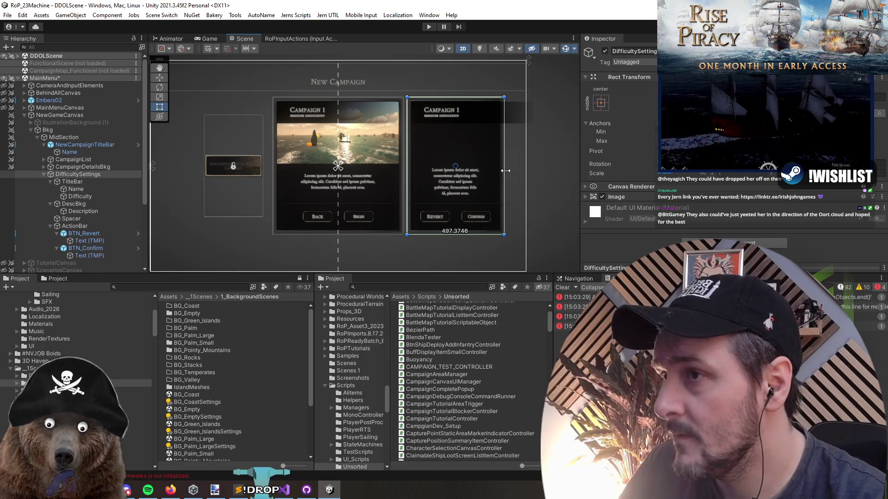
{"action": "scroll", "coordinate": [481, 143], "scroll_direction": "up", "scroll_amount": 4}
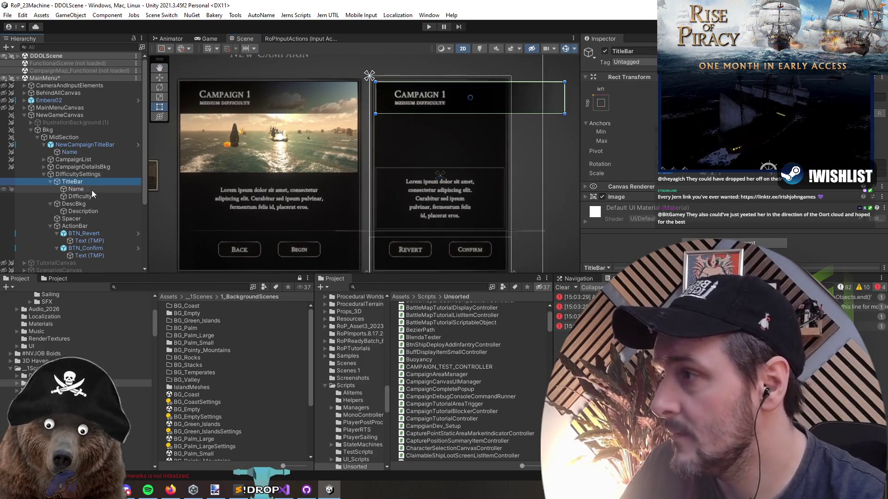
{"action": "left_click", "coordinate": [91, 190]}
{"action": "left_click", "coordinate": [657, 247]}
{"action": "type", "text": "Difficulty"}
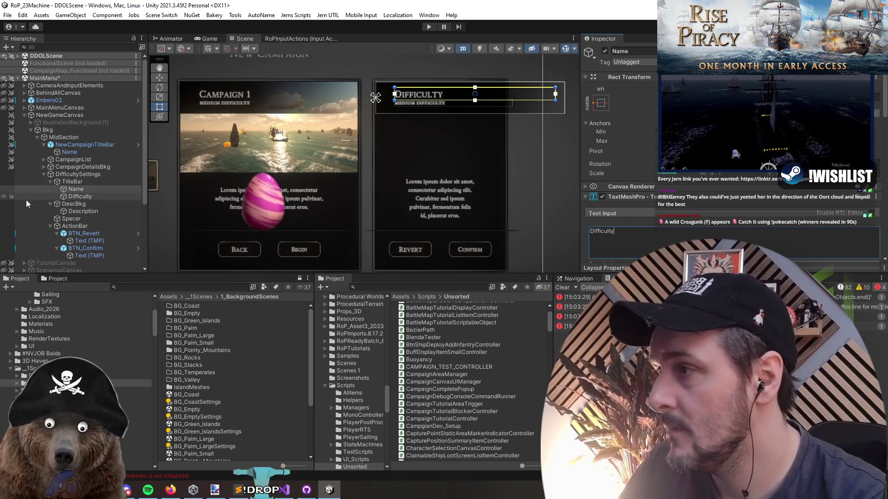
Replace the 'Medium Difficulty' subtitle with 'Change Settings'
{"action": "left_click", "coordinate": [80, 196]}
{"action": "left_click", "coordinate": [650, 243]}
{"action": "type", "text": "Change Settings"}
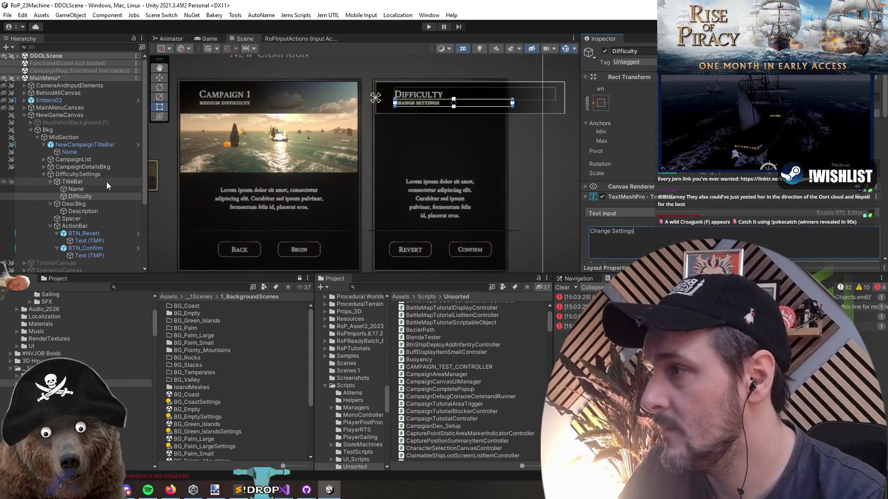
{"action": "left_click", "coordinate": [82, 168]}
{"action": "key", "text": "Right"}
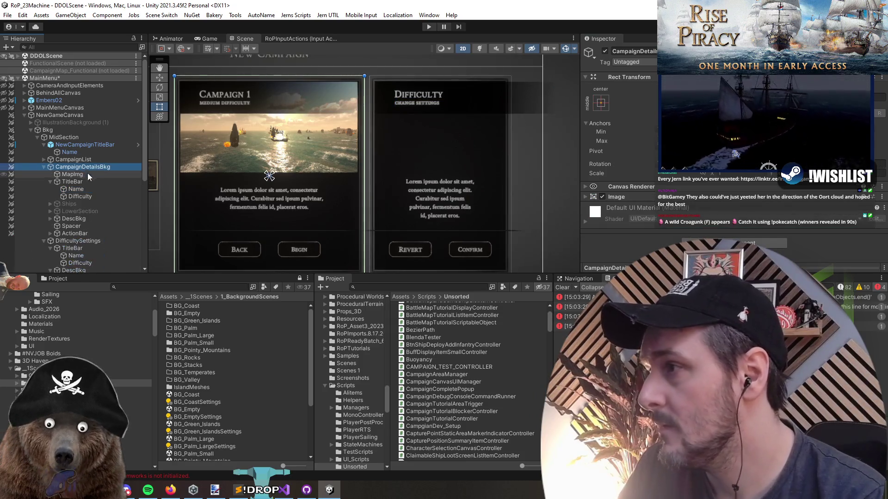
Frame the Difficulty subtitle and widen the Campaign 1 title bar to the right
{"action": "key", "text": "Down"}
{"action": "key", "text": "Down"}
{"action": "key", "text": "Down"}
{"action": "key", "text": "f"}
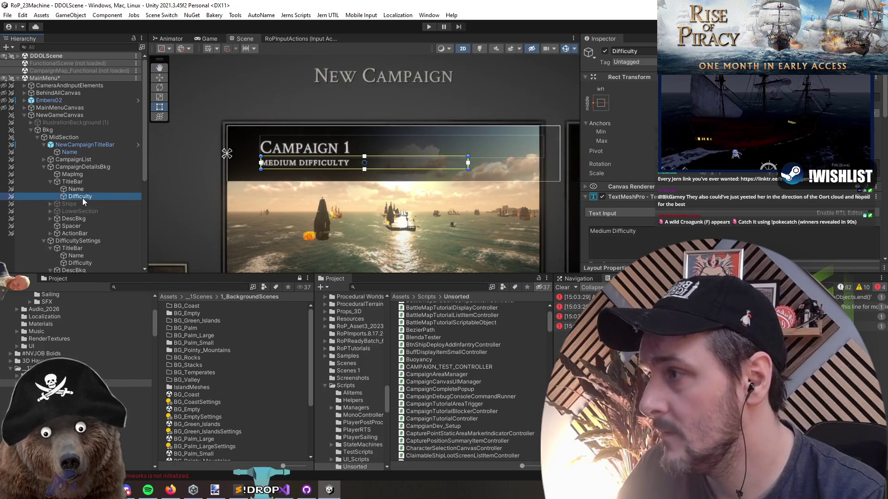
{"action": "left_click", "coordinate": [78, 182]}
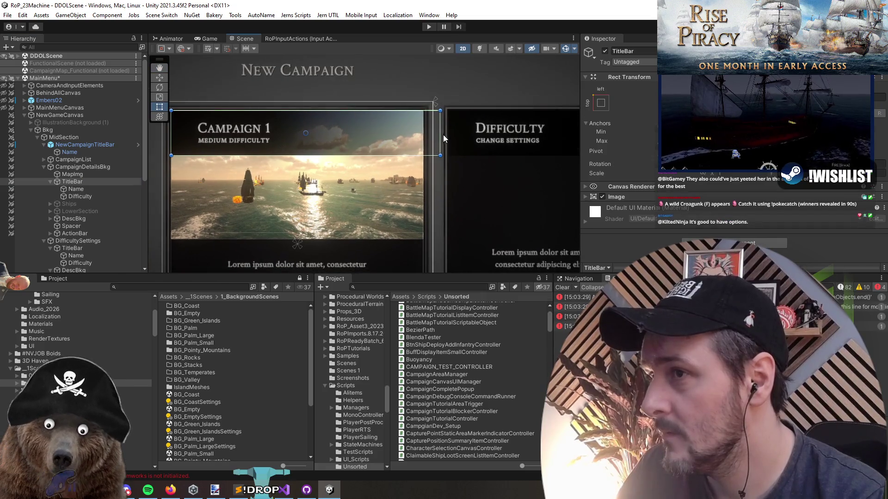
{"action": "mouse_move", "coordinate": [440, 137]}
{"action": "left_mouse_down"}
{"action": "mouse_move", "coordinate": [451, 141]}
{"action": "mouse_move", "coordinate": [441, 141]}
{"action": "left_mouse_up"}
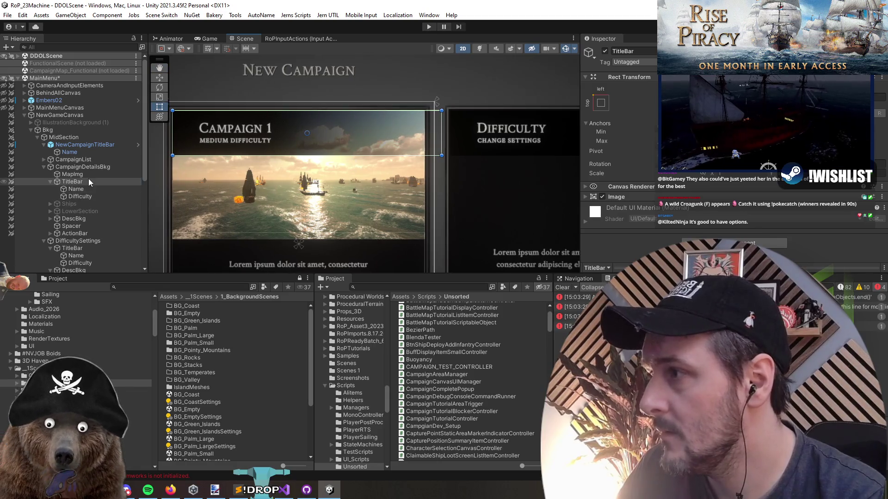
Add a UI Image to the title bar, anchored right and slid left, and open its sprite picker
{"action": "right_click", "coordinate": [88, 179]}
{"action": "mouse_move", "coordinate": [185, 307]}
{"action": "left_click", "coordinate": [263, 331]}
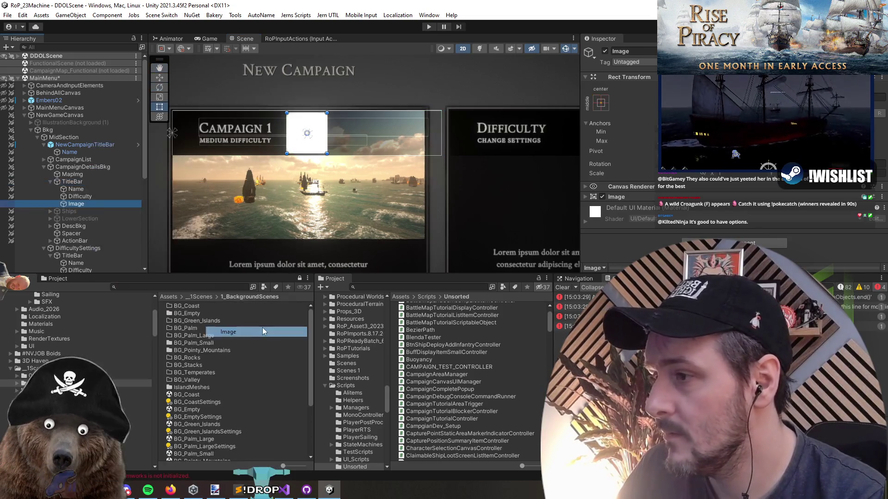
{"action": "left_click", "coordinate": [601, 102]}
{"action": "left_click", "coordinate": [666, 167], "text": "alt+shift"}
{"action": "key", "text": "w"}
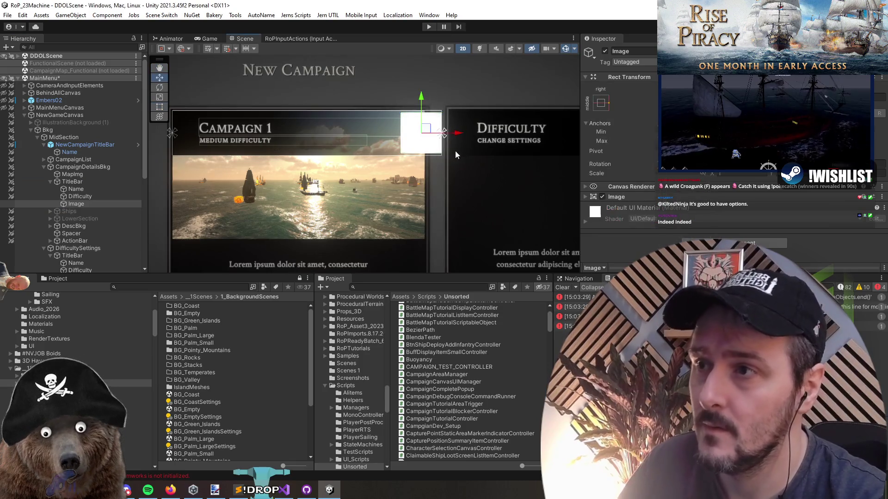
{"action": "left_click_drag", "start_coordinate": [458, 137], "coordinate": [431, 140]}
{"action": "scroll", "coordinate": [712, 178], "scroll_direction": "down", "scroll_amount": 3}
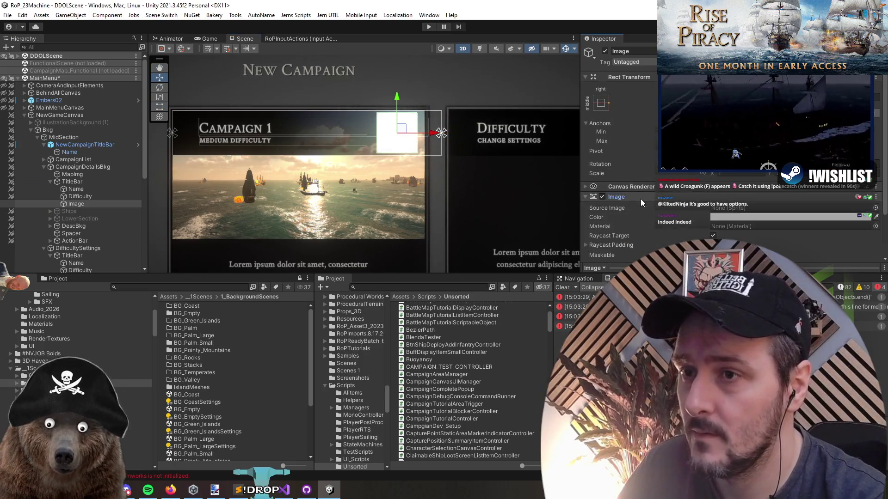
{"action": "left_click", "coordinate": [874, 156]}
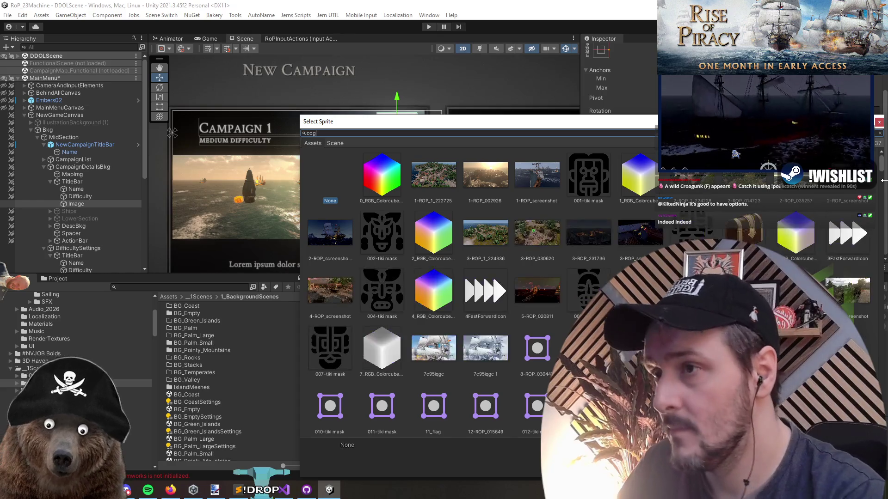
Search sprites for 'cog' and compare Ship_Cog against the other ship sprite on the image
{"action": "type", "text": "cog"}
{"action": "left_click", "coordinate": [380, 178]}
{"action": "left_click_drag", "start_coordinate": [428, 121], "coordinate": [363, 236]}
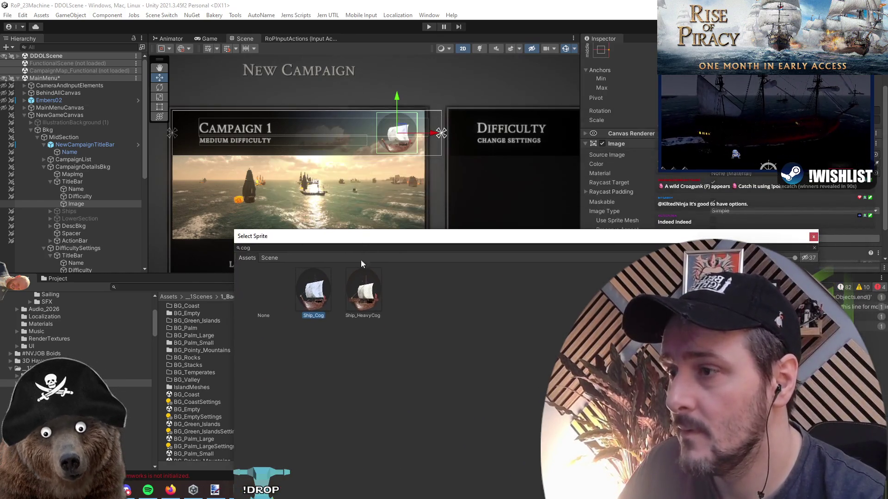
{"action": "left_click", "coordinate": [298, 303]}
{"action": "left_click_drag", "start_coordinate": [318, 245], "coordinate": [231, 282]}
{"action": "left_click", "coordinate": [280, 334]}
{"action": "key", "text": "Left"}
{"action": "key", "text": "Right"}
{"action": "key", "text": "Left"}
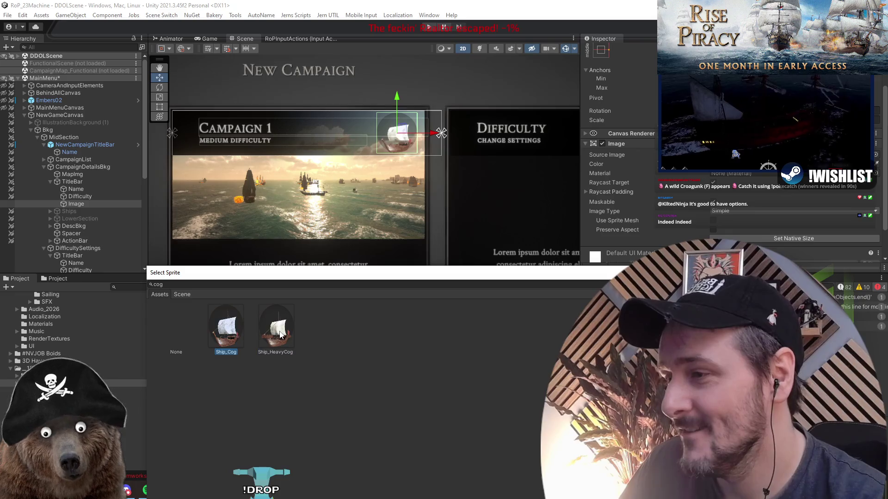
{"action": "key", "text": "Right"}
{"action": "key", "text": "Left"}
{"action": "key", "text": "Right"}
{"action": "key", "text": "Left"}
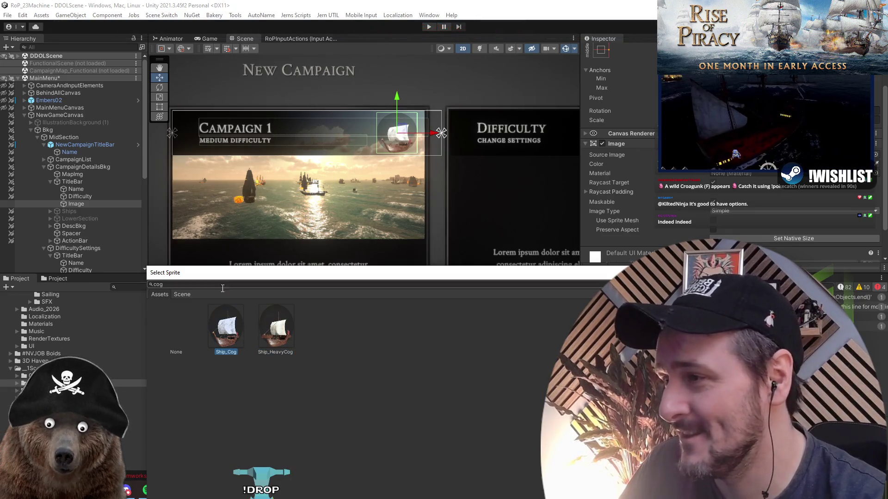
Search 'pic' and apply the Pictoicon_Gear sprite to the image
{"action": "left_click", "coordinate": [224, 283]}
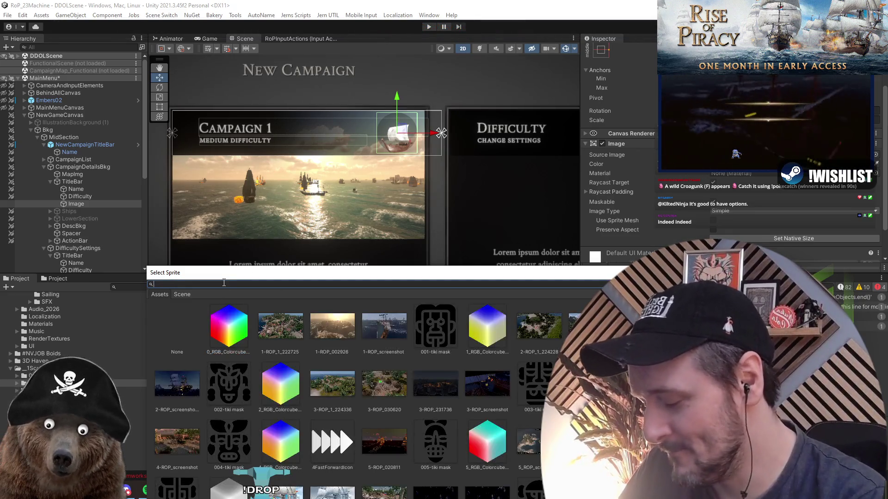
{"action": "type", "text": "setin"}
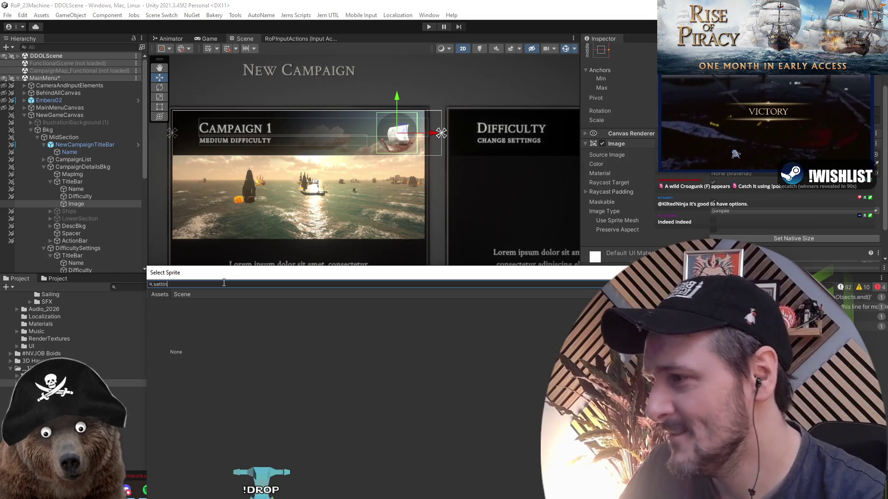
{"action": "type", "text": "pic"}
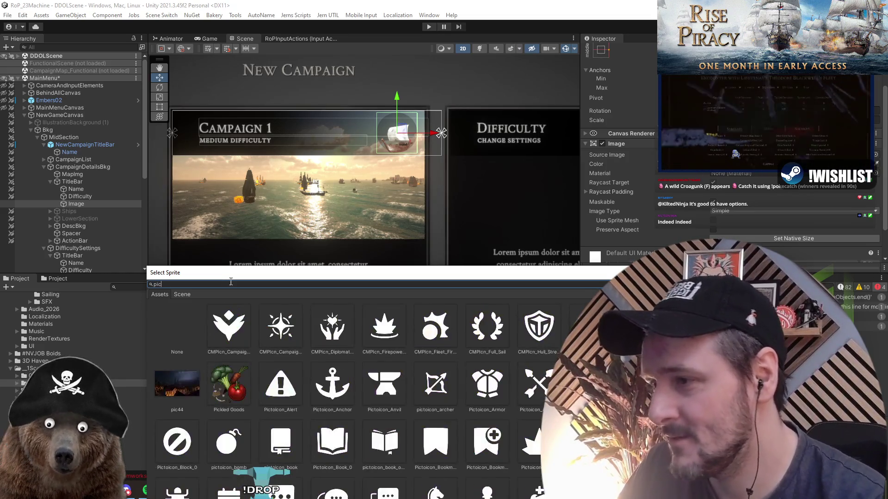
{"action": "left_click_drag", "start_coordinate": [565, 272], "coordinate": [531, 81]}
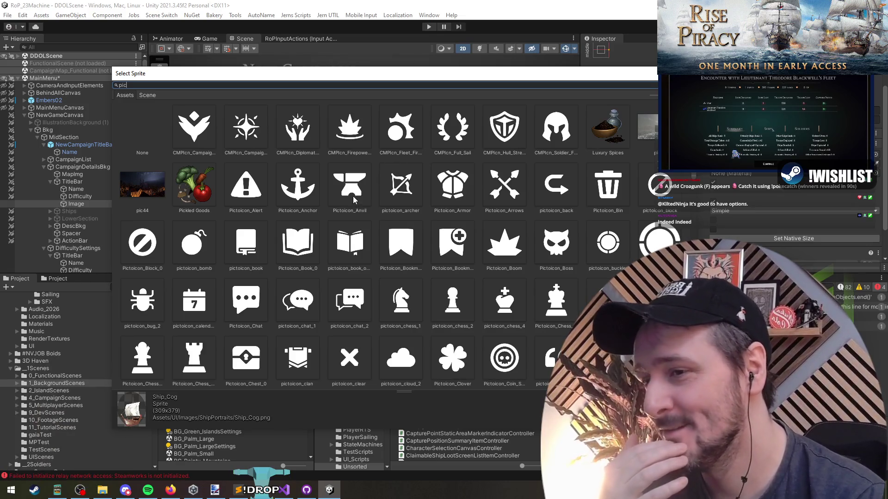
{"action": "scroll", "coordinate": [354, 200], "scroll_direction": "down", "scroll_amount": 3}
{"action": "scroll", "coordinate": [354, 202], "scroll_direction": "down", "scroll_amount": 4}
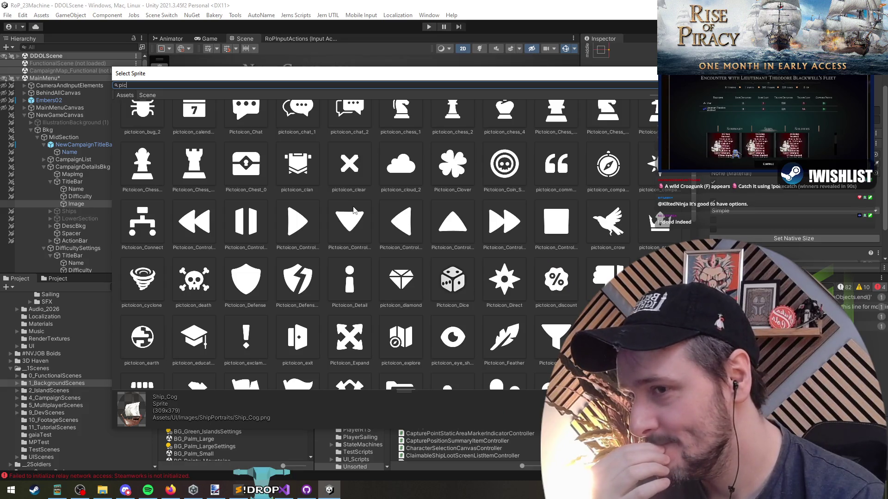
{"action": "scroll", "coordinate": [354, 210], "scroll_direction": "down", "scroll_amount": 4}
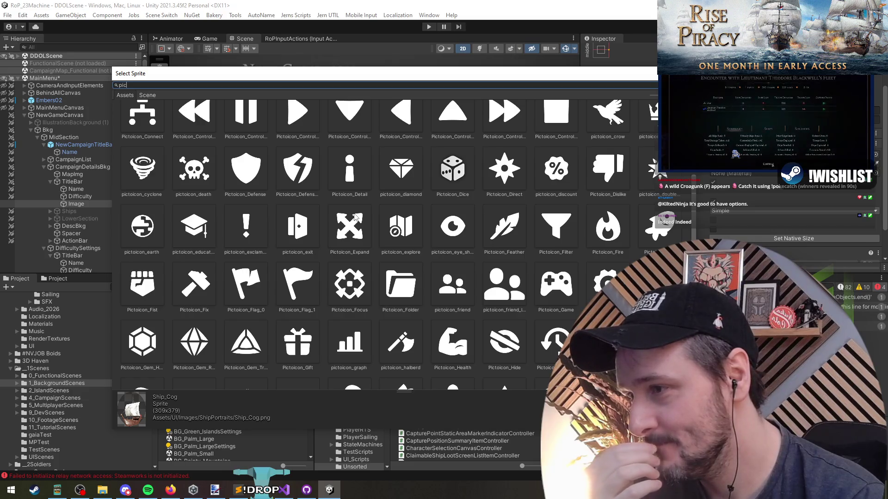
{"action": "double_click", "coordinate": [606, 283]}
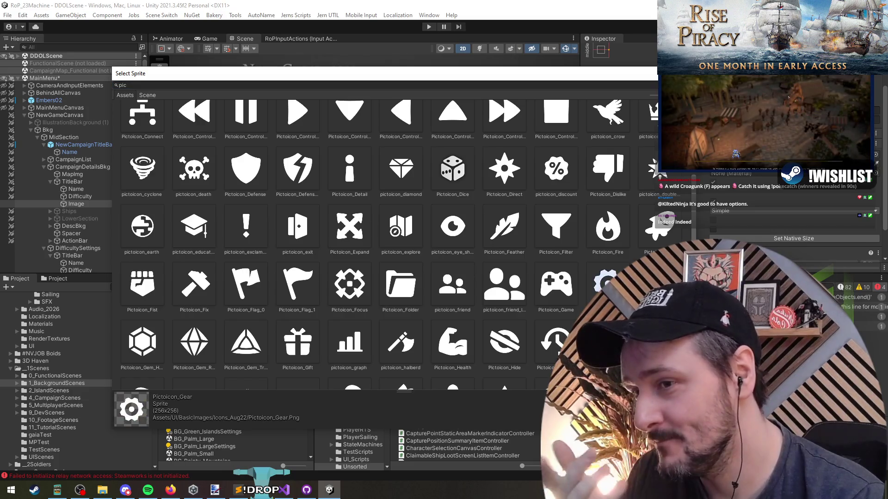
{"action": "left_click_drag", "start_coordinate": [440, 162], "coordinate": [430, 161]}
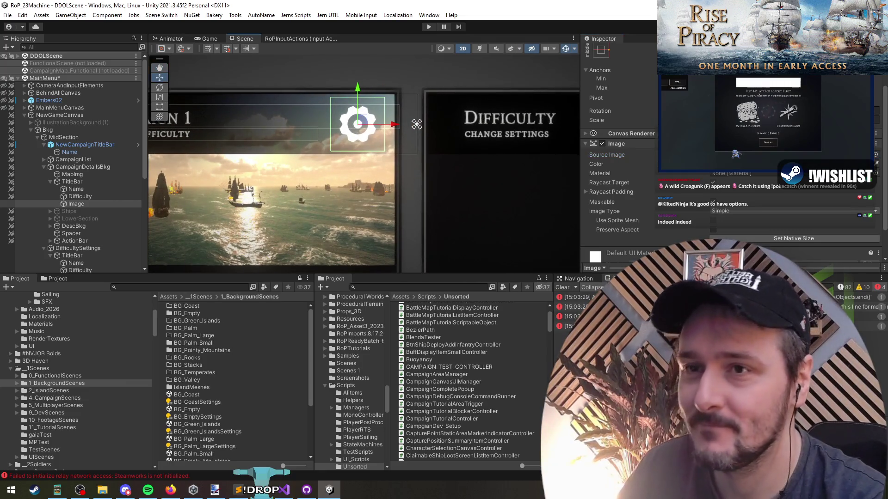
Set the gear image width to 50 and anchor it to the title bar's top-right corner
{"action": "type", "text": "50"}
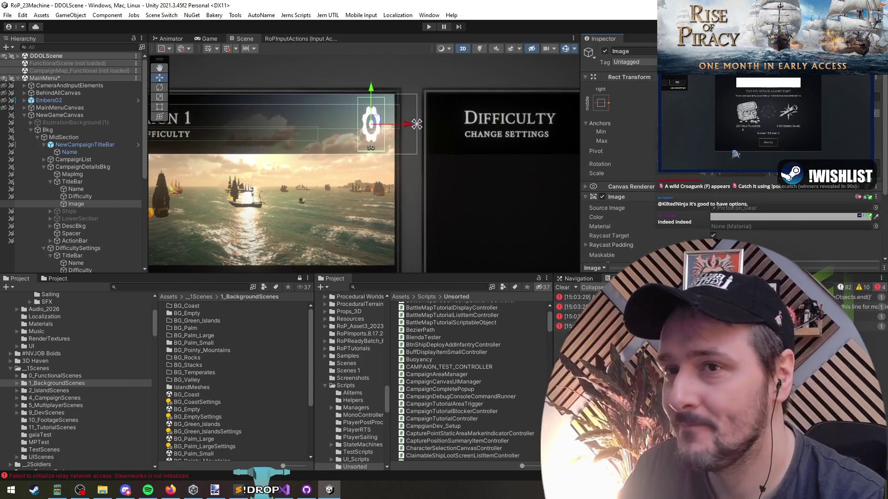
{"action": "left_click_drag", "start_coordinate": [341, 152], "coordinate": [420, 166]}
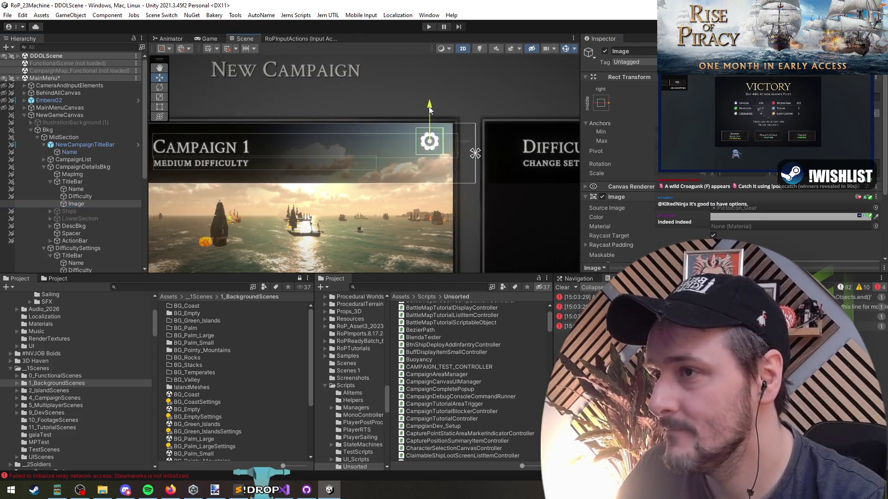
{"action": "left_click", "coordinate": [601, 104]}
{"action": "left_click", "coordinate": [693, 175], "text": "alt+shift"}
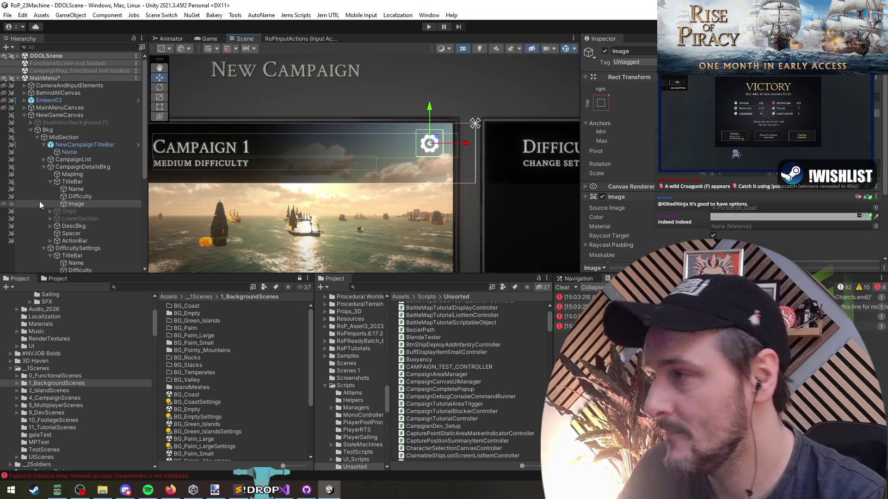
Frame the gear image in the Scene view and begin renaming it in the Hierarchy
{"action": "left_click", "coordinate": [76, 204]}
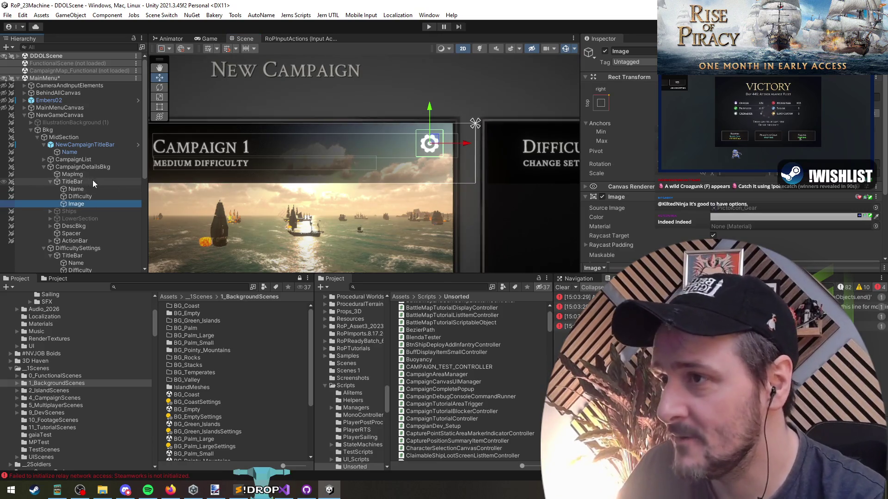
{"action": "key", "text": "f"}
{"action": "left_click", "coordinate": [93, 190]}
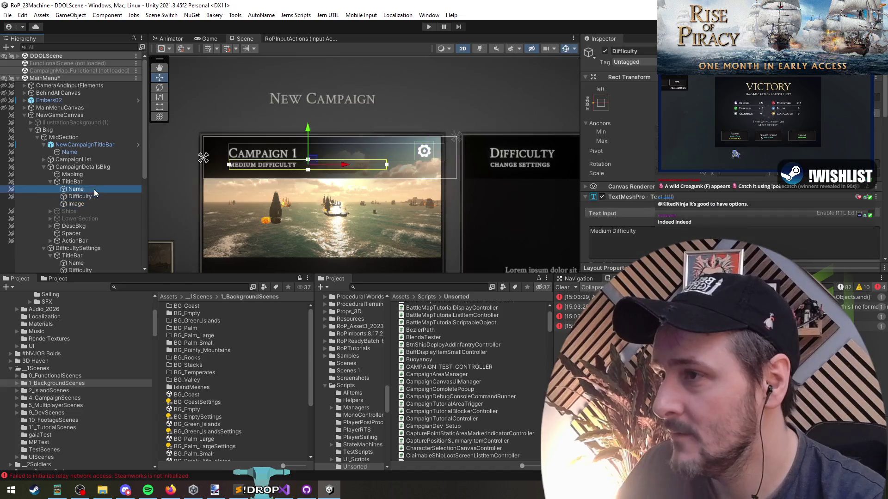
{"action": "key", "text": "t"}
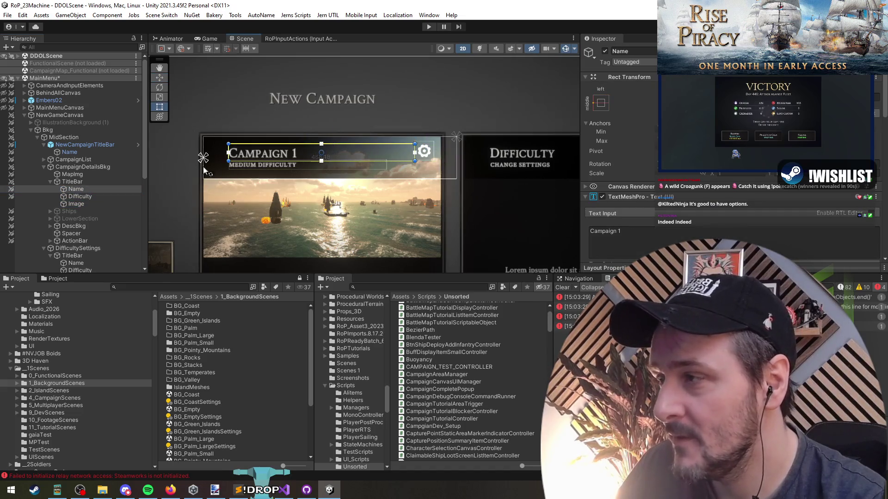
{"action": "left_click", "coordinate": [83, 196]}
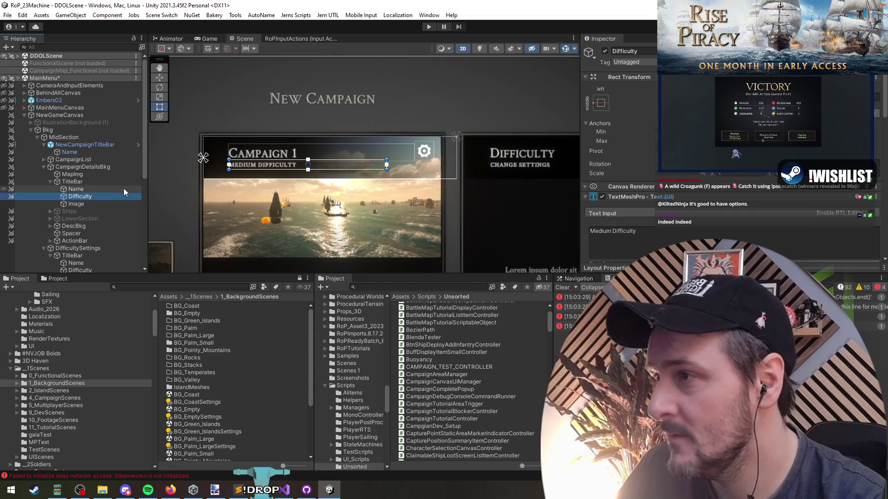
{"action": "left_click", "coordinate": [82, 205]}
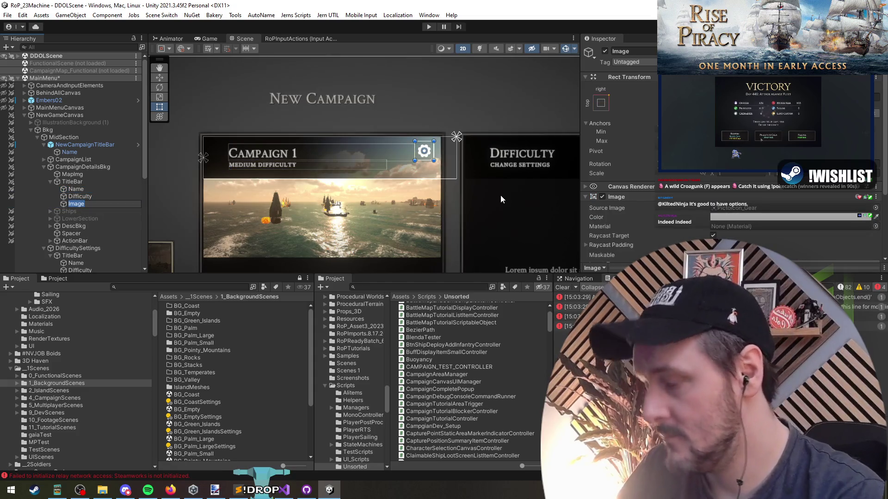
Finish renaming the gear image to BtnChangeDifficulty and collapse its Image component
{"action": "type", "text": "BtnChangeDifficu"}
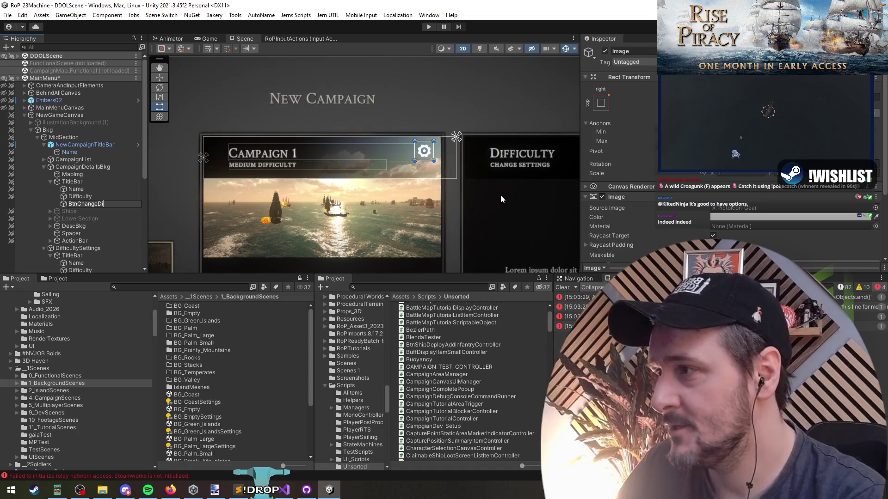
{"action": "type", "text": "lty"}
{"action": "key", "text": "Return"}
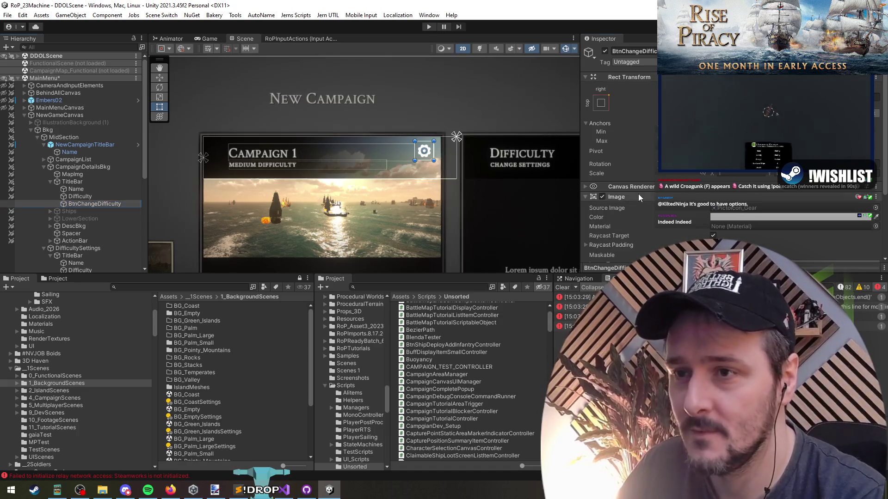
{"action": "left_click", "coordinate": [638, 196]}
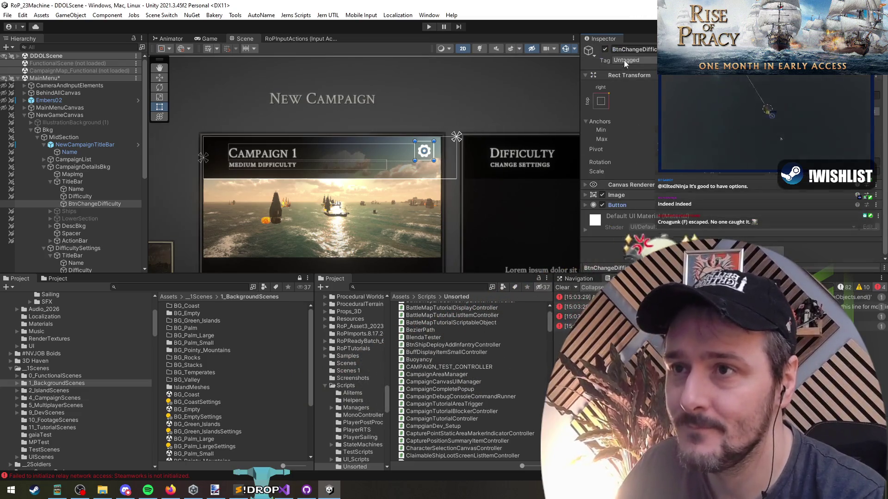
Check the On Click function list, then select NewGameCanvas to view its components
{"action": "scroll", "coordinate": [634, 209], "scroll_direction": "down", "scroll_amount": 5}
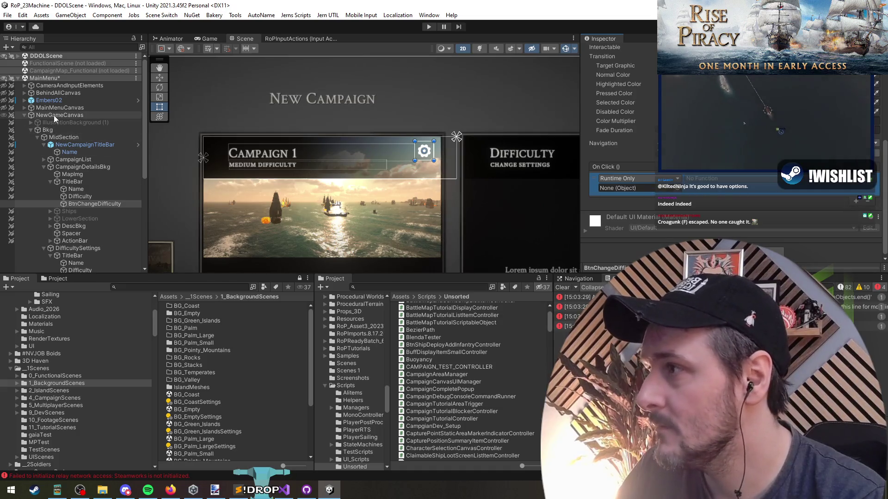
{"action": "left_click", "coordinate": [708, 181]}
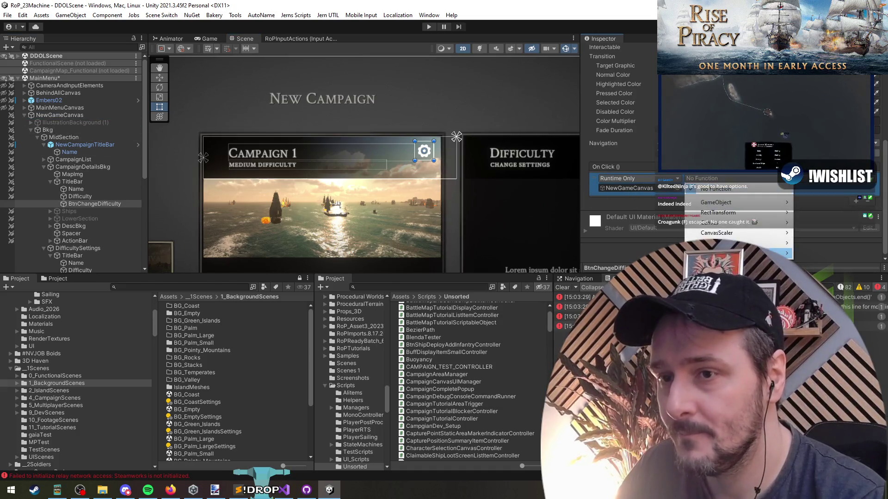
{"action": "mouse_move", "coordinate": [689, 253]}
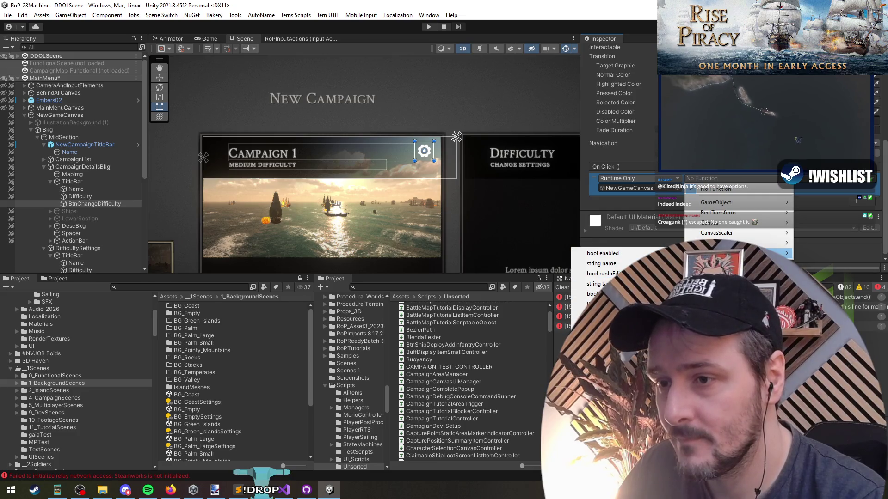
{"action": "left_click", "coordinate": [780, 149]}
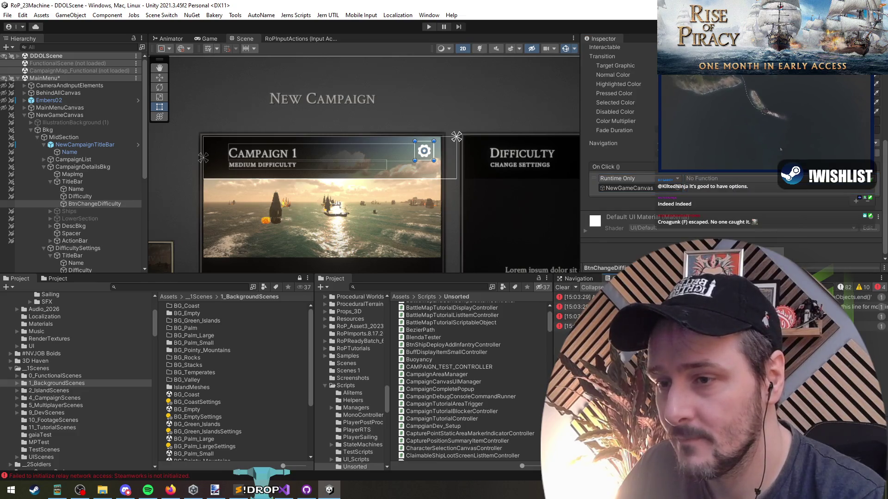
{"action": "left_click", "coordinate": [642, 190]}
{"action": "left_click", "coordinate": [78, 115]}
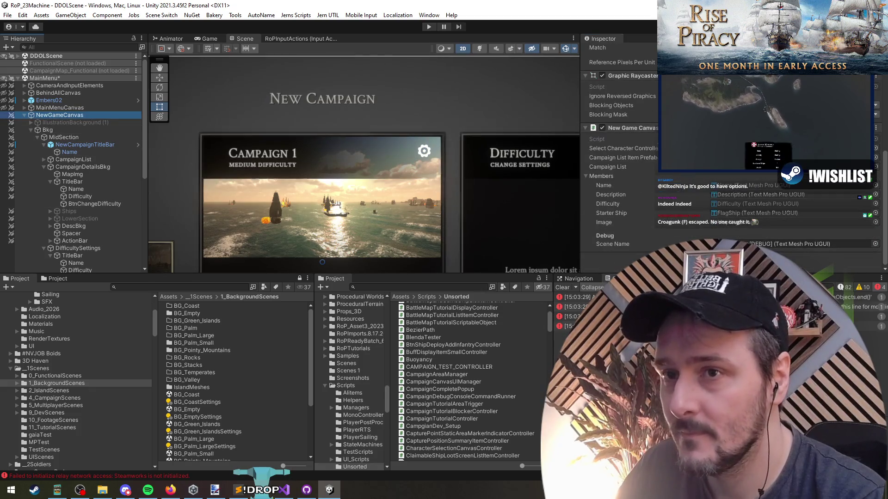
Review NewGameCanvasController's field declarations in Visual Studio, then return to Unity
{"action": "key", "text": "alt+Tab"}
{"action": "left_click", "coordinate": [240, 176]}
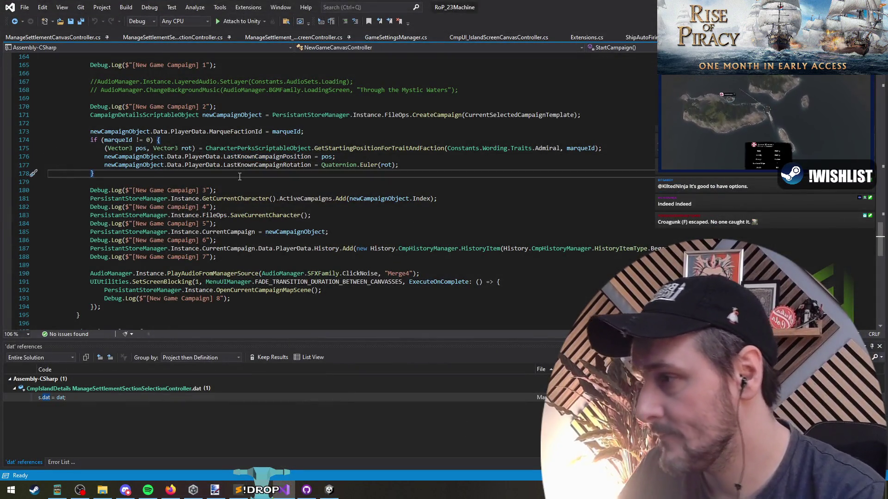
{"action": "key", "text": "ctrl+Home"}
{"action": "left_click", "coordinate": [221, 195]}
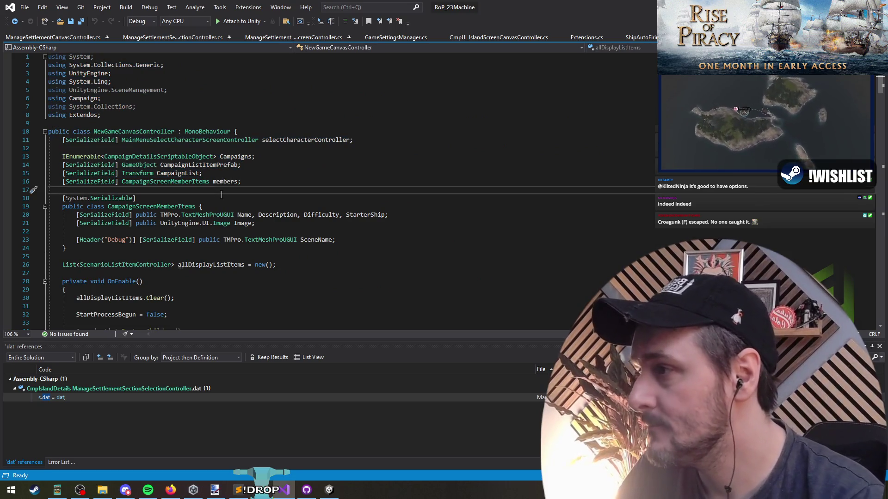
{"action": "key", "text": "alt+Tab"}
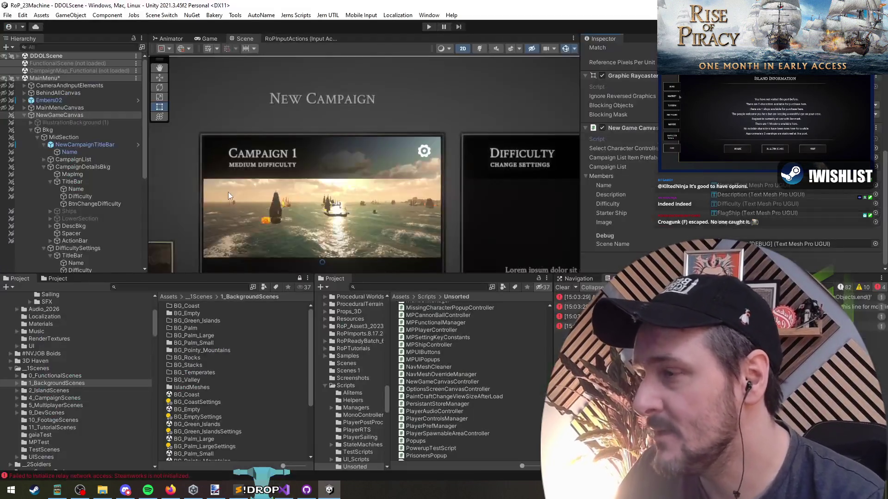
Pan the Scene view to see the campaign and difficulty panels, then go back to Visual Studio
{"action": "scroll", "coordinate": [386, 160], "scroll_direction": "up", "scroll_amount": 2}
{"action": "scroll", "coordinate": [418, 177], "scroll_direction": "down", "scroll_amount": 2}
{"action": "mouse_move", "coordinate": [418, 177]}
{"action": "left_mouse_down"}
{"action": "mouse_move", "coordinate": [473, 172]}
{"action": "mouse_move", "coordinate": [389, 137]}
{"action": "mouse_move", "coordinate": [417, 137]}
{"action": "left_mouse_up"}
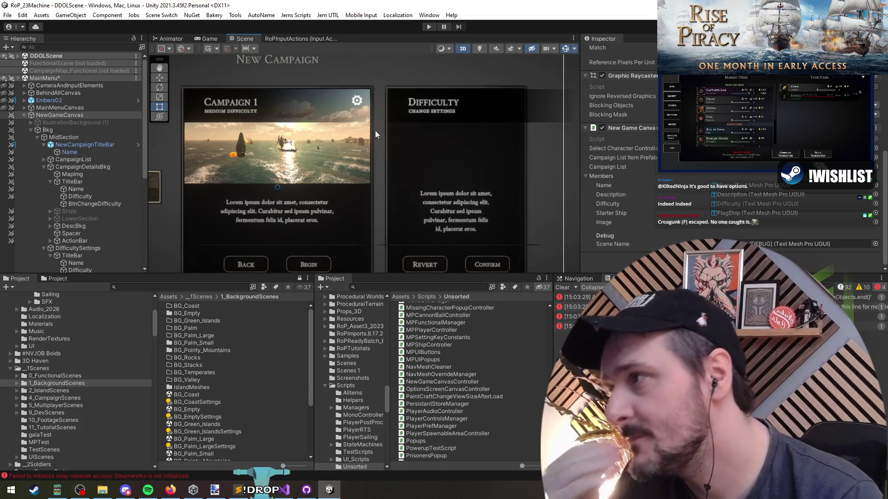
{"action": "key", "text": "alt+Tab"}
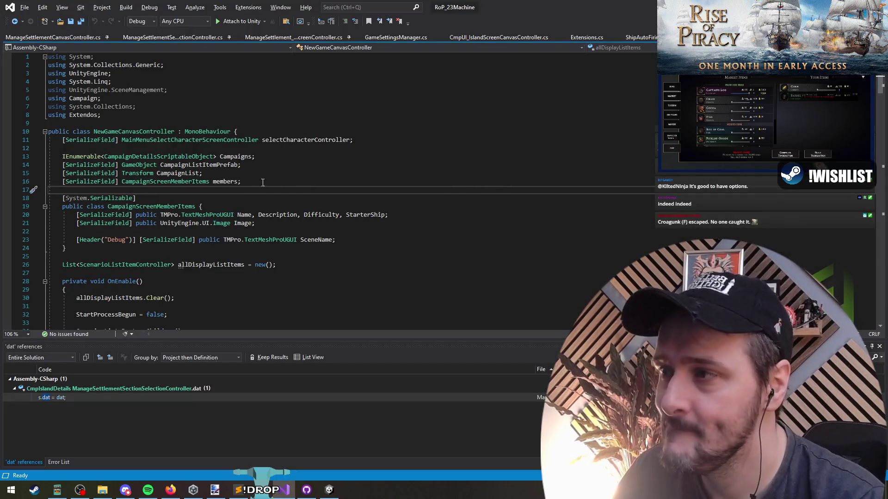
Start a [SerializeField] Button field line inside the CampaignScreenMemberItems class
{"action": "left_click", "coordinate": [264, 190]}
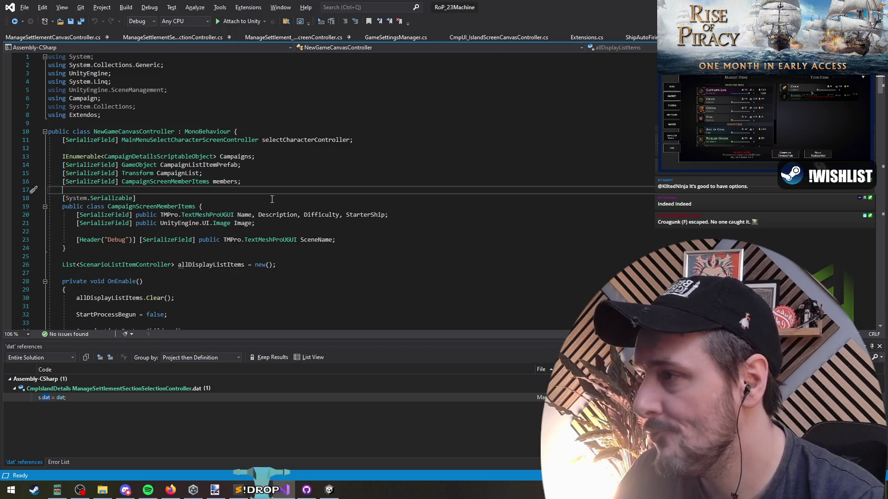
{"action": "left_click", "coordinate": [154, 206]}
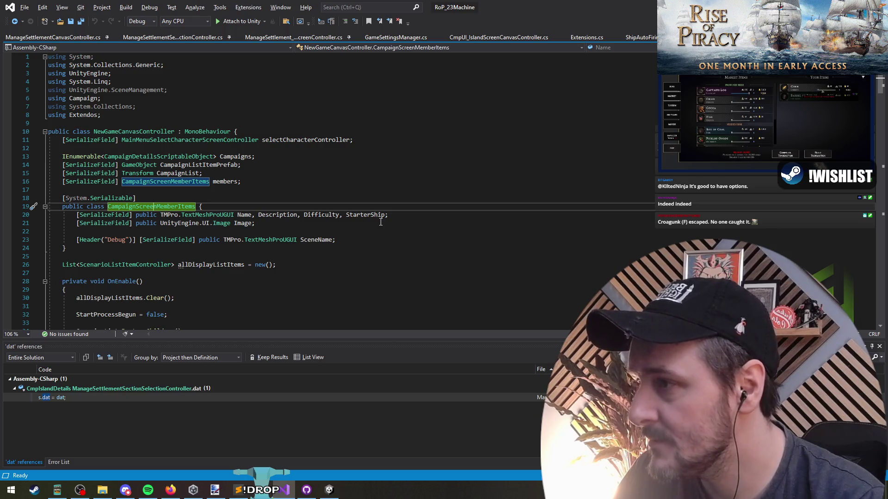
{"action": "left_click", "coordinate": [394, 239]}
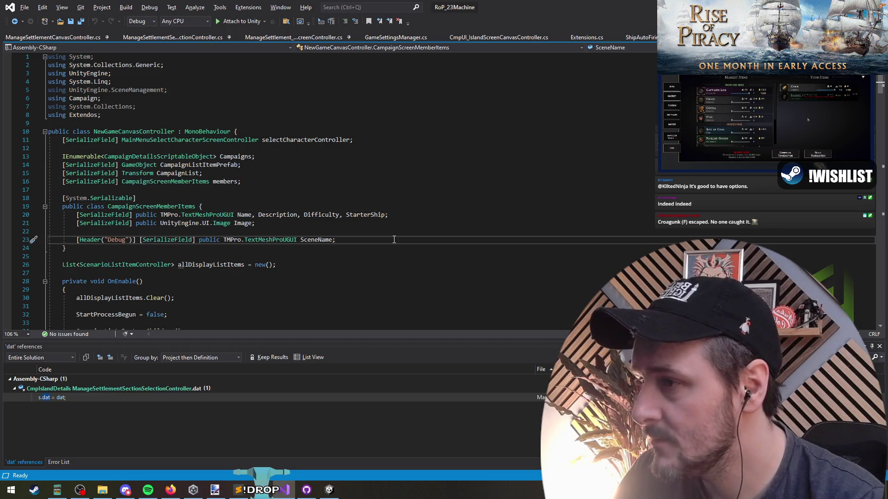
{"action": "left_click", "coordinate": [301, 206]}
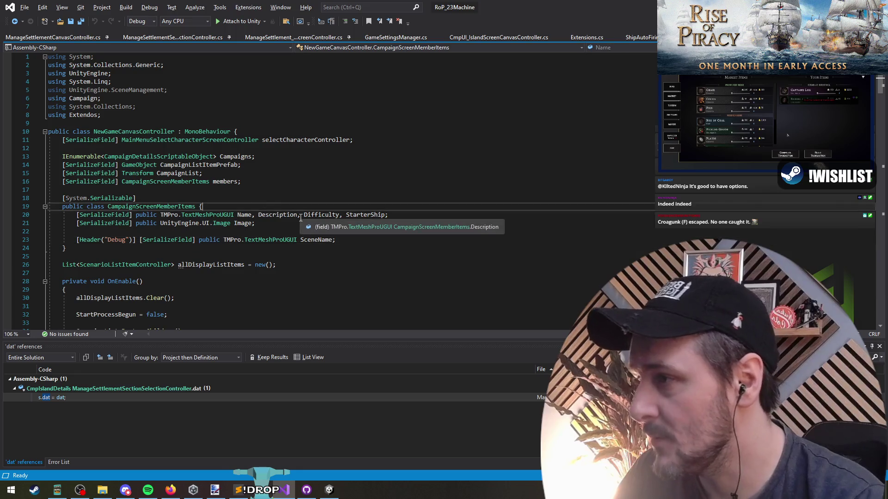
{"action": "key", "text": "Return"}
{"action": "key", "text": "Return"}
{"action": "key", "text": "Up"}
{"action": "type", "text": "[SerializeField"}
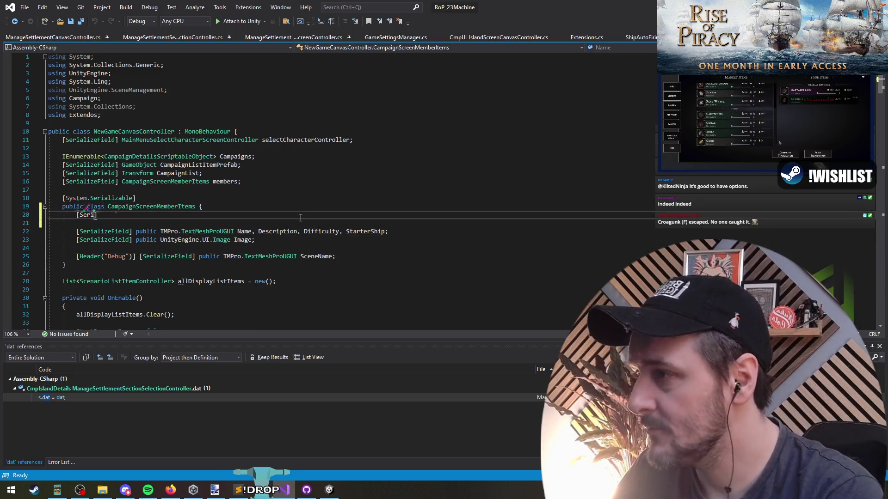
{"action": "type", "text": "] p"}
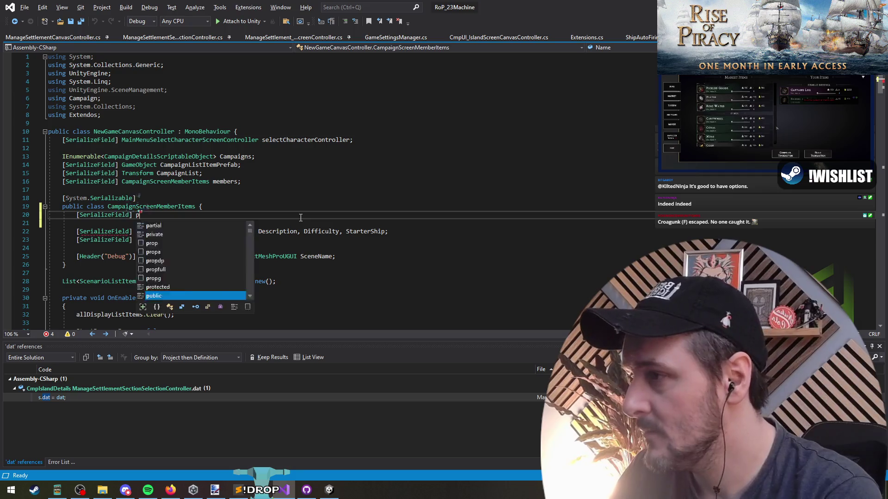
{"action": "type", "text": "ublic Button"}
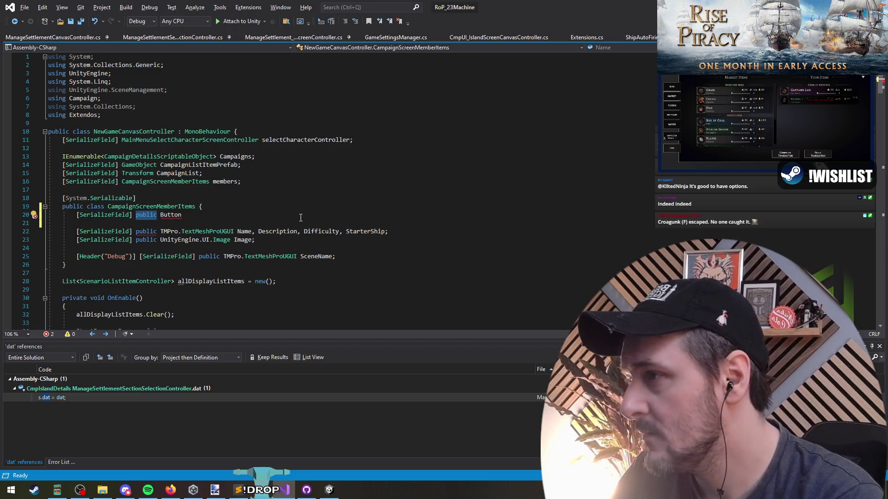
Drop the System. prefix from the Serializable attribute and make the new field internal
{"action": "key", "text": "Up"}
{"action": "key", "text": "Up"}
{"action": "key", "text": "ctrl+period"}
{"action": "key", "text": "Return"}
{"action": "key", "text": "Down"}
{"action": "key", "text": "Down"}
{"action": "key", "text": "Down"}
{"action": "key", "text": "Up"}
{"action": "key", "text": "Up"}
{"action": "key", "text": "Delete"}
{"action": "key", "text": "Delete"}
{"action": "key", "text": "Delete"}
{"action": "type", "text": "inte"}
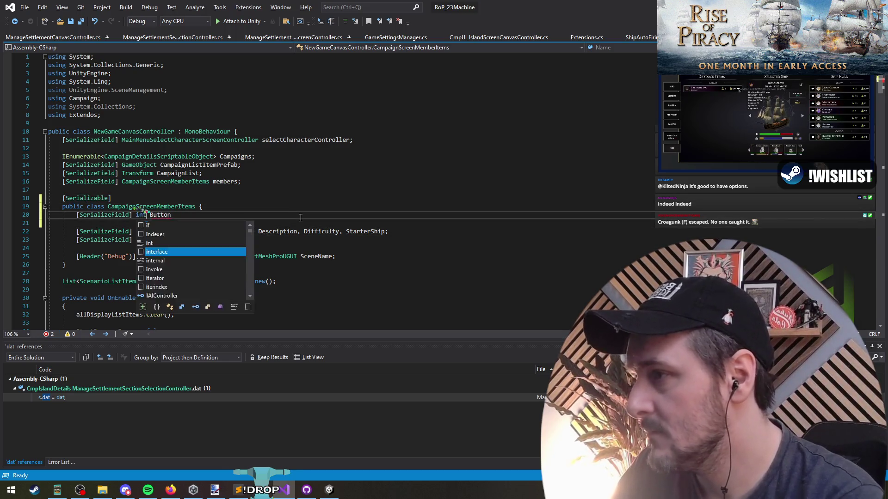
{"action": "type", "text": "rnal"}
{"action": "key", "text": "Tab"}
{"action": "key", "text": "End"}
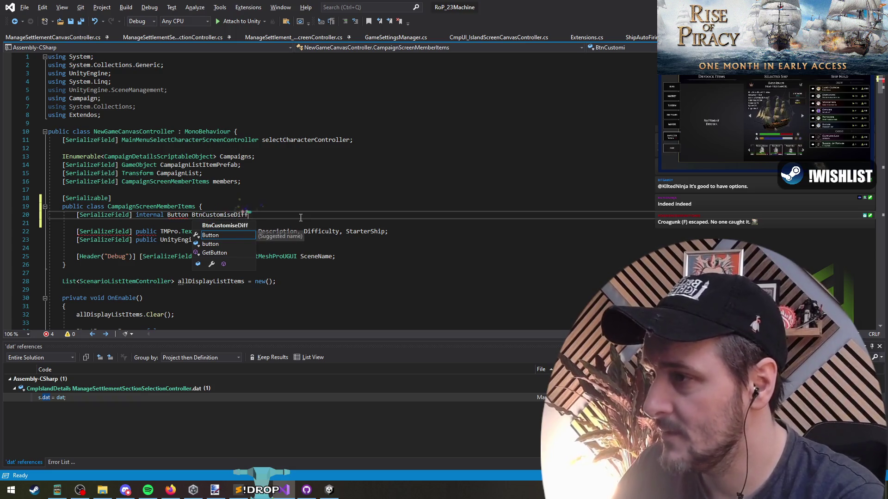
Name the field BtnCustomiseDifficulty and add the using UnityEngine.UI directive to resolve Button
{"action": "type", "text": "iculty;"}
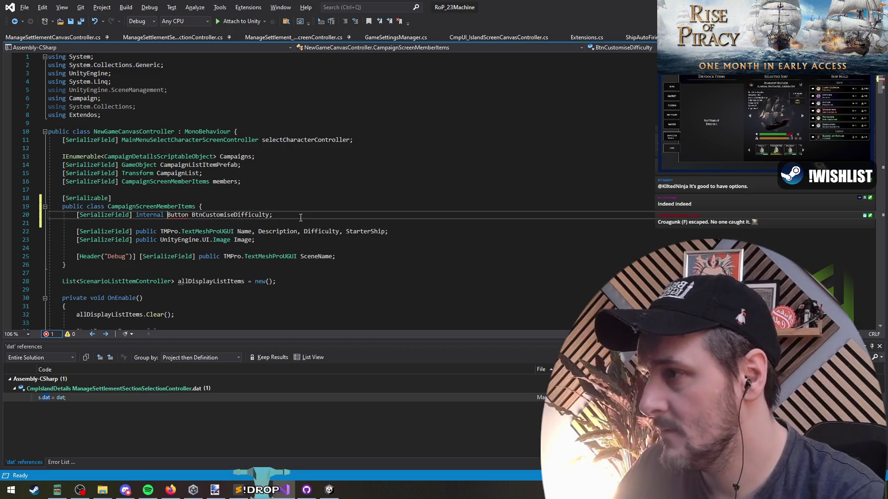
{"action": "key", "text": "shift+Right"}
{"action": "key", "text": "shift+Right"}
{"action": "key", "text": "shift+Right"}
{"action": "right_click", "coordinate": [182, 218]}
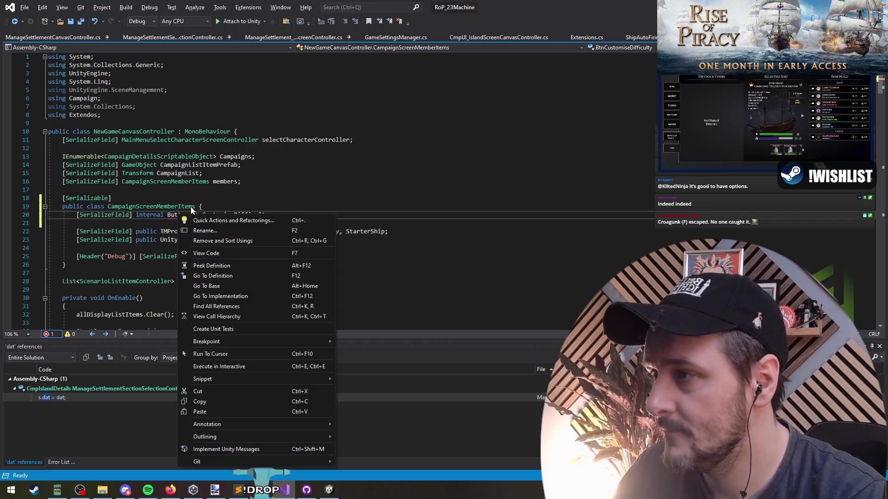
{"action": "left_click", "coordinate": [208, 221]}
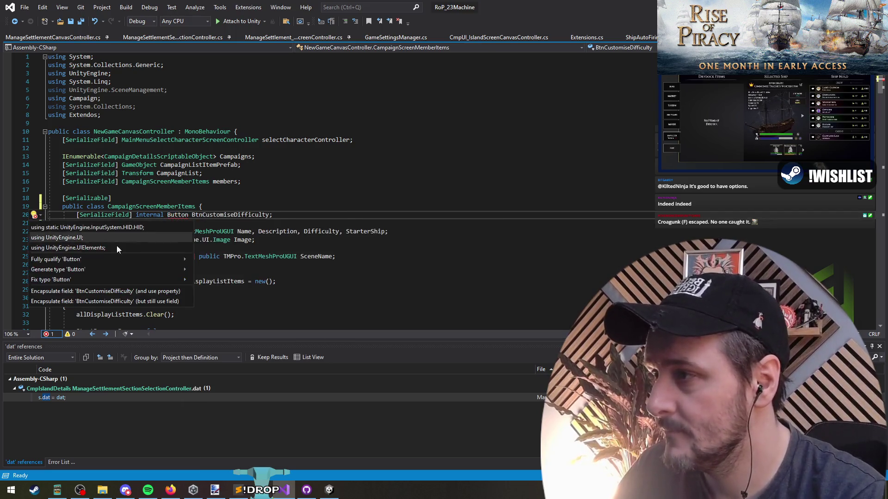
{"action": "left_click", "coordinate": [81, 237]}
Shorten UnityEngine.UI.Image to Image and save the script
{"action": "key", "text": "Up"}
{"action": "key", "text": "Up"}
{"action": "key", "text": "Up"}
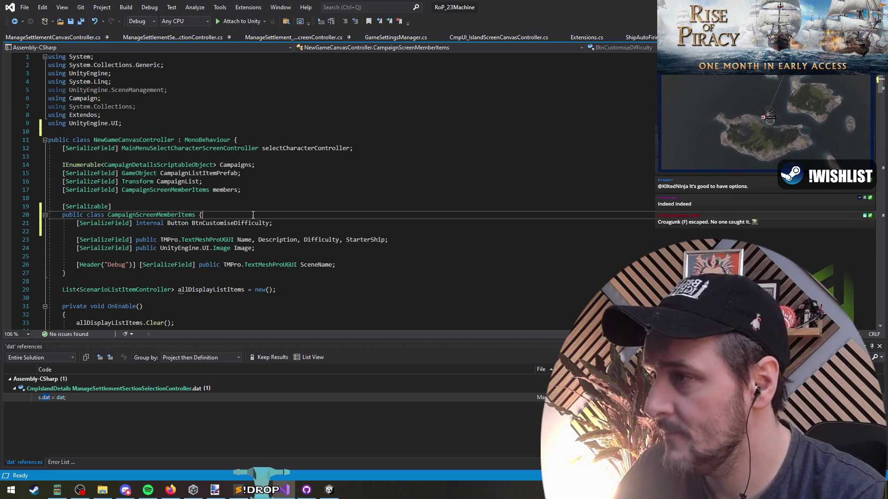
{"action": "key", "text": "Down"}
{"action": "key", "text": "Down"}
{"action": "key", "text": "Down"}
{"action": "key", "text": "Down"}
{"action": "key", "text": "ctrl+shift+Right"}
{"action": "key", "text": "ctrl+shift+Right"}
{"action": "key", "text": "ctrl+shift+Right"}
{"action": "key", "text": "Delete"}
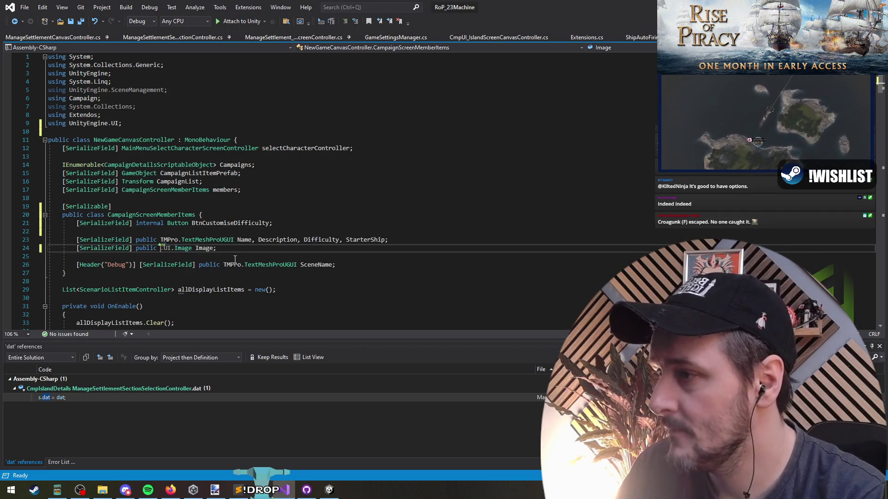
{"action": "left_click", "coordinate": [199, 231]}
{"action": "key", "text": "Up"}
{"action": "key", "text": "Up"}
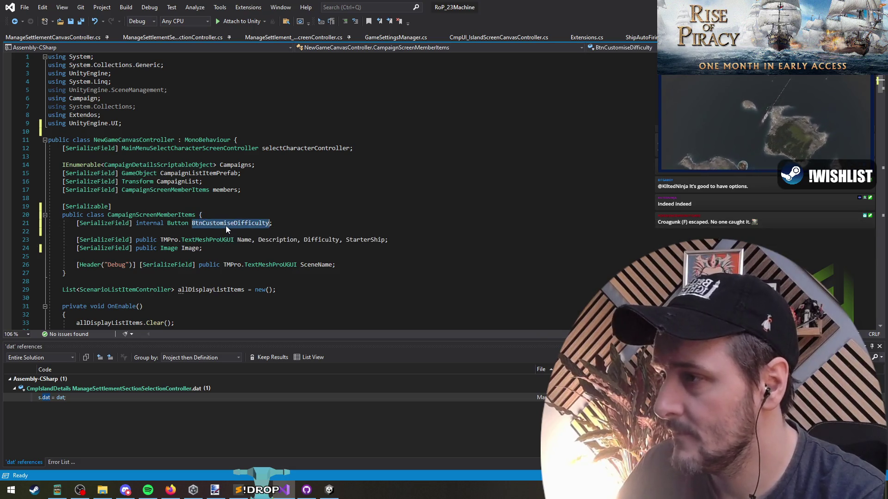
{"action": "key", "text": "ctrl+s"}
{"action": "right_click", "coordinate": [243, 240]}
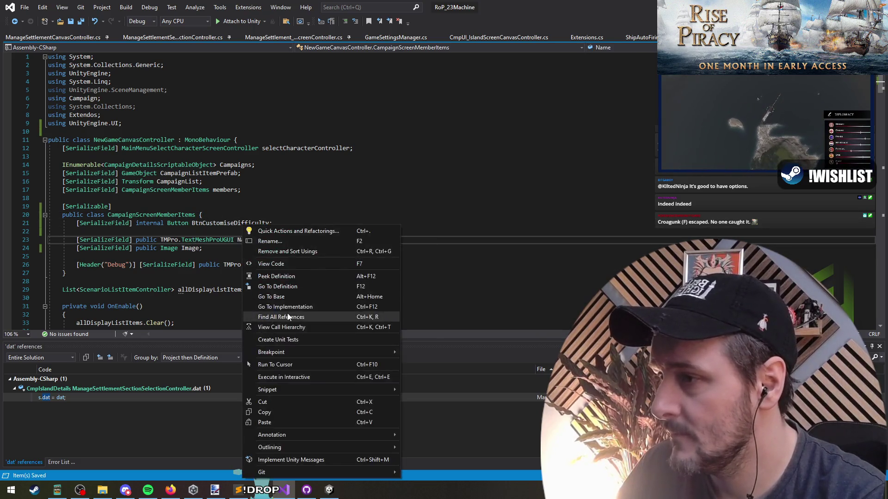
Find where the Name field's text is set in UpdateDisplay, undoing a misplaced insert
{"action": "left_click", "coordinate": [268, 316]}
{"action": "double_click", "coordinate": [116, 398]}
{"action": "key", "text": "Return"}
{"action": "key", "text": "Return"}
{"action": "key", "text": "Up"}
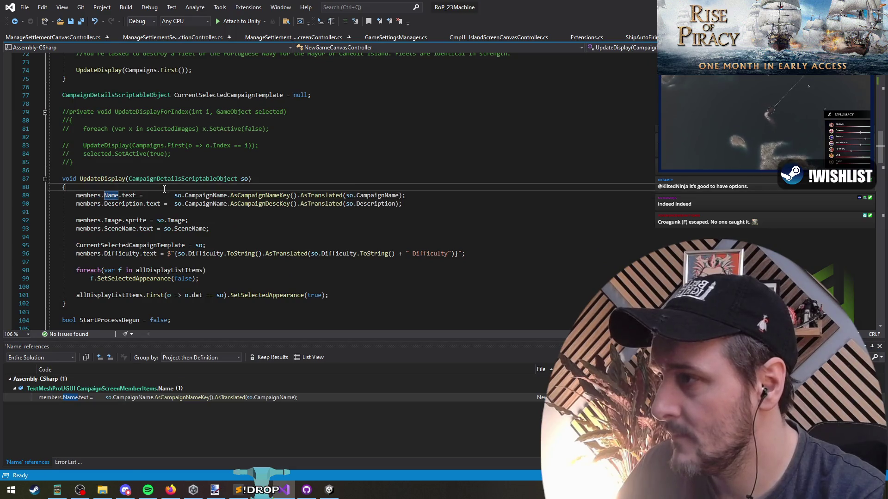
{"action": "type", "text": "BtnCustomiseDifficulty"}
{"action": "key", "text": "ctrl+z"}
{"action": "key", "text": "ctrl+z"}
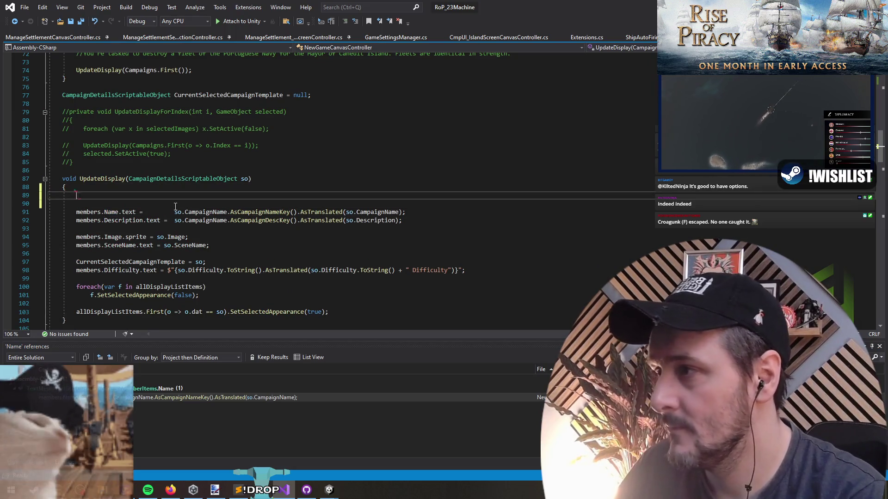
Add BtnCustomiseDifficulty.onClick.RemoveAllListeners() at the end of UpdateDisplay
{"action": "key", "text": "Down"}
{"action": "key", "text": "Down"}
{"action": "key", "text": "Down"}
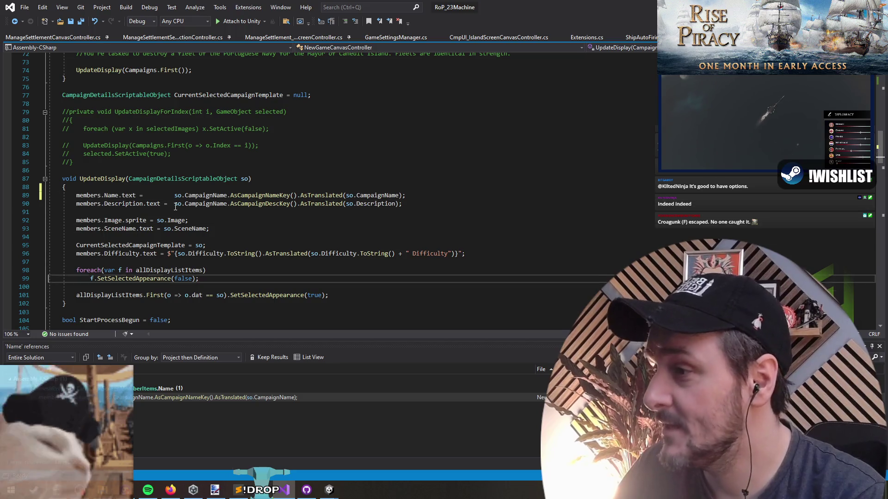
{"action": "key", "text": "End"}
{"action": "key", "text": "Return"}
{"action": "key", "text": "Return"}
{"action": "type", "text": "BtnCustomiseDifficulty"}
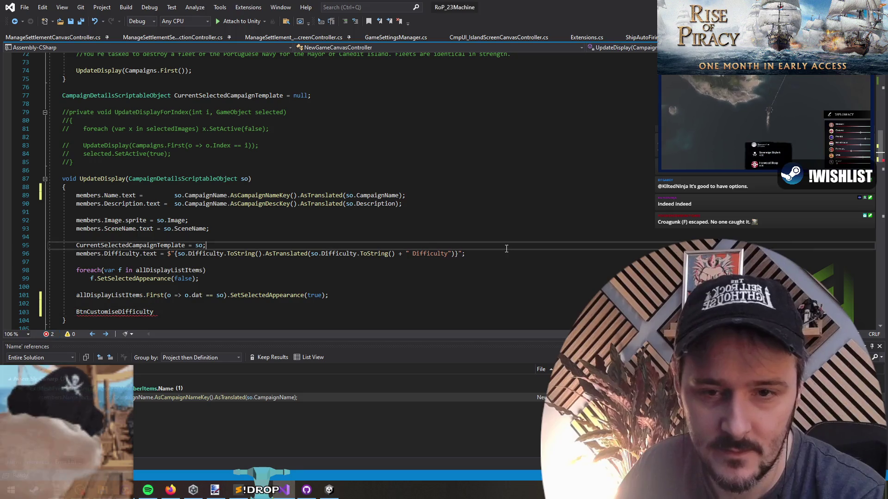
{"action": "left_click", "coordinate": [188, 245]}
{"action": "scroll", "coordinate": [188, 252], "scroll_direction": "down", "scroll_amount": 2}
{"action": "left_click", "coordinate": [194, 261]}
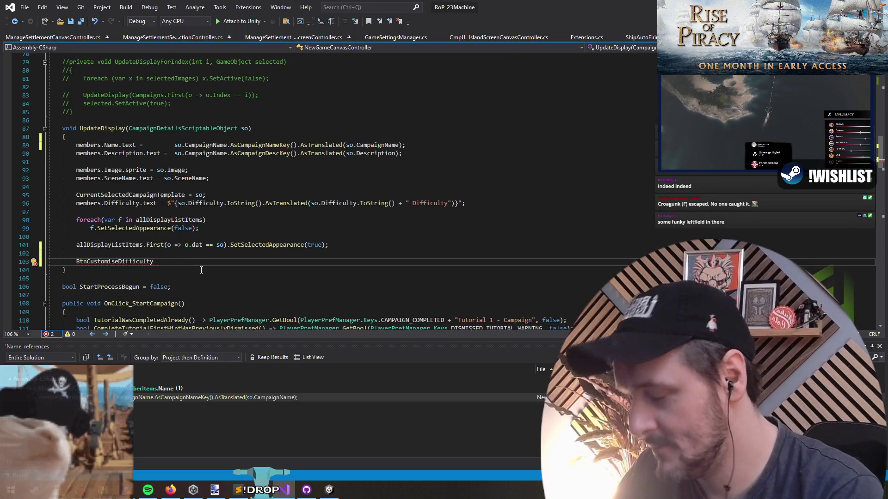
{"action": "type", "text": ".onClick.RemoveAll"}
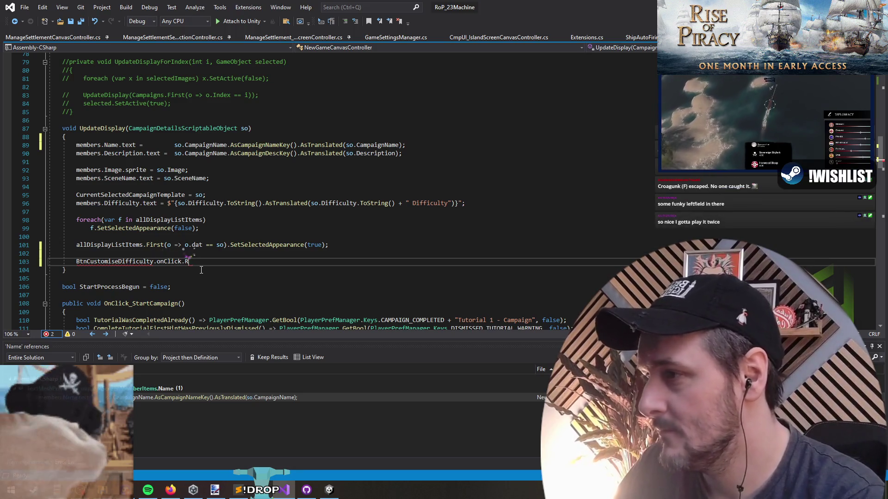
{"action": "type", "text": "Listeners"}
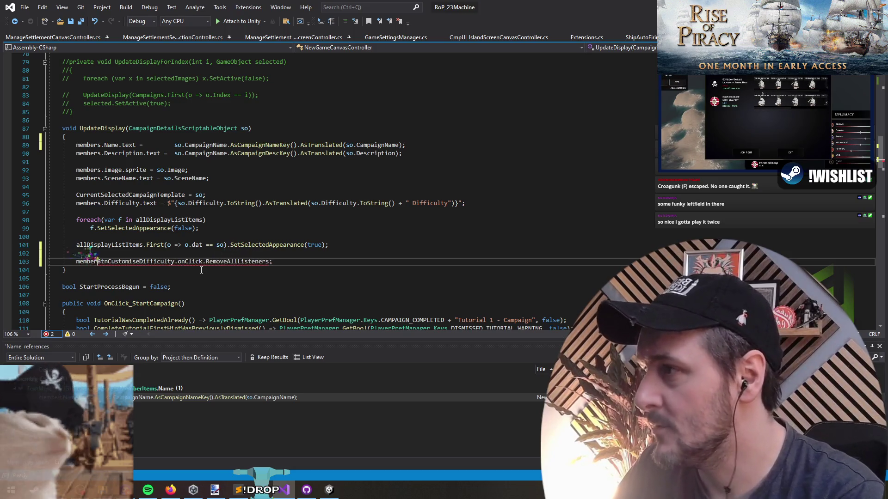
{"action": "type", "text": "s."}
{"action": "key", "text": "ctrl+space"}
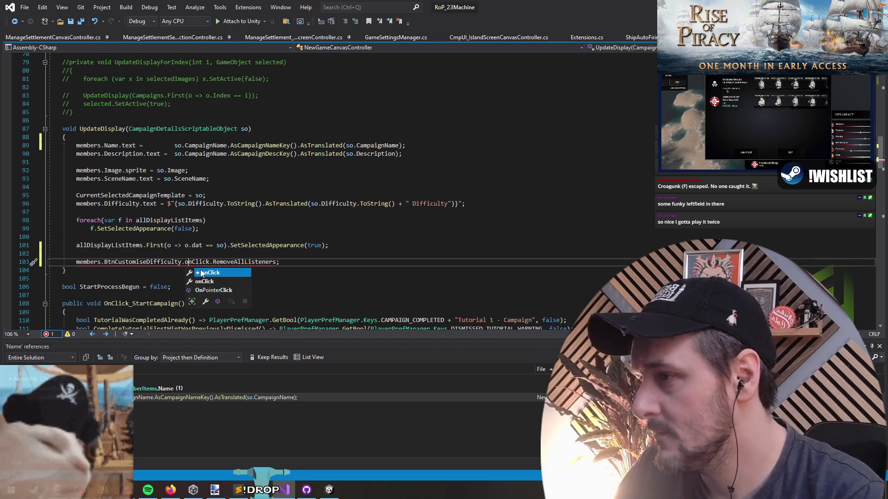
{"action": "key", "text": "Escape"}
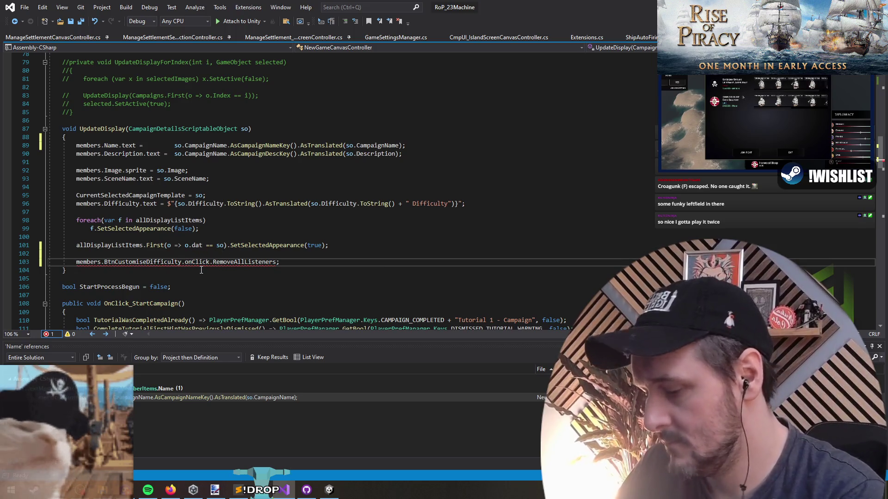
{"action": "type", "text": "()"}
Duplicate that line and turn the copy into an onClick.AddListener(() => { }) lambda
{"action": "key", "text": "shift+Home"}
{"action": "key", "text": "ctrl+c"}
{"action": "key", "text": "End"}
{"action": "key", "text": "Return"}
{"action": "key", "text": "ctrl+v"}
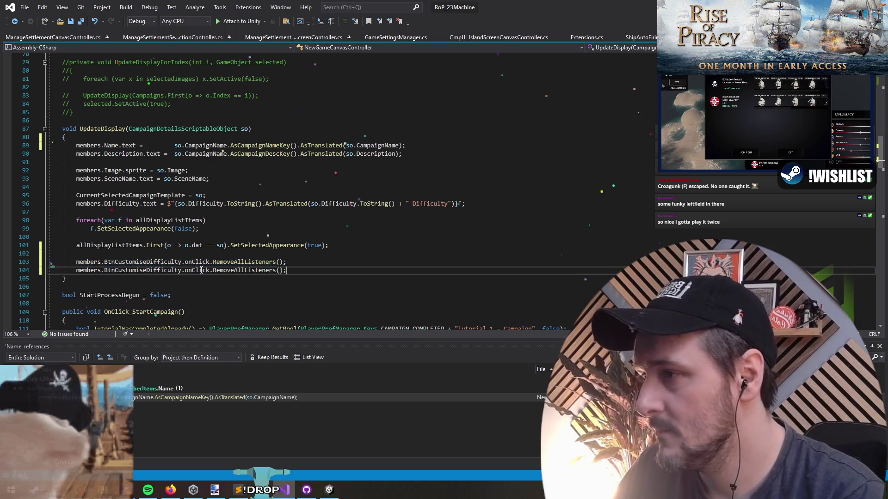
{"action": "key", "text": "Left"}
{"action": "key", "text": "ctrl+shift+Left"}
{"action": "type", "text": "add"}
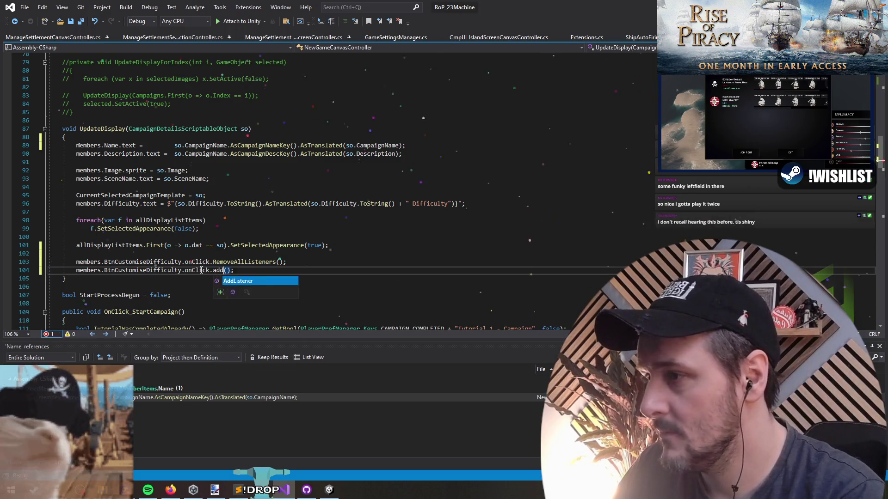
{"action": "type", "text": "() => { }"}
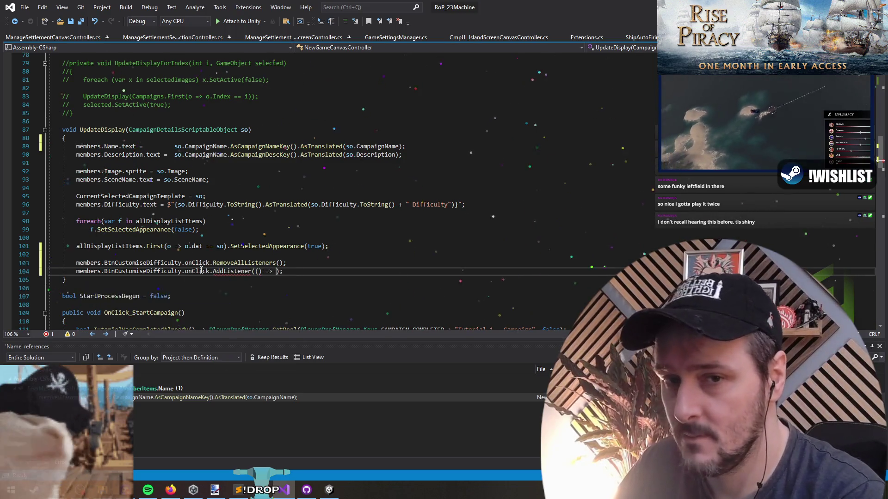
{"action": "key", "text": "Left"}
{"action": "key", "text": "Return"}
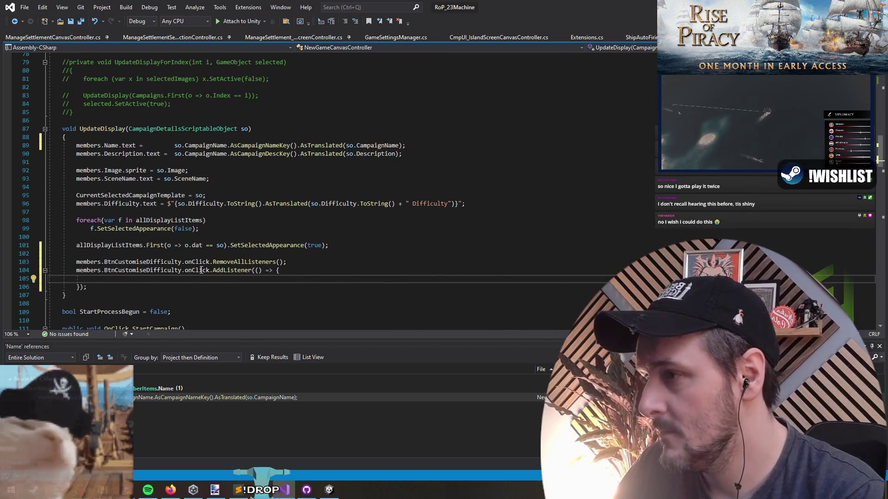
Call DifficultySettingsPopup.Show(so) inside the lambda body
{"action": "scroll", "coordinate": [202, 267], "scroll_direction": "down", "scroll_amount": 1}
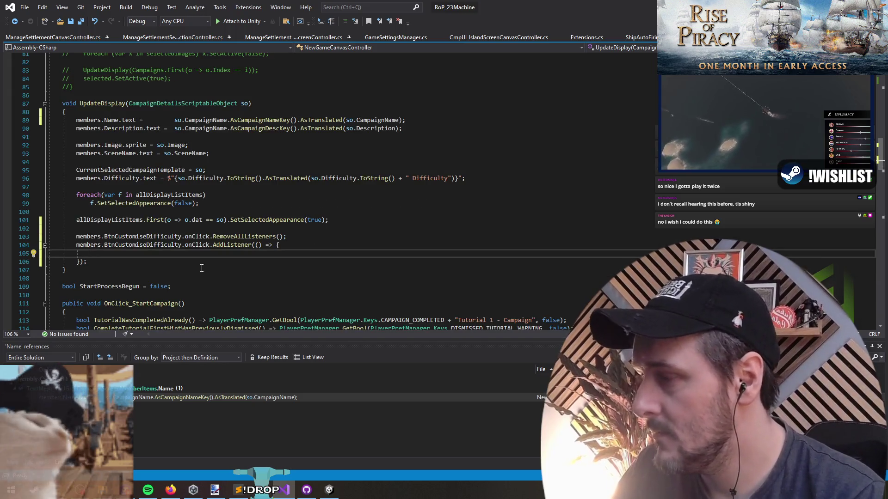
{"action": "type", "text": "memb"}
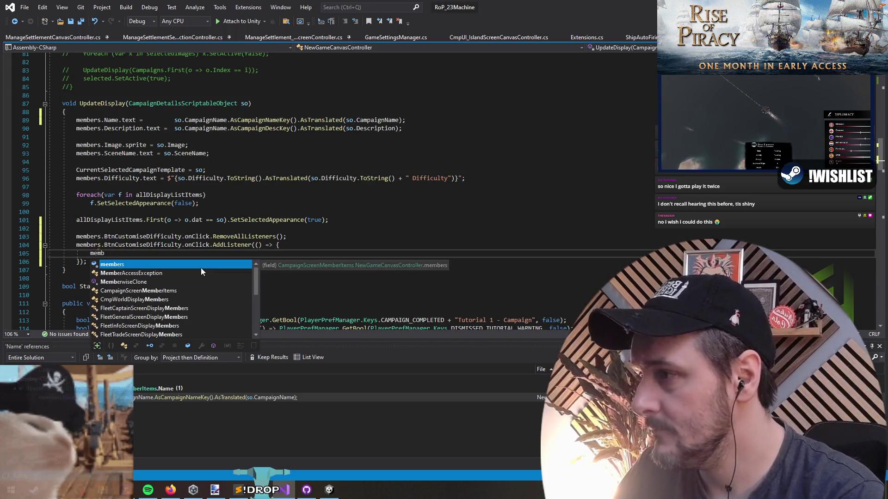
{"action": "type", "text": "oxdifficultySettingsPopup"}
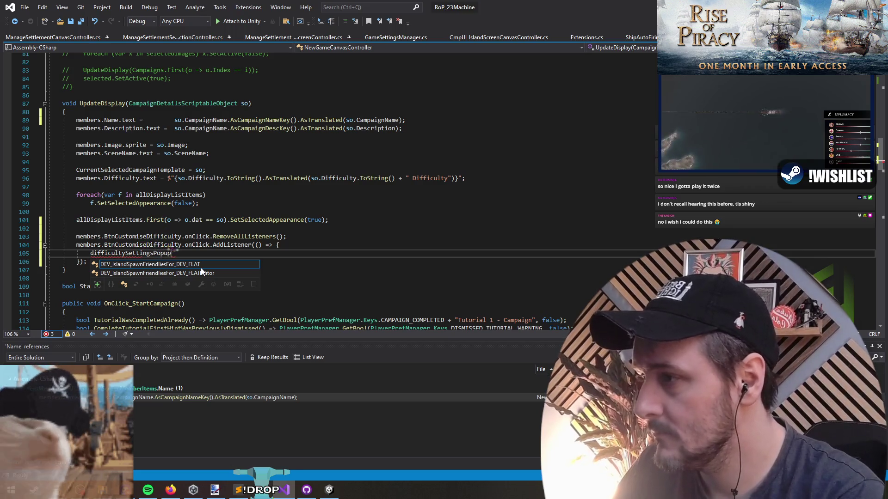
{"action": "key", "text": "Escape"}
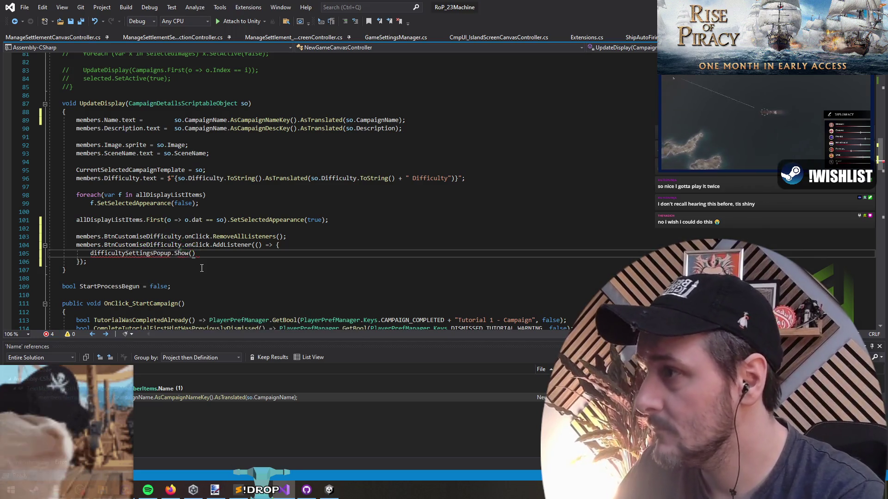
{"action": "type", "text": "so)"}
{"action": "key", "text": "Home"}
{"action": "key", "text": "shift+Right"}
{"action": "type", "text": "D"}
{"action": "key", "text": "End"}
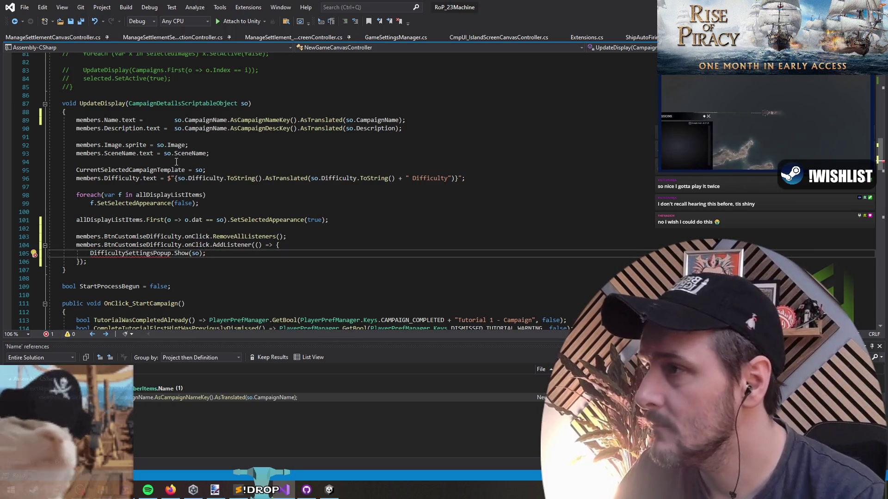
{"action": "key", "text": "Left"}
{"action": "key", "text": "Left"}
{"action": "key", "text": "Left"}
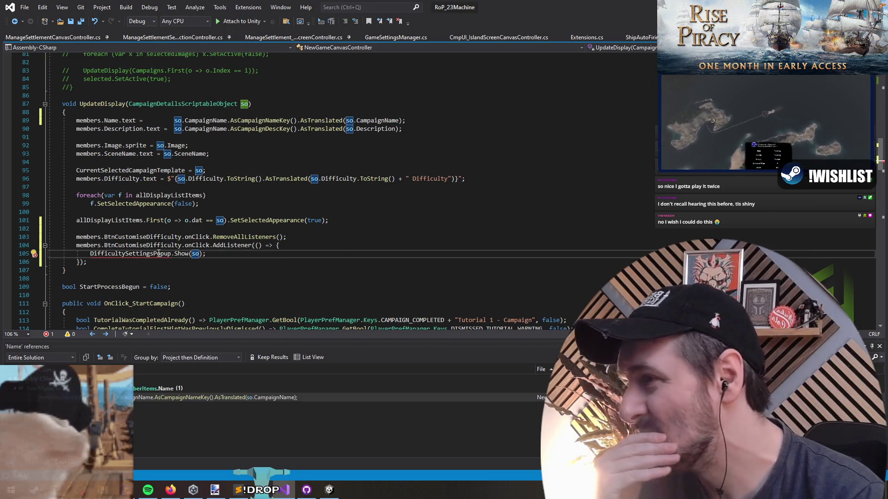
Declare DifficultySettingsPopup next to CampaignList in the Transform field declaration
{"action": "mouse_move", "coordinate": [148, 268]}
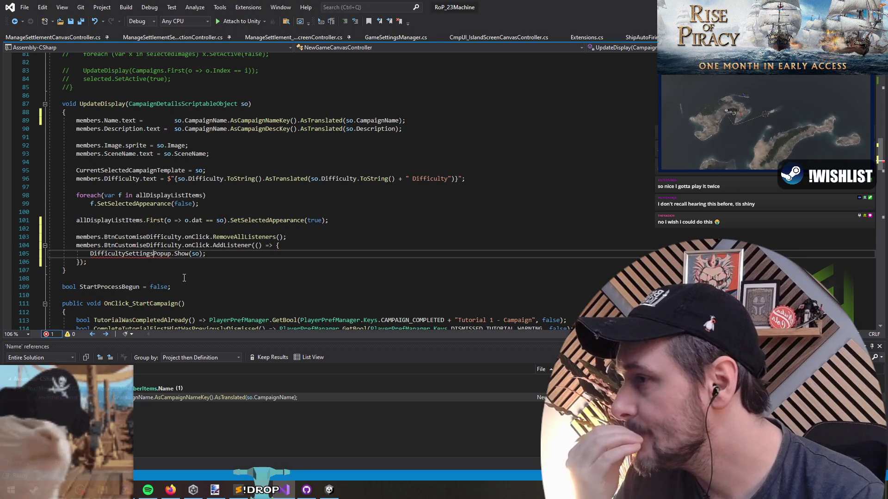
{"action": "double_click", "coordinate": [152, 253]}
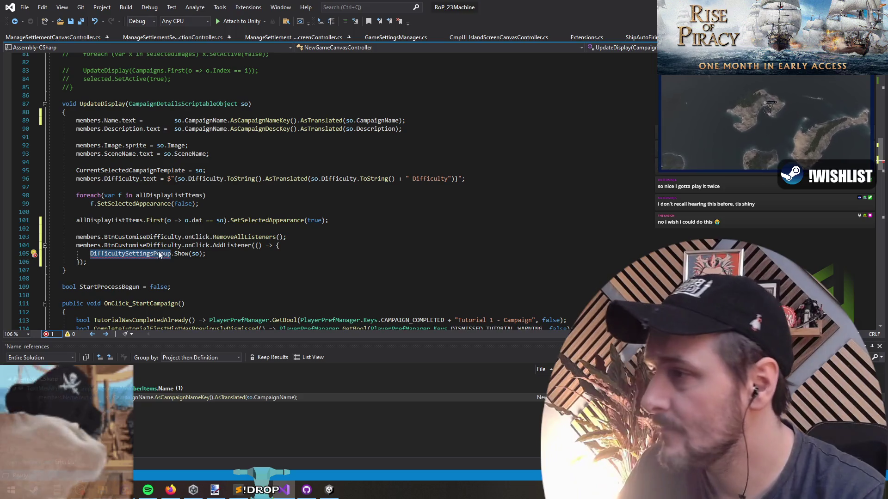
{"action": "left_click", "coordinate": [90, 237]}
{"action": "key", "text": "F12"}
{"action": "left_click", "coordinate": [233, 186]}
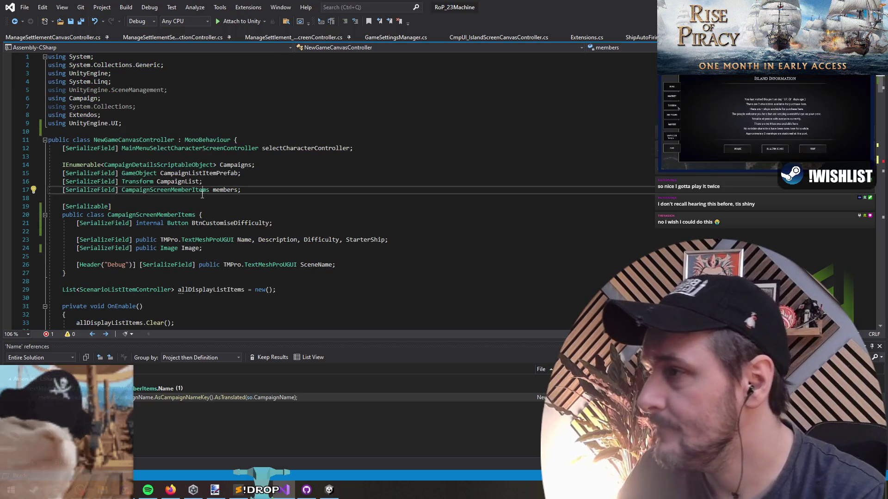
{"action": "key", "text": "Up"}
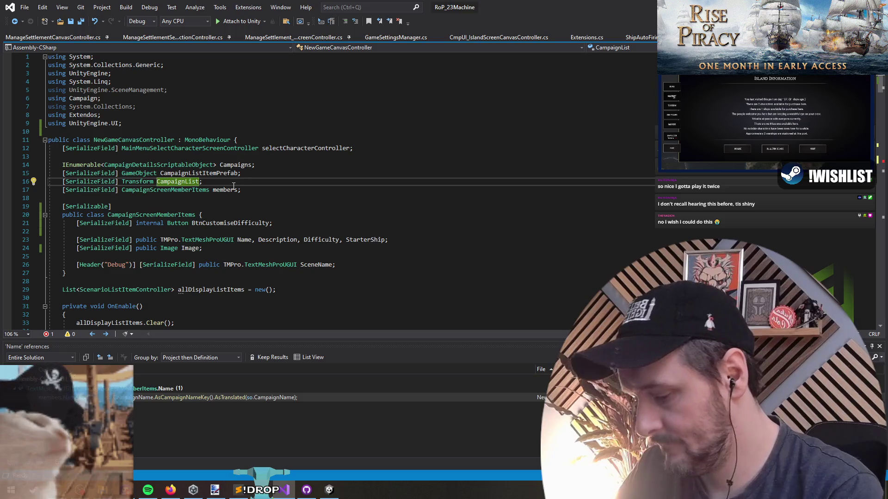
{"action": "type", "text": ", DifficultySettingsPopup"}
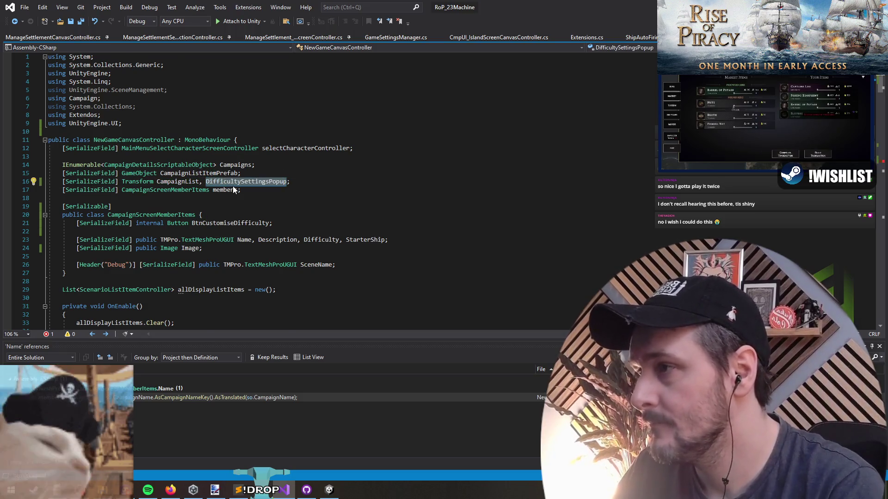
{"action": "key", "text": "ctrl+minus"}
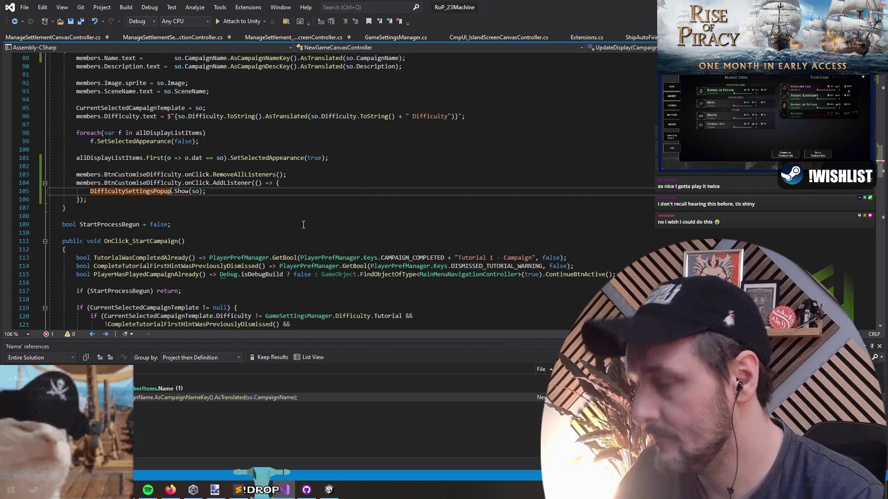
Remove the stray character before Show and cut DifficultySettingsPopup from the CampaignList line
{"action": "key", "text": "Escape"}
{"action": "key", "text": "BackSpace"}
{"action": "key", "text": "ctrl+Home"}
{"action": "double_click", "coordinate": [258, 182]}
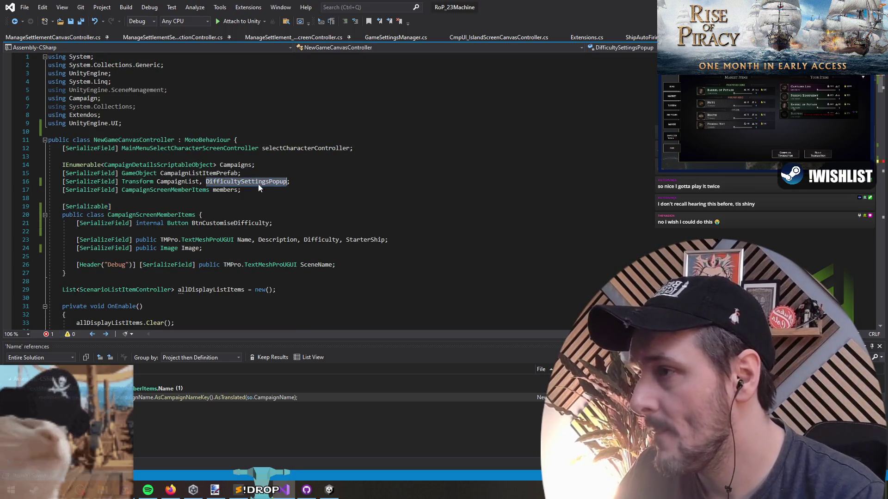
{"action": "key", "text": "ctrl+x"}
{"action": "key", "text": "BackSpace"}
{"action": "key", "text": "BackSpace"}
Add a [SerializeField] DifficultySettingsPopup field on its own line
{"action": "key", "text": "Return"}
{"action": "key", "text": "Return"}
{"action": "key", "text": "Return"}
{"action": "key", "text": "Up"}
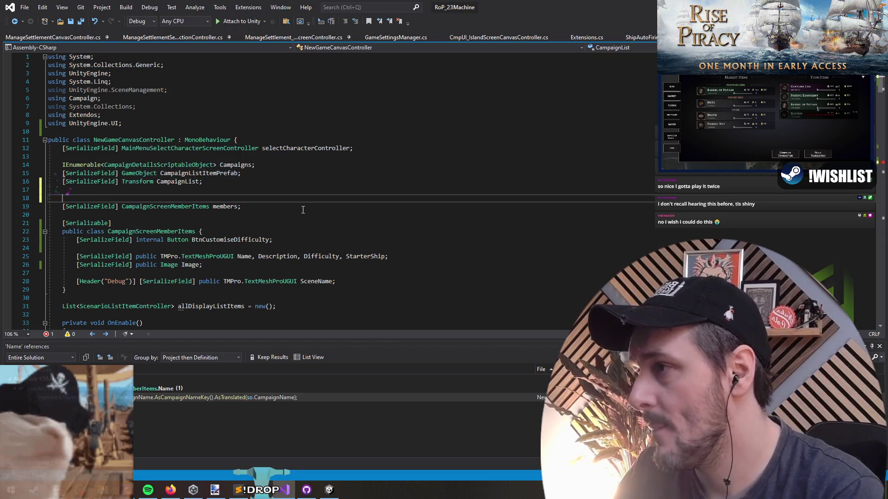
{"action": "type", "text": "Seriali"}
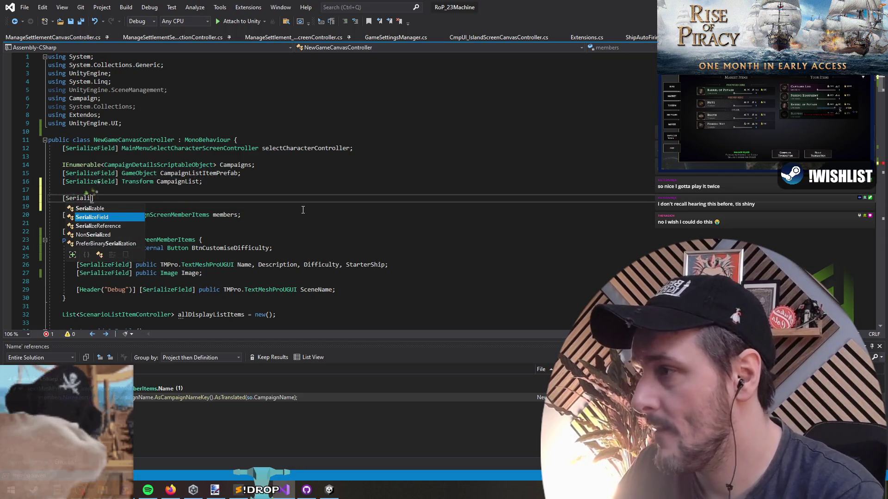
{"action": "type", "text": "]Diff"}
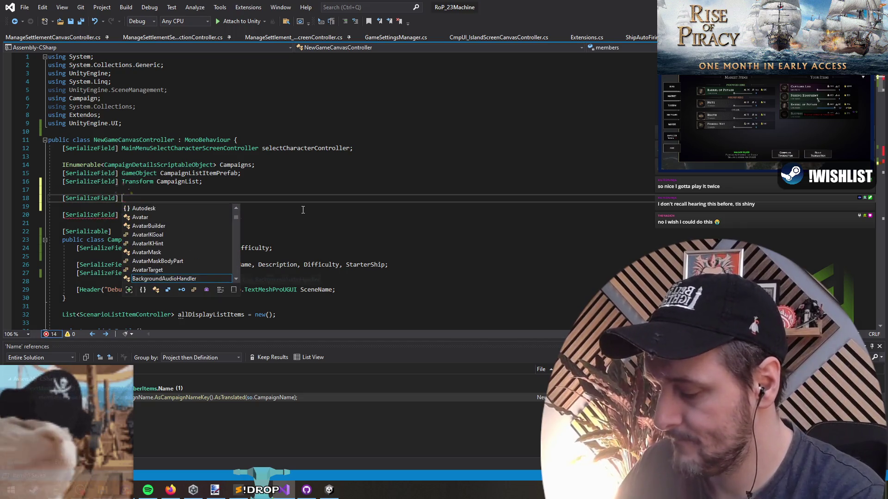
{"action": "key", "text": "Tab"}
{"action": "key", "text": "ctrl+Left"}
{"action": "key", "text": "Return"}
{"action": "key", "text": "Up"}
{"action": "key", "text": "End"}
{"action": "key", "text": "ctrl+Delete"}
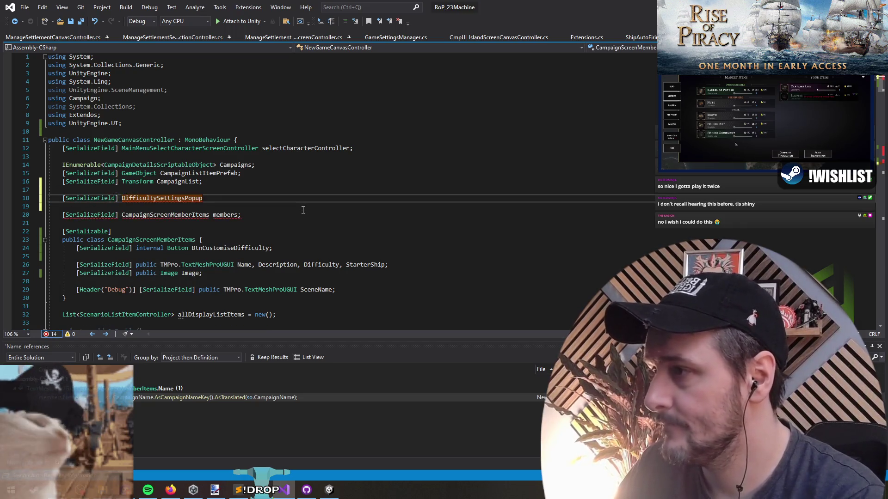
{"action": "type", "text": "Campaign"}
{"action": "type", "text": ";"}
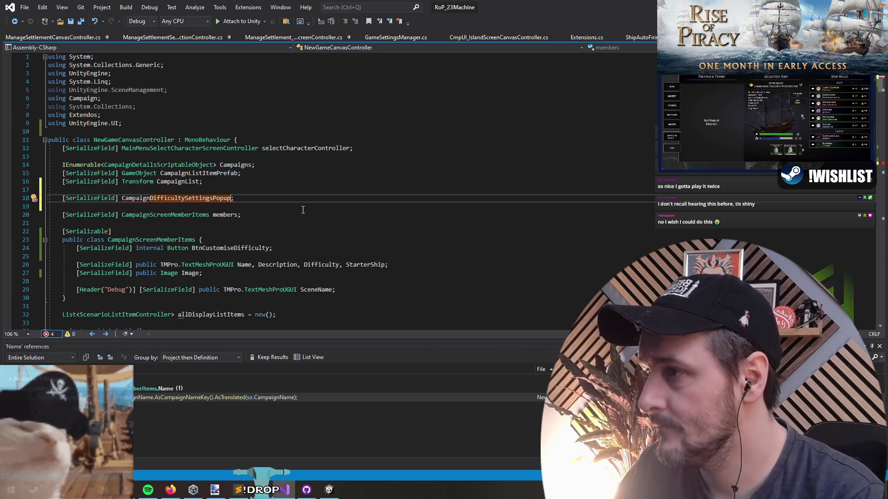
Make the new field's type CampaignDifficultySettingsPopupController
{"action": "key", "text": "ctrl+Right"}
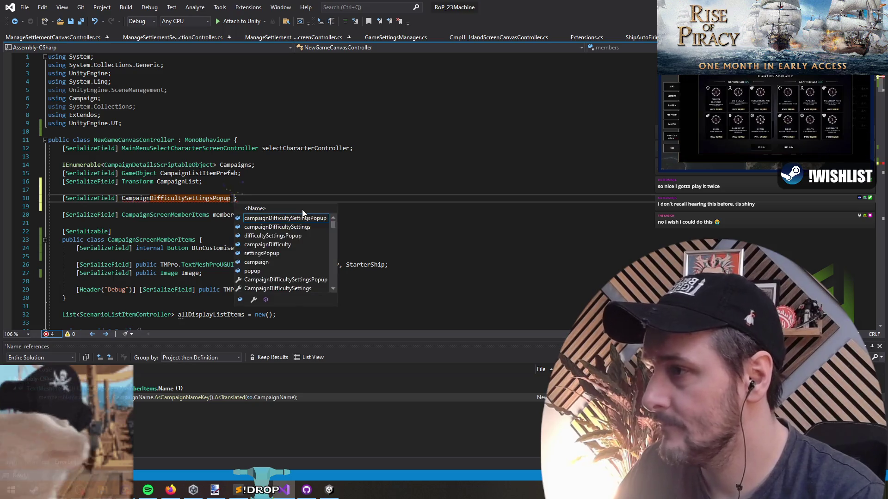
{"action": "type", "text": "Controller"}
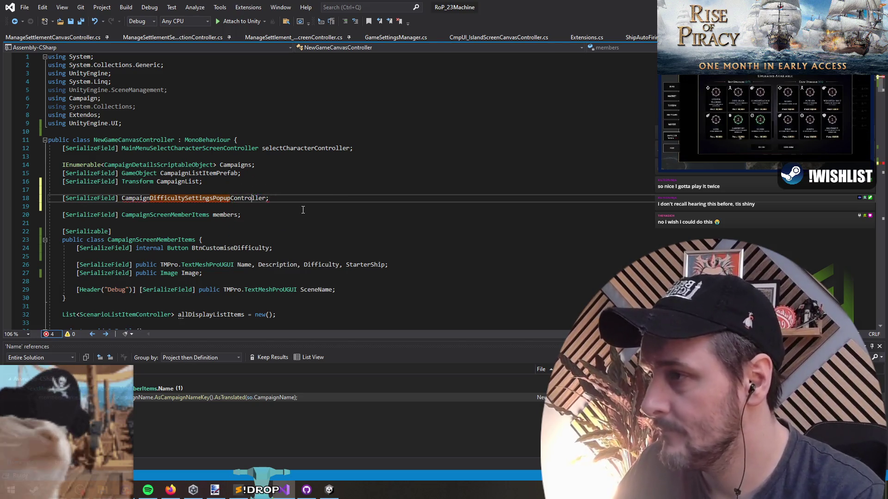
{"action": "key", "text": "ctrl+shift+Left"}
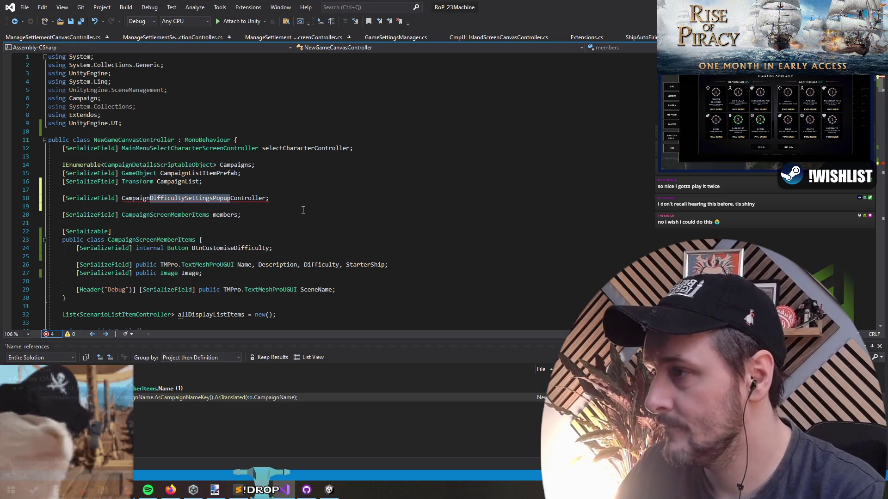
{"action": "key", "text": "ctrl+Right"}
{"action": "key", "text": "Down"}
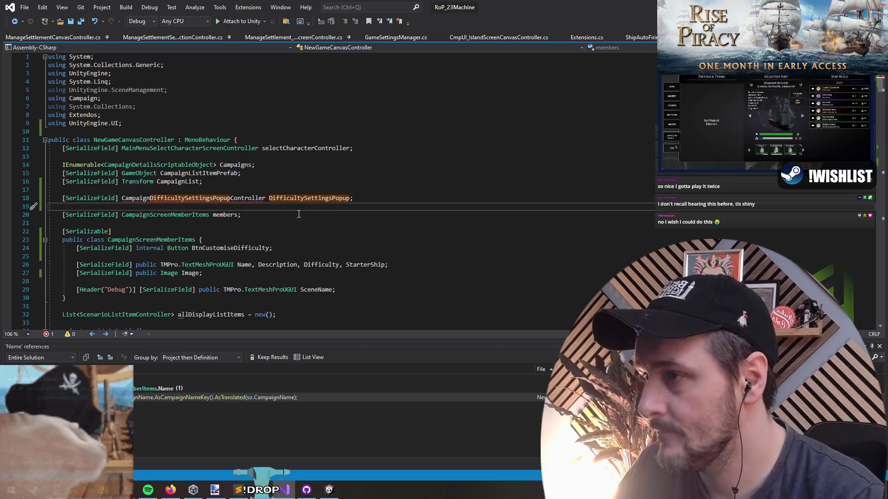
Check the suggested fixes for the unresolved CampaignDifficultySettingsPopupController type, then switch to Unity
{"action": "left_click", "coordinate": [214, 182]}
{"action": "scroll", "coordinate": [214, 183], "scroll_direction": "down", "scroll_amount": 1}
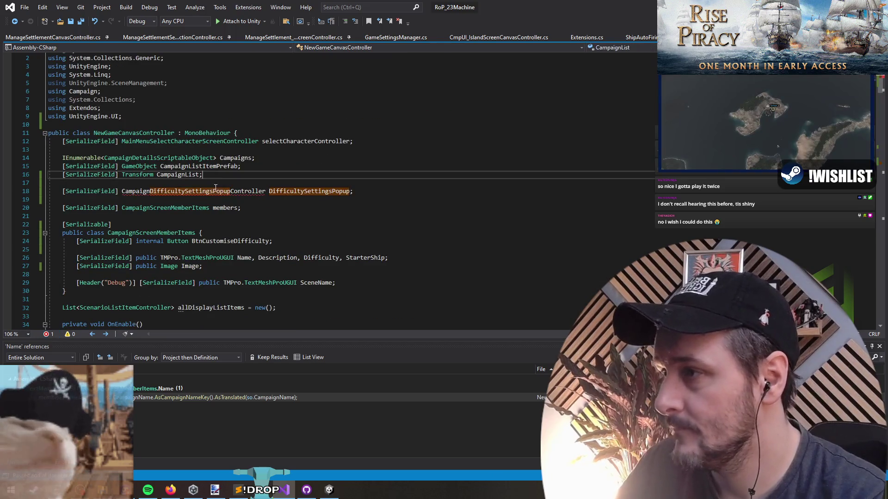
{"action": "right_click", "coordinate": [215, 192]}
{"action": "left_click", "coordinate": [241, 194]}
{"action": "left_click", "coordinate": [215, 192]}
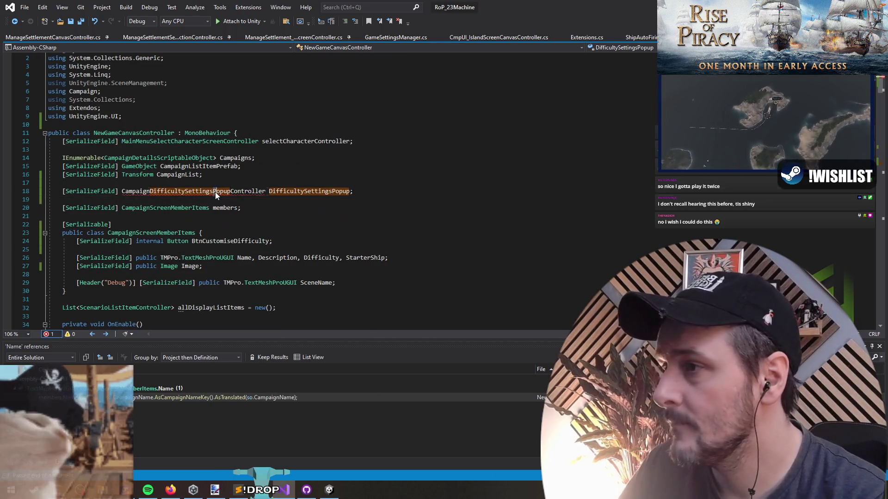
{"action": "double_click", "coordinate": [215, 192]}
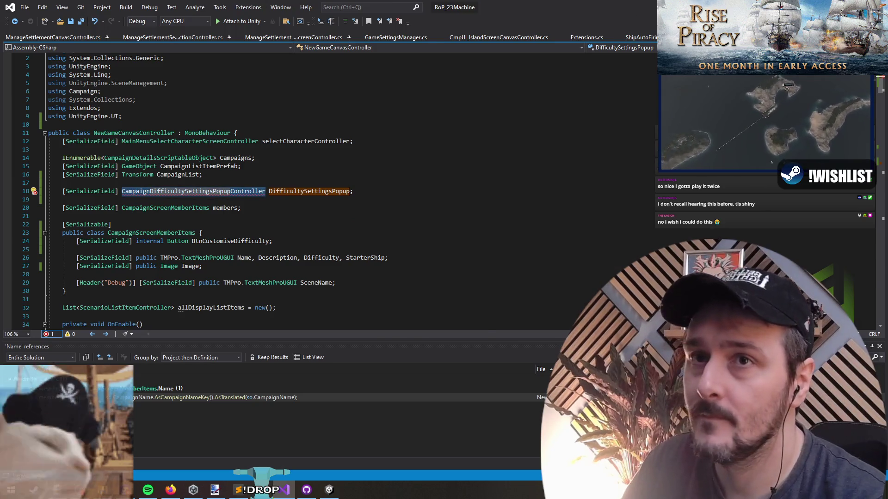
{"action": "key", "text": "alt+Tab"}
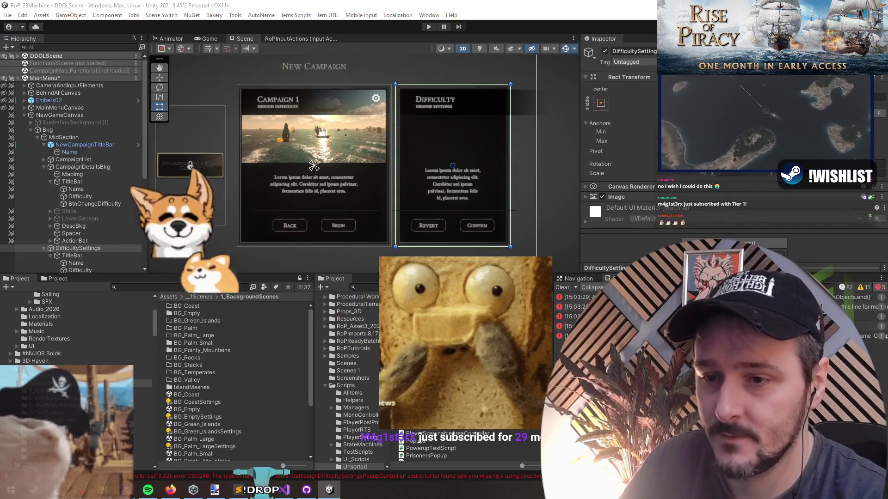
Switch from Unity back to NewGameCanvasController.cs in Visual Studio
{"action": "key", "text": "alt+Tab"}
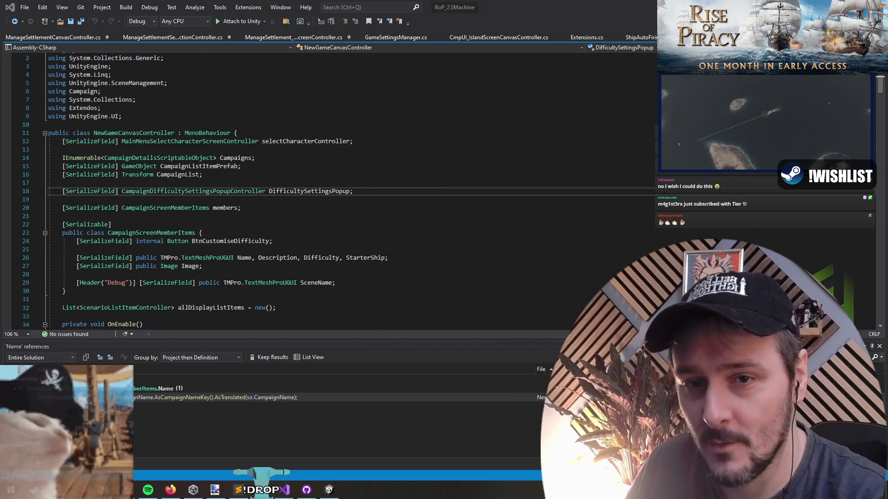
Remove the blank line between the two fields and Save All
{"action": "left_click", "coordinate": [304, 200]}
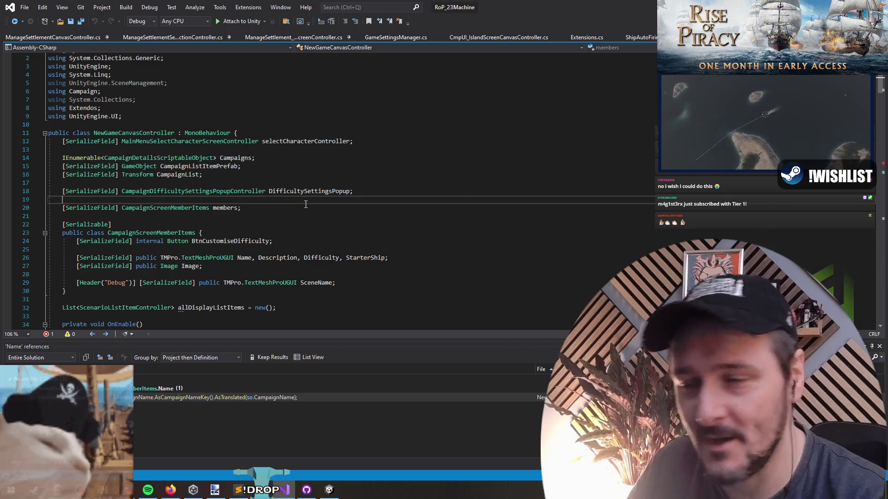
{"action": "key", "text": "ctrl+x"}
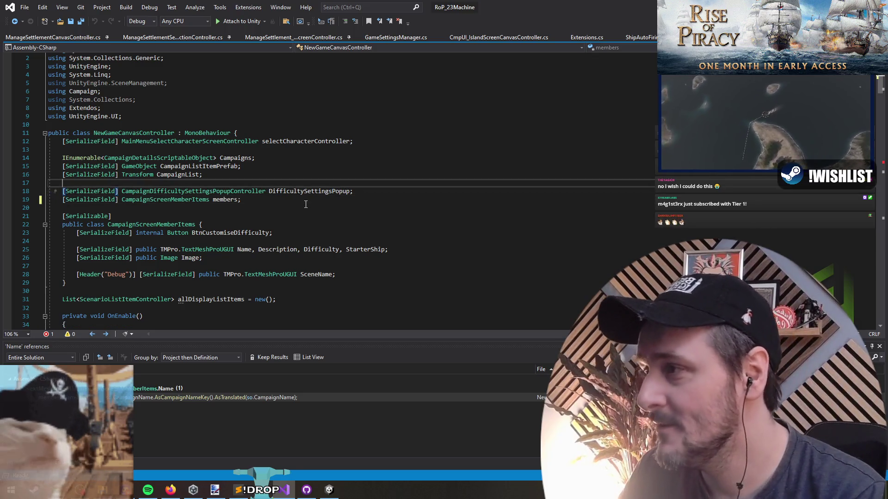
{"action": "left_click", "coordinate": [83, 22]}
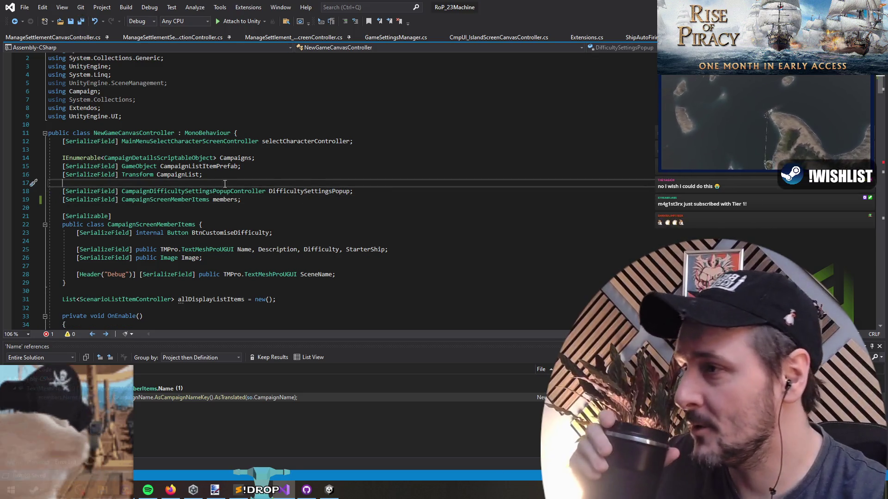
Generate the missing Show method from the DifficultySettingsPopup.Show call via Quick Actions
{"action": "double_click", "coordinate": [298, 191]}
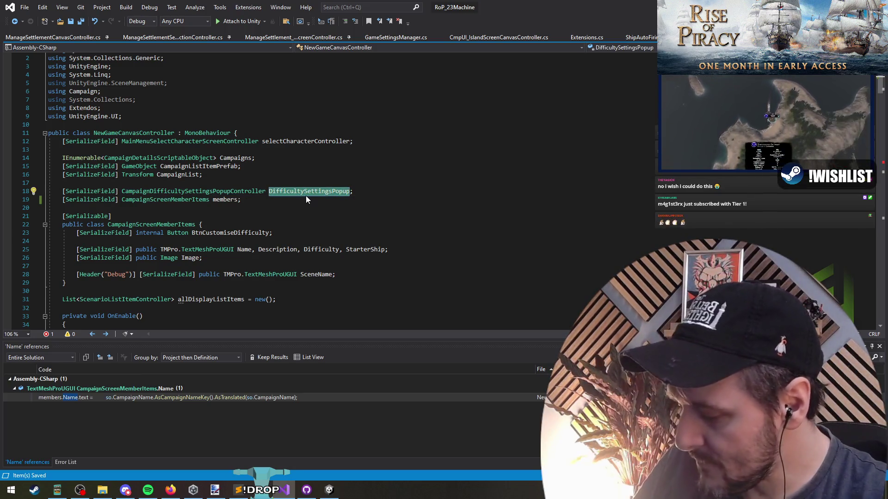
{"action": "key", "text": "ctrl+shift+Down"}
{"action": "right_click", "coordinate": [185, 197]}
{"action": "left_click", "coordinate": [208, 196]}
{"action": "left_click", "coordinate": [66, 205]}
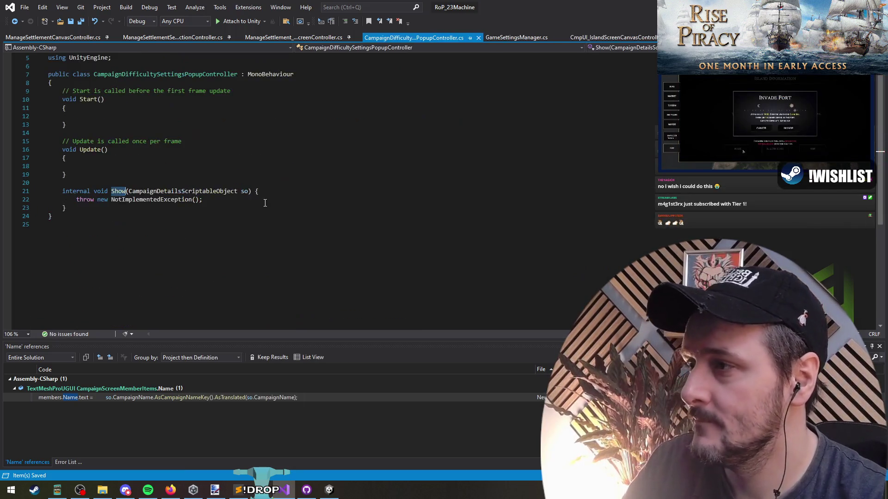
Delete the placeholder throw line and the Start/Update stubs, leaving Show empty, then return to Unity
{"action": "triple_click", "coordinate": [180, 205]}
{"action": "key", "text": "BackSpace"}
{"action": "key", "text": "Up"}
{"action": "key", "text": "Up"}
{"action": "key", "text": "Up"}
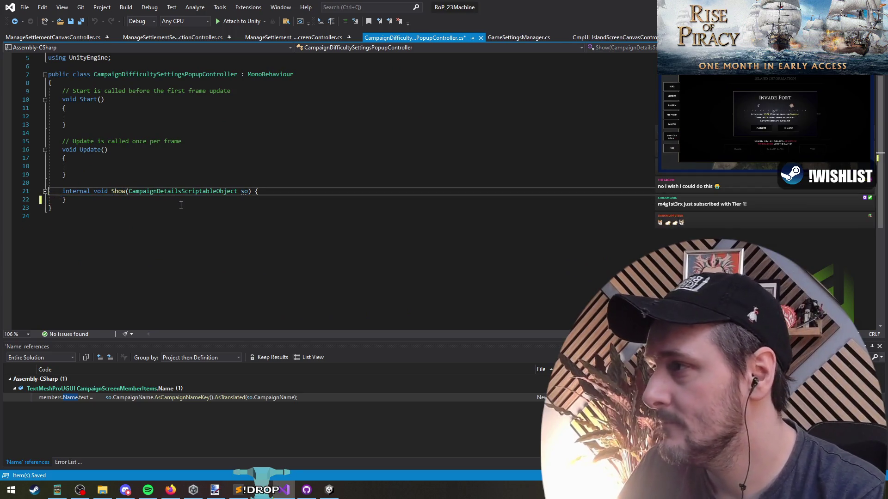
{"action": "key", "text": "shift+Down"}
{"action": "key", "text": "shift+Down"}
{"action": "key", "text": "shift+Down"}
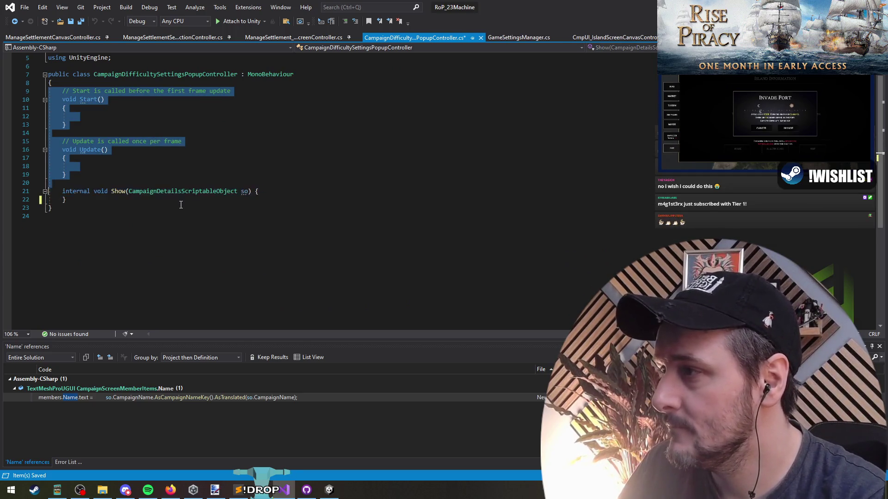
{"action": "key", "text": "BackSpace"}
{"action": "key", "text": "End"}
{"action": "key", "text": "Return"}
{"action": "key", "text": "Up"}
{"action": "key", "text": "Up"}
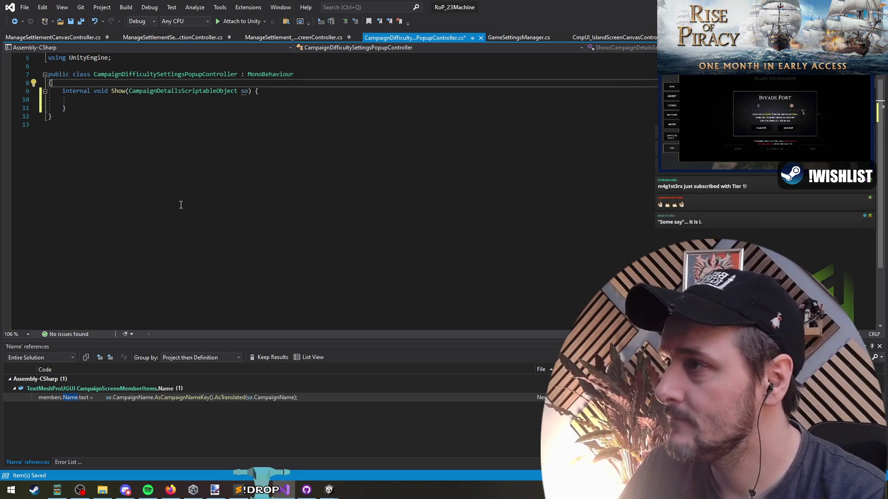
{"action": "key", "text": "Return"}
{"action": "key", "text": "ctrl+x"}
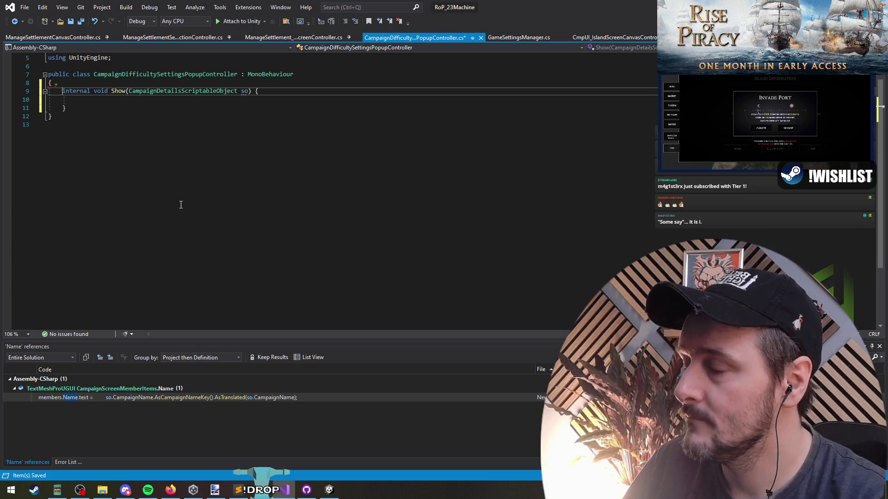
{"action": "key", "text": "Down"}
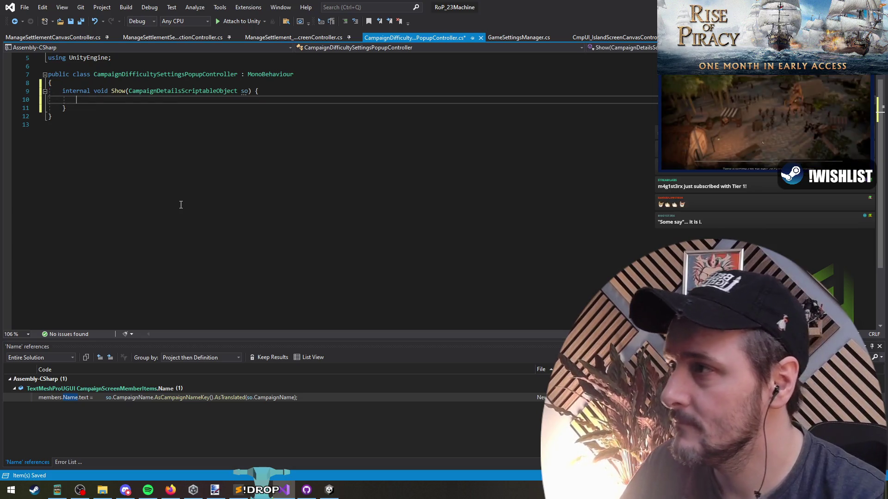
{"action": "key", "text": "alt+Tab"}
{"action": "scroll", "coordinate": [445, 113], "scroll_direction": "up", "scroll_amount": 5}
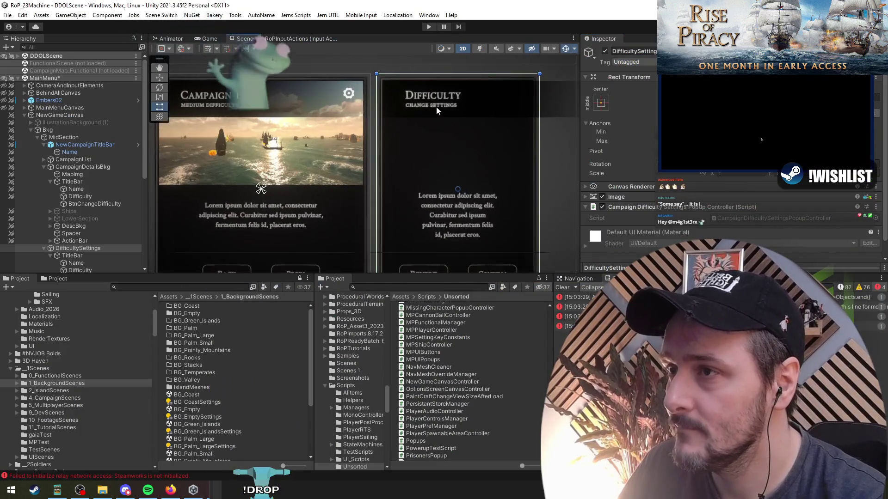
Resize the TitleBar across the Difficulty card and remove its Image background component
{"action": "scroll", "coordinate": [422, 136], "scroll_direction": "down", "scroll_amount": 4}
{"action": "key", "text": "t"}
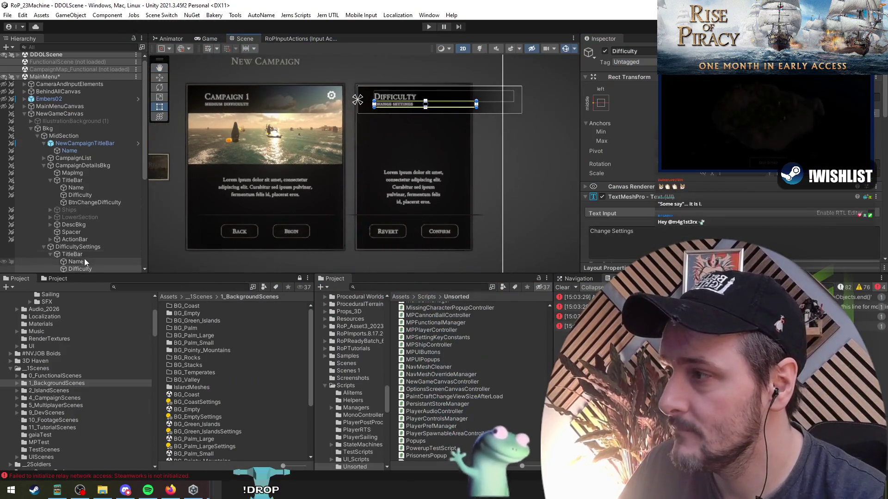
{"action": "left_click", "coordinate": [407, 179]}
{"action": "left_click_drag", "start_coordinate": [526, 108], "coordinate": [447, 106]}
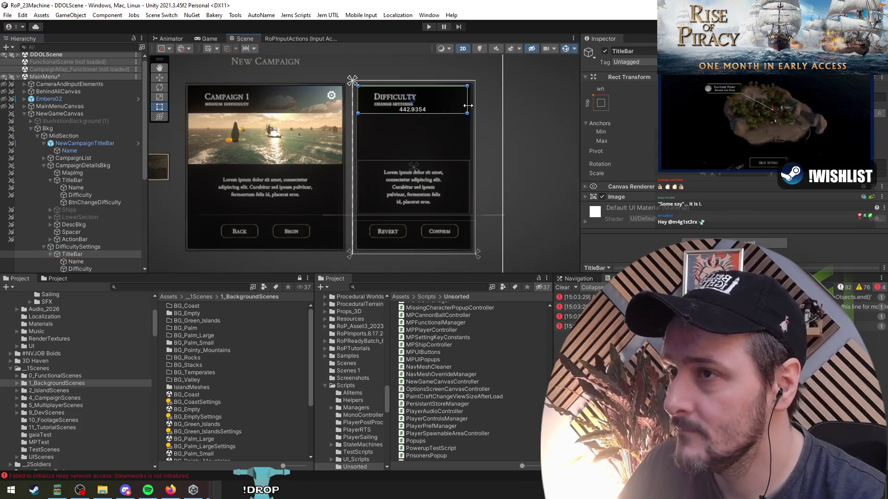
{"action": "left_click_drag", "start_coordinate": [464, 171], "coordinate": [471, 171]}
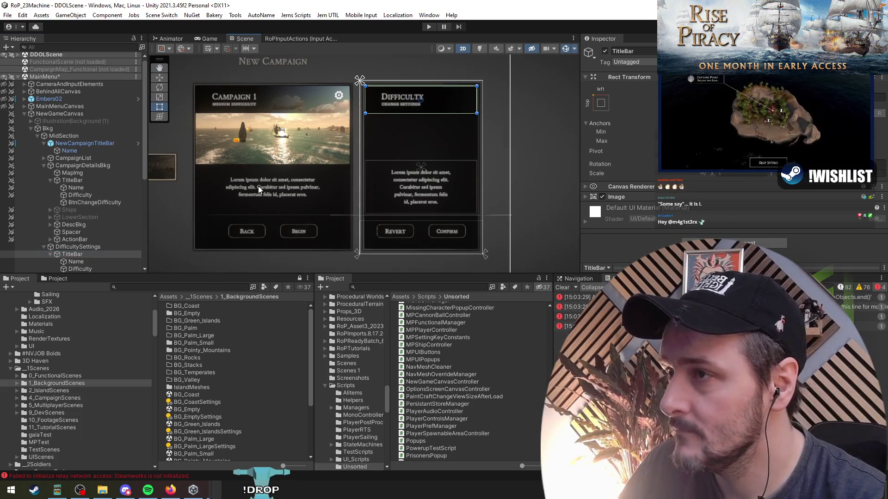
{"action": "left_click", "coordinate": [77, 267]}
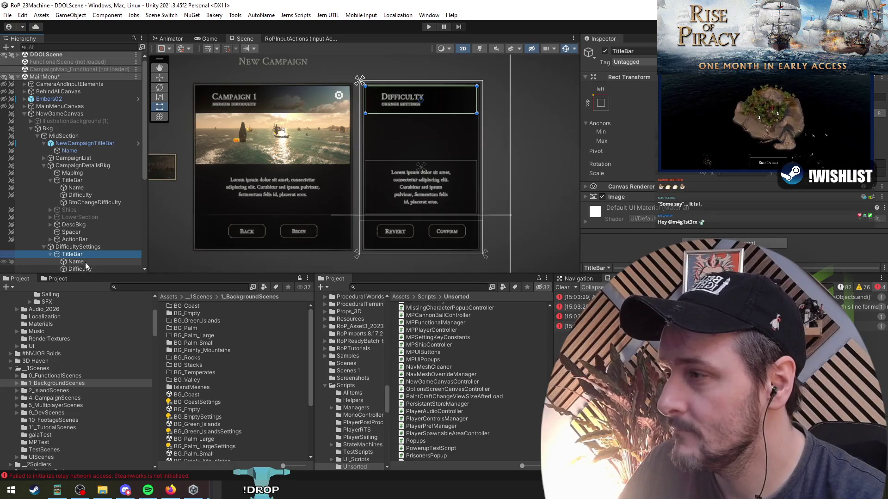
{"action": "left_click", "coordinate": [75, 262], "text": "shift"}
{"action": "left_click", "coordinate": [73, 255]}
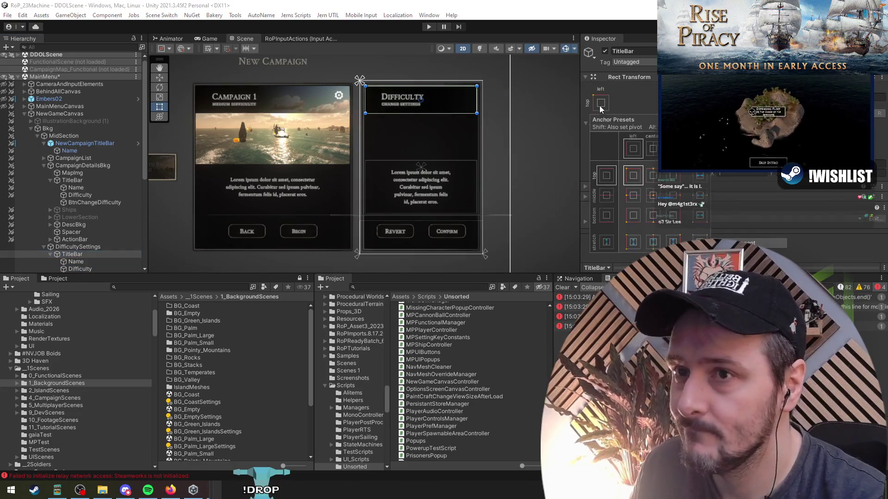
{"action": "left_click_drag", "start_coordinate": [517, 168], "coordinate": [506, 141]}
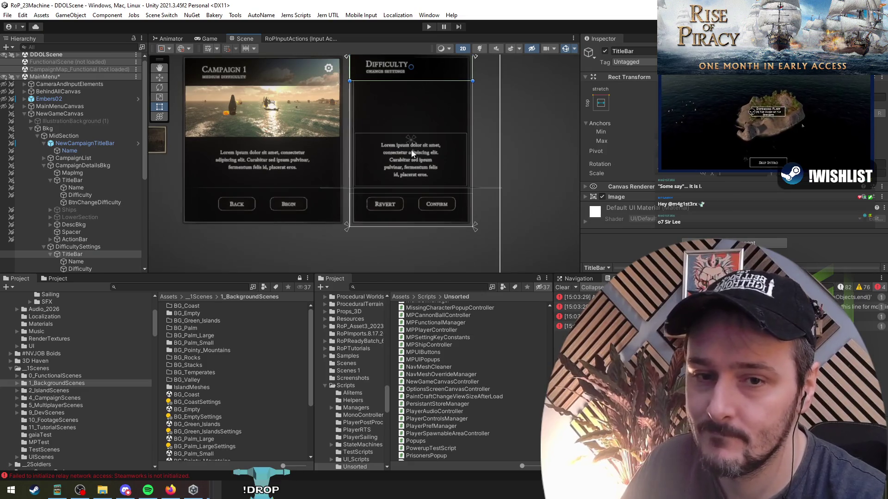
{"action": "left_click_drag", "start_coordinate": [503, 172], "coordinate": [503, 191]}
{"action": "right_click", "coordinate": [623, 195]}
{"action": "left_click", "coordinate": [651, 213]}
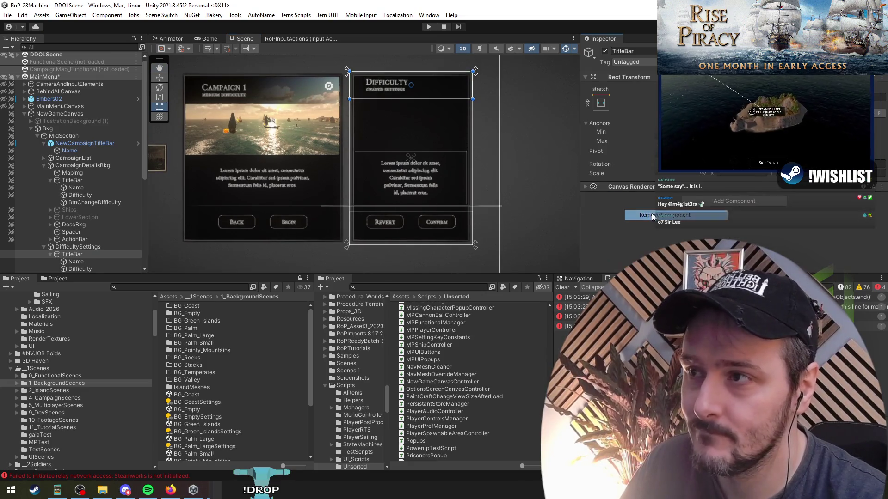
Make the TitleBar taller and anchor the Name and Difficulty texts to its centre
{"action": "left_click", "coordinate": [97, 261]}
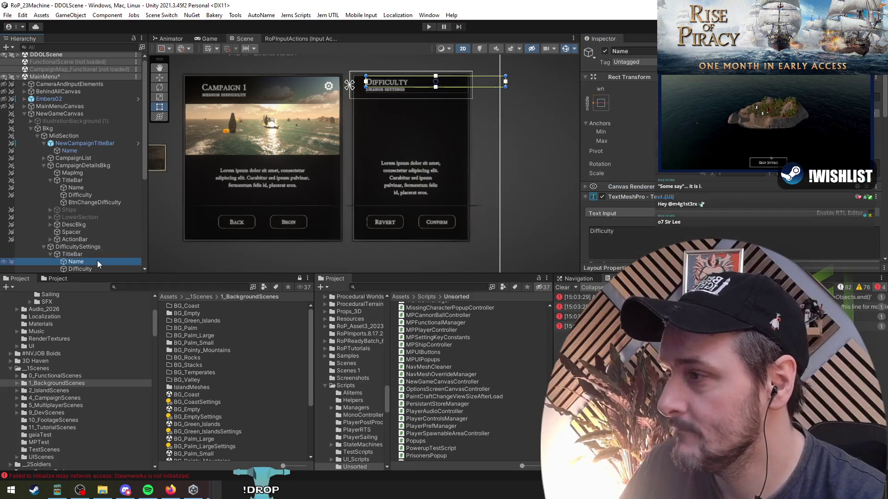
{"action": "left_click", "coordinate": [92, 255]}
{"action": "left_click_drag", "start_coordinate": [424, 96], "coordinate": [427, 105]}
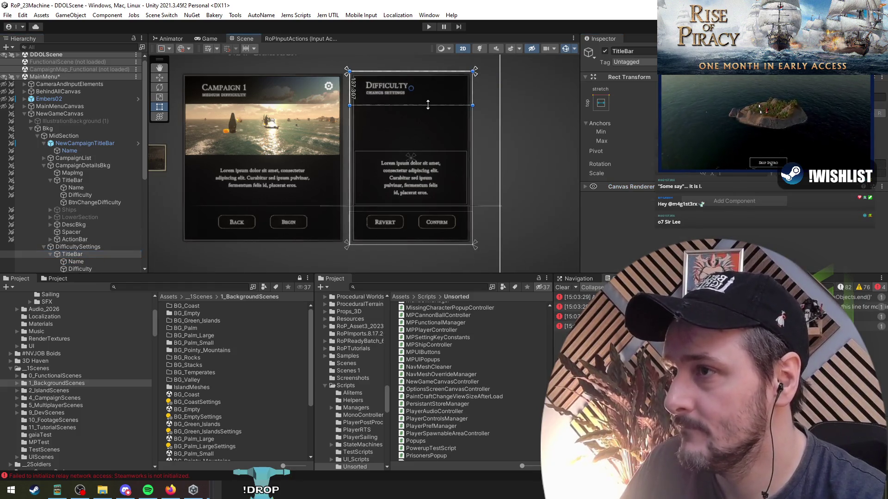
{"action": "left_click", "coordinate": [97, 261]}
{"action": "left_click", "coordinate": [100, 268], "text": "shift"}
{"action": "scroll", "coordinate": [421, 101], "scroll_direction": "up", "scroll_amount": 3}
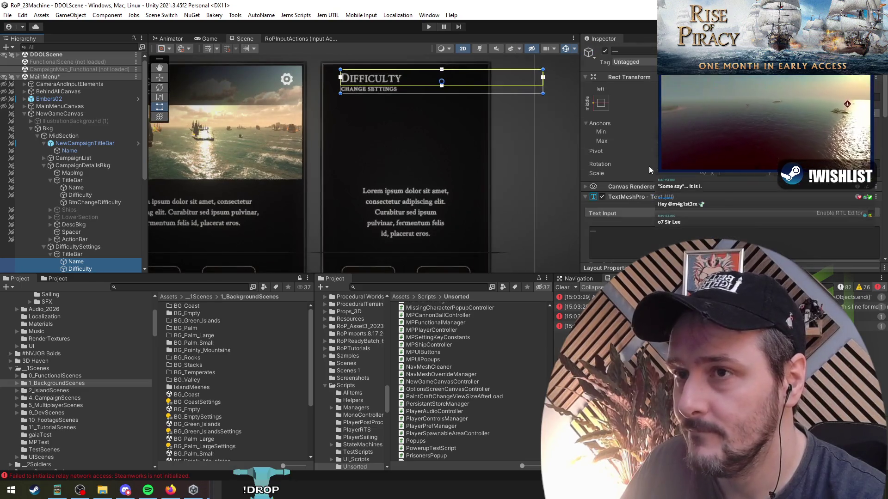
{"action": "left_click", "coordinate": [601, 104]}
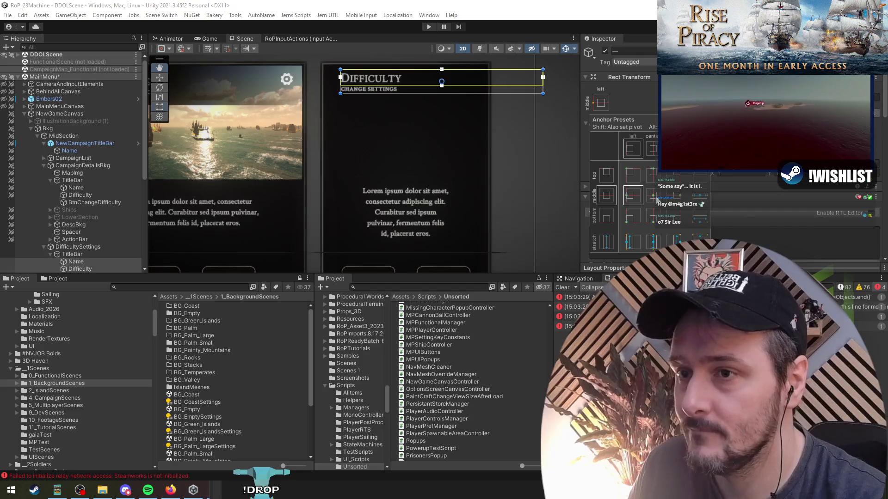
{"action": "left_click", "coordinate": [643, 195], "text": "alt"}
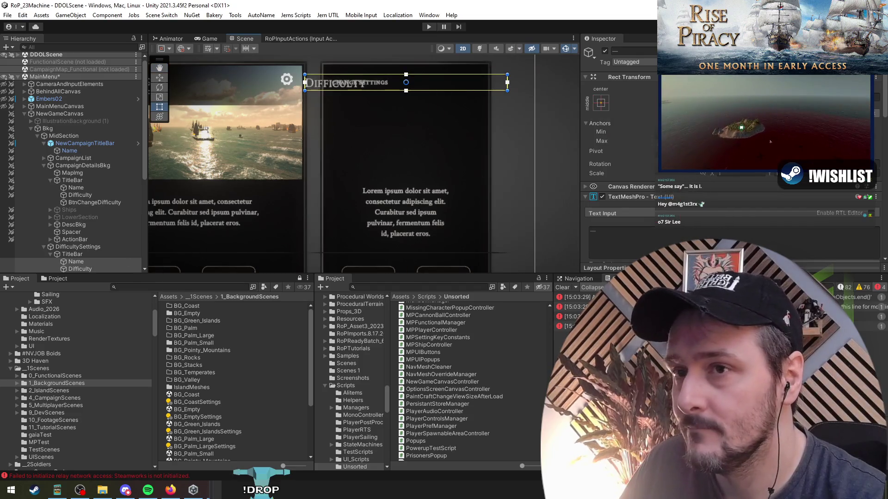
Shorten the TitleBar to about 80 units high and stretch Name to fill it
{"action": "left_click", "coordinate": [98, 253]}
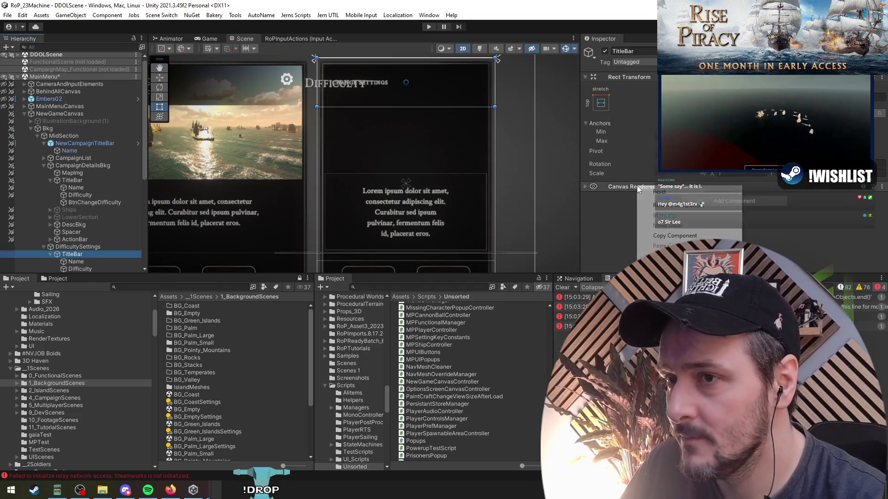
{"action": "left_click", "coordinate": [88, 268]}
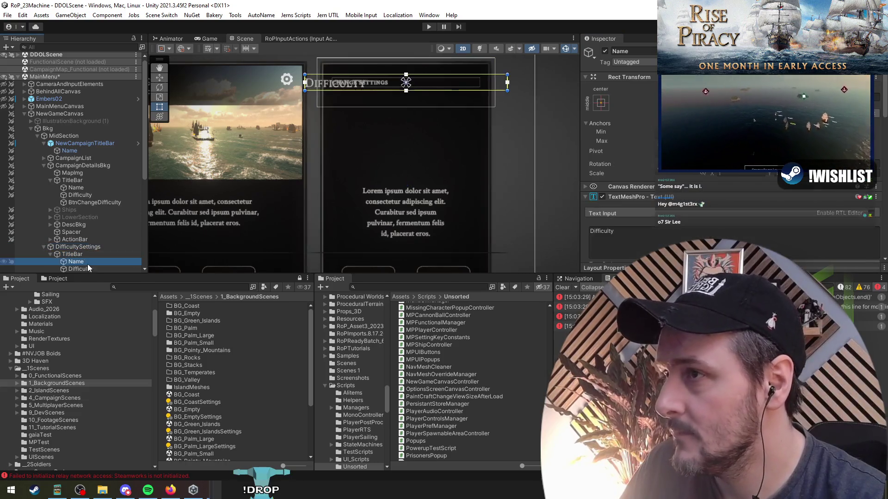
{"action": "left_click", "coordinate": [89, 262]}
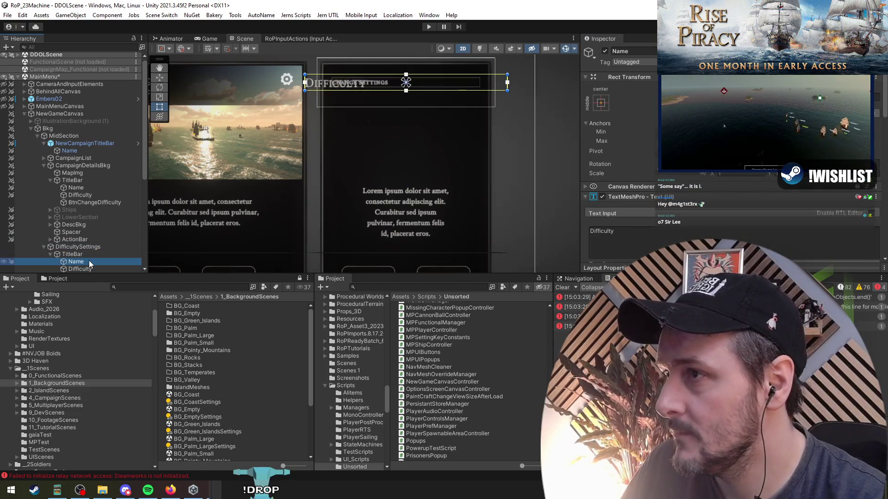
{"action": "left_click", "coordinate": [88, 256]}
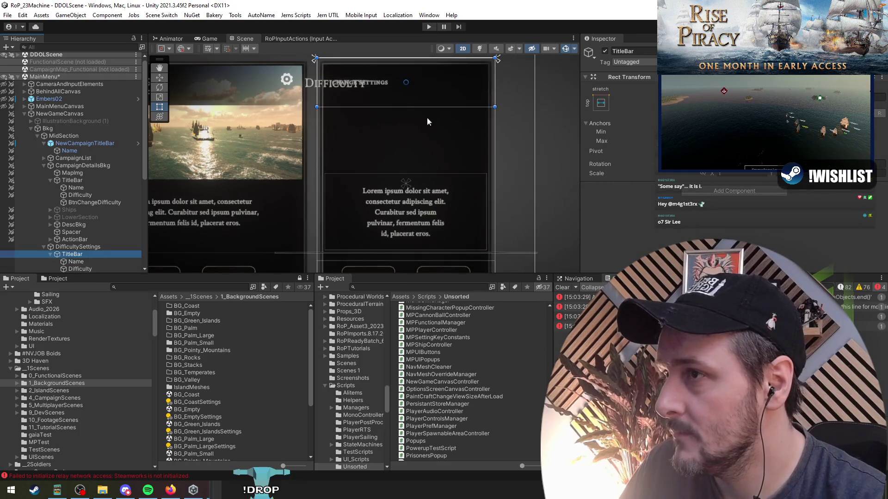
{"action": "left_click_drag", "start_coordinate": [405, 106], "coordinate": [419, 64]}
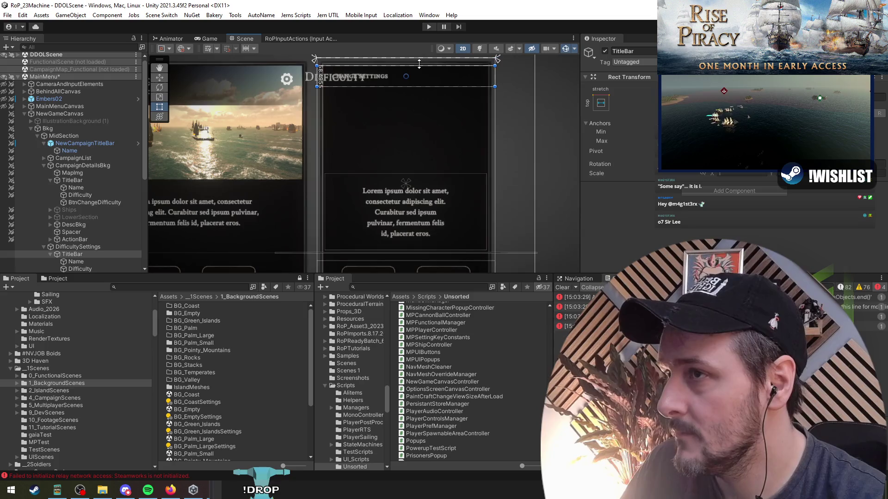
{"action": "left_click", "coordinate": [97, 260]}
{"action": "left_click", "coordinate": [601, 103]}
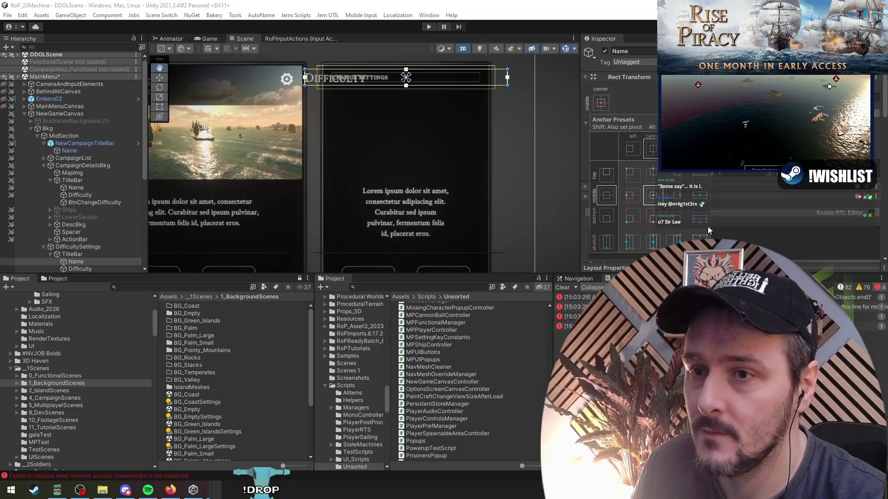
{"action": "left_click", "coordinate": [700, 239], "text": "alt"}
{"action": "scroll", "coordinate": [701, 195], "scroll_direction": "down", "scroll_amount": 5}
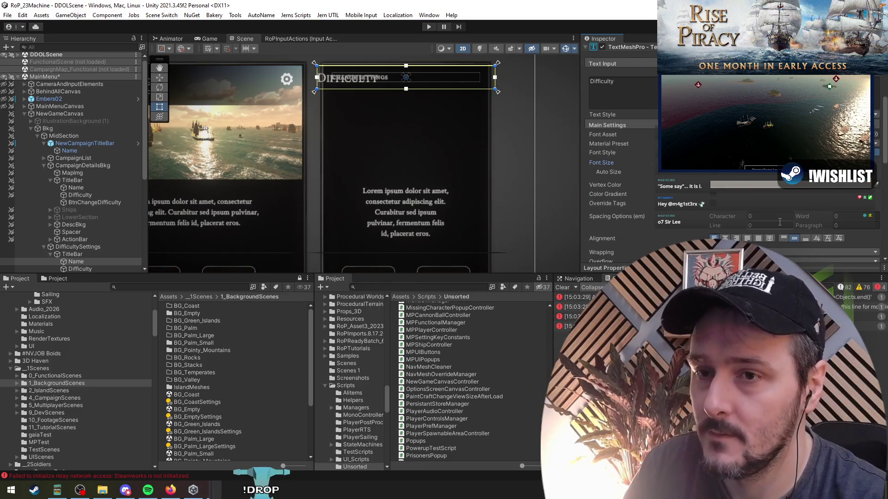
{"action": "scroll", "coordinate": [740, 204], "scroll_direction": "down", "scroll_amount": 5}
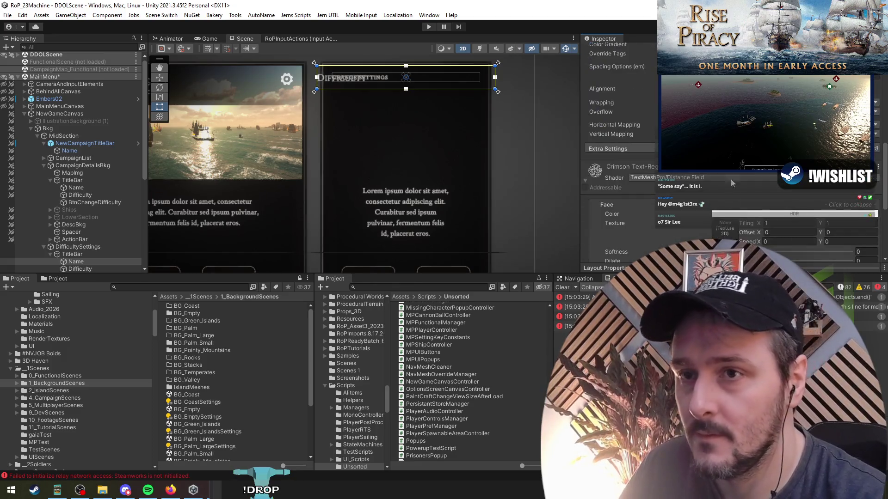
Delete the extra Difficulty label and retitle the header 'Customise Difficulty Settings'
{"action": "left_click", "coordinate": [90, 269]}
{"action": "key", "text": "Delete"}
{"action": "left_click", "coordinate": [626, 231]}
{"action": "type", "text": "Customise Di"}
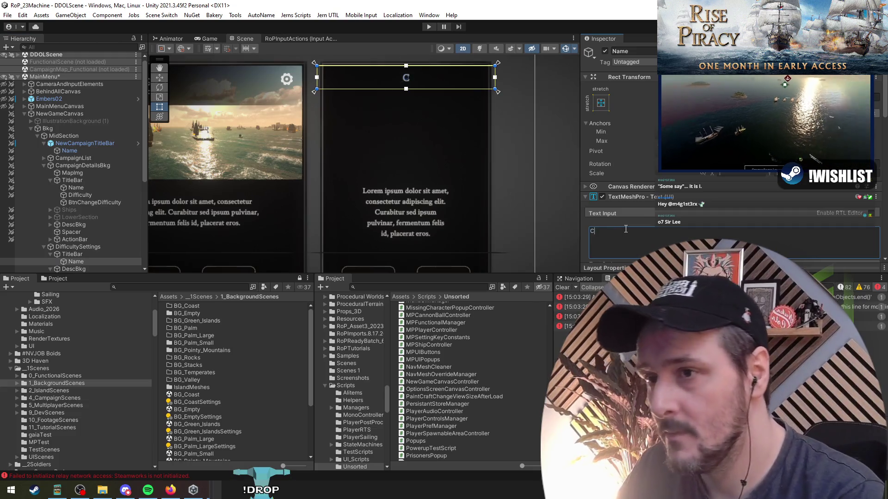
{"action": "type", "text": "fficulty Settings"}
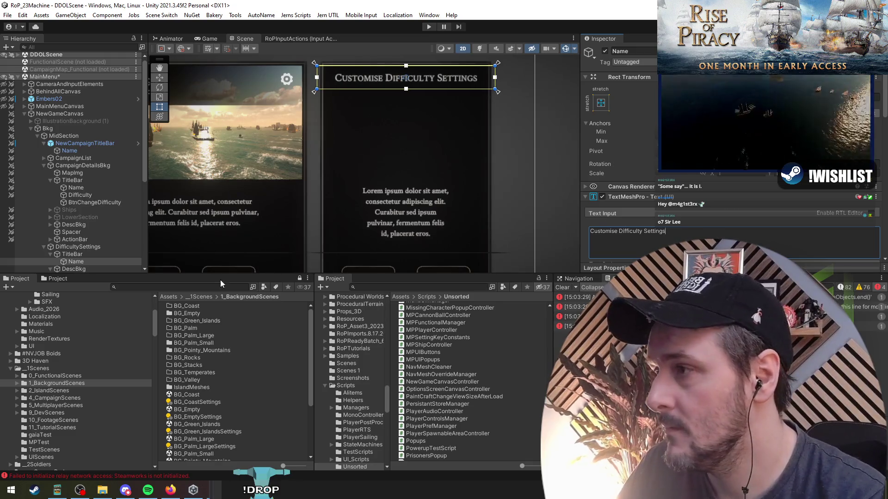
{"action": "scroll", "coordinate": [88, 265], "scroll_direction": "down", "scroll_amount": 3}
{"action": "left_click", "coordinate": [91, 215]}
{"action": "left_click", "coordinate": [98, 221]}
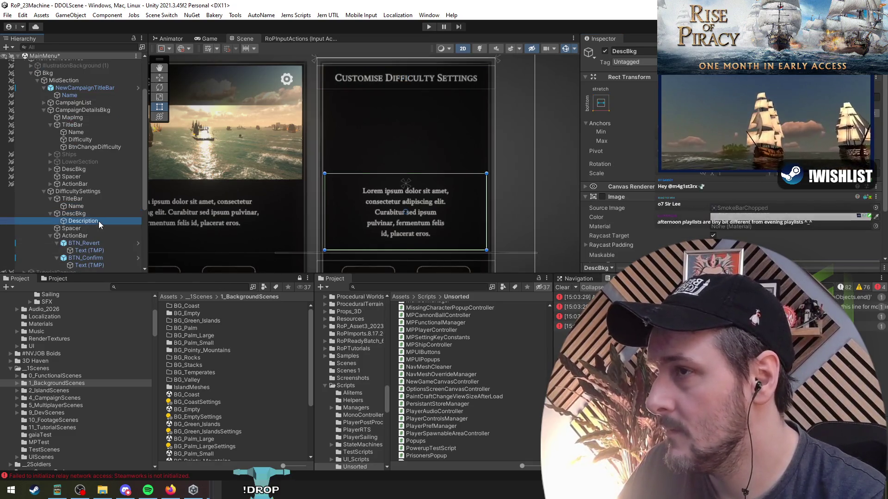
Stretch the description background block's top edge upward
{"action": "scroll", "coordinate": [409, 166], "scroll_direction": "down", "scroll_amount": 3}
{"action": "scroll", "coordinate": [407, 174], "scroll_direction": "up", "scroll_amount": 3}
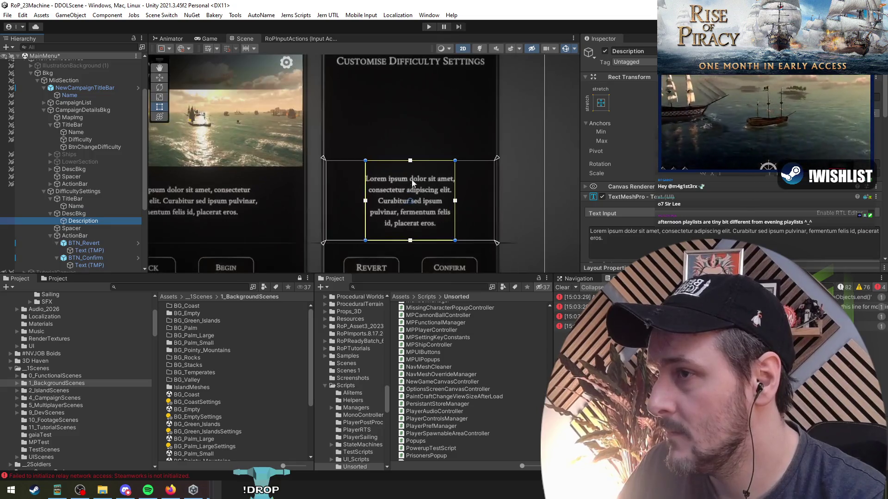
{"action": "key", "text": "Up"}
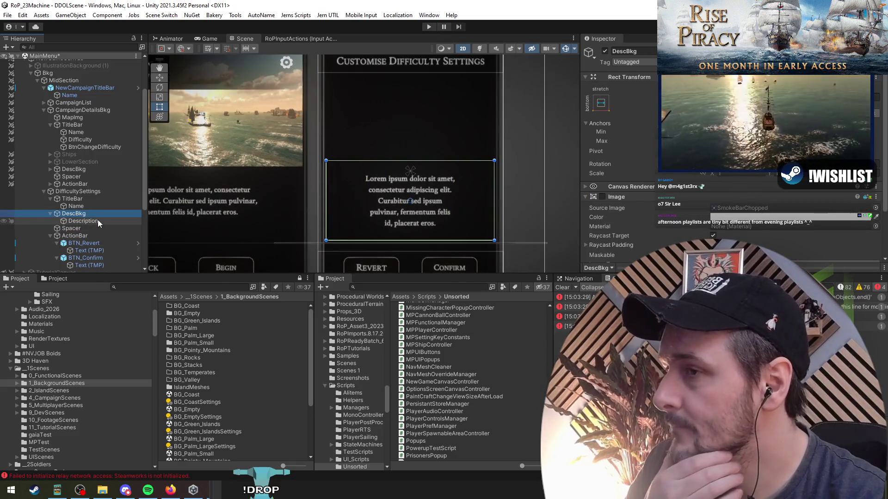
{"action": "scroll", "coordinate": [319, 176], "scroll_direction": "down", "scroll_amount": 3}
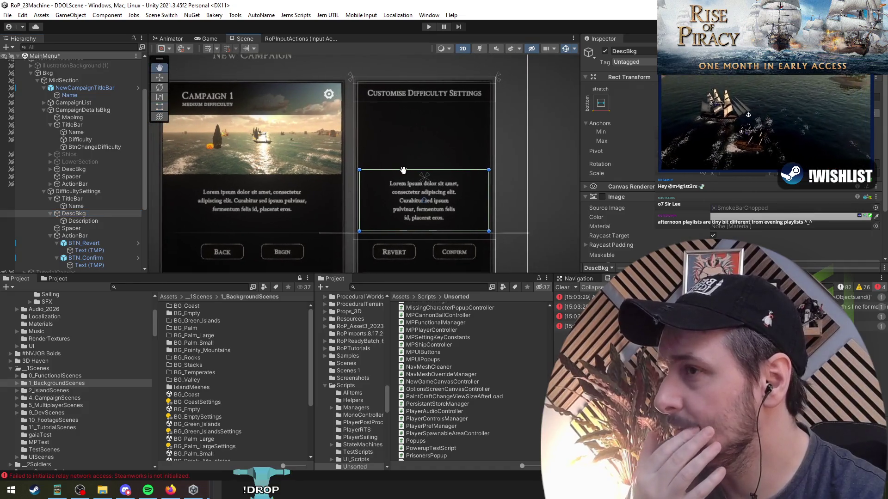
{"action": "left_click_drag", "start_coordinate": [398, 169], "coordinate": [398, 103]}
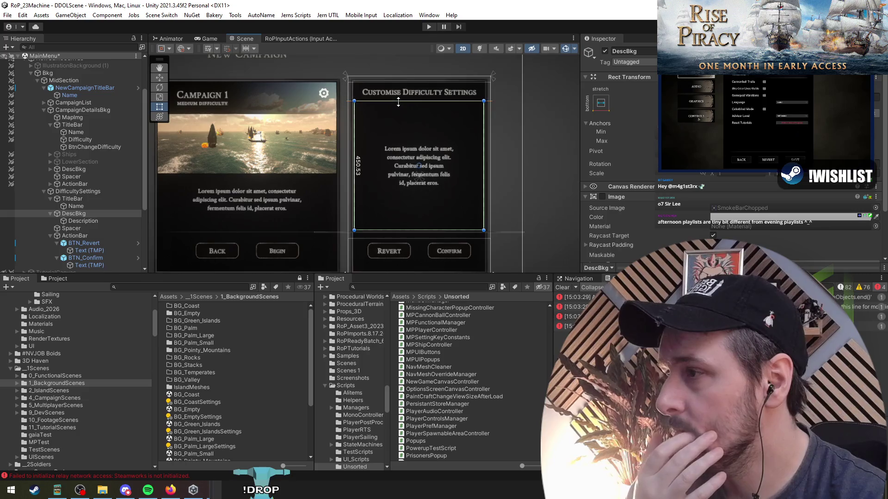
Remove DescBkg's Image and Canvas Renderer components, then delete DescBkg with its text
{"action": "left_click", "coordinate": [101, 216]}
{"action": "scroll", "coordinate": [615, 208], "scroll_direction": "down", "scroll_amount": 1}
{"action": "right_click", "coordinate": [660, 172]}
{"action": "left_click", "coordinate": [701, 192]}
{"action": "right_click", "coordinate": [629, 187]}
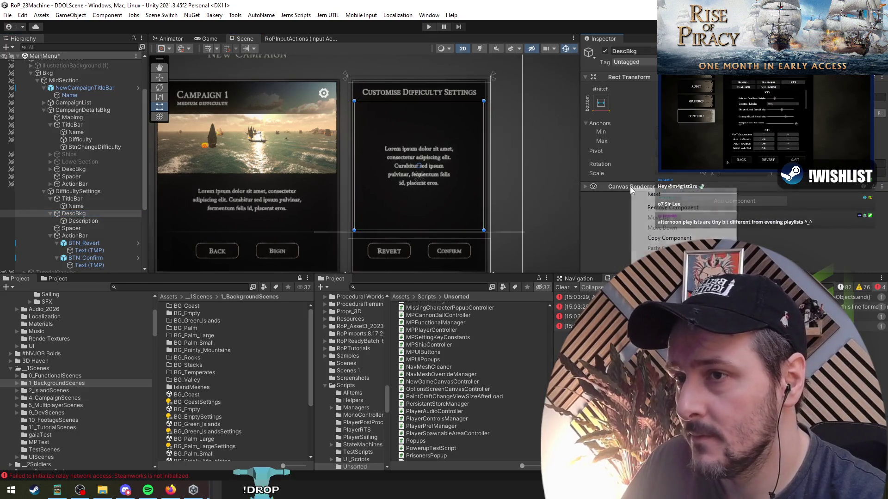
{"action": "left_click", "coordinate": [656, 205]}
{"action": "left_click", "coordinate": [84, 221]}
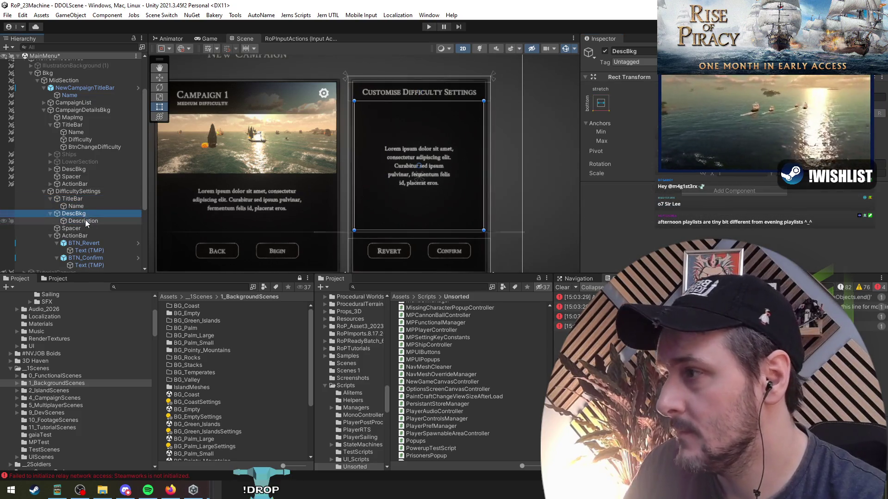
{"action": "left_click", "coordinate": [81, 216]}
{"action": "key", "text": "Delete"}
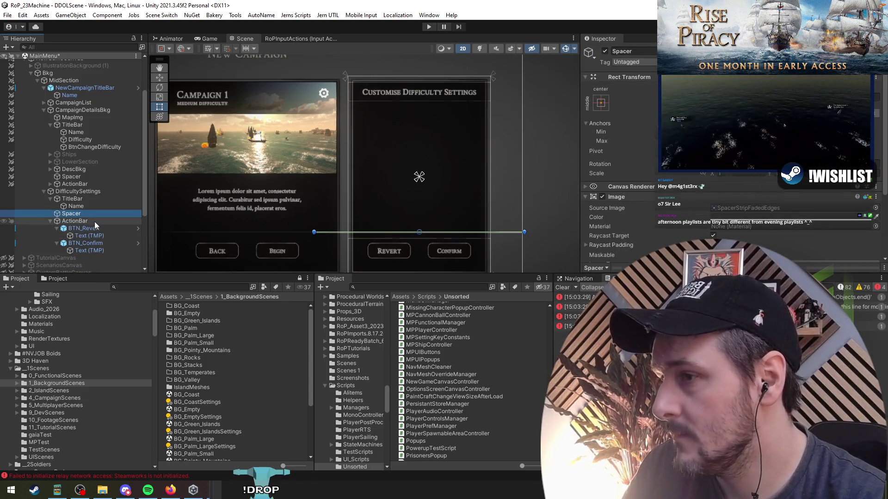
Delete the Spacer and narrow the Revert and Confirm buttons
{"action": "key", "text": "Delete"}
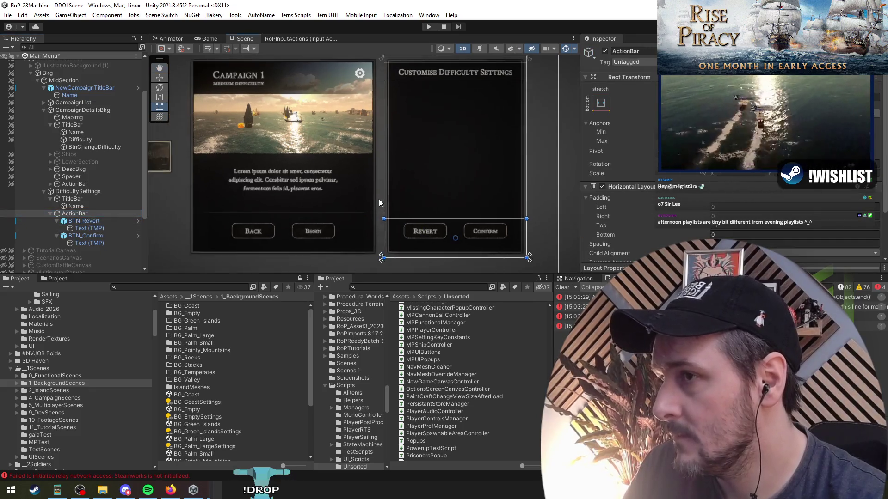
{"action": "scroll", "coordinate": [373, 199], "scroll_direction": "down", "scroll_amount": 2}
{"action": "scroll", "coordinate": [366, 209], "scroll_direction": "up", "scroll_amount": 3}
{"action": "mouse_move", "coordinate": [404, 216]}
{"action": "left_mouse_down"}
{"action": "mouse_move", "coordinate": [349, 236]}
{"action": "mouse_move", "coordinate": [354, 209]}
{"action": "left_mouse_up"}
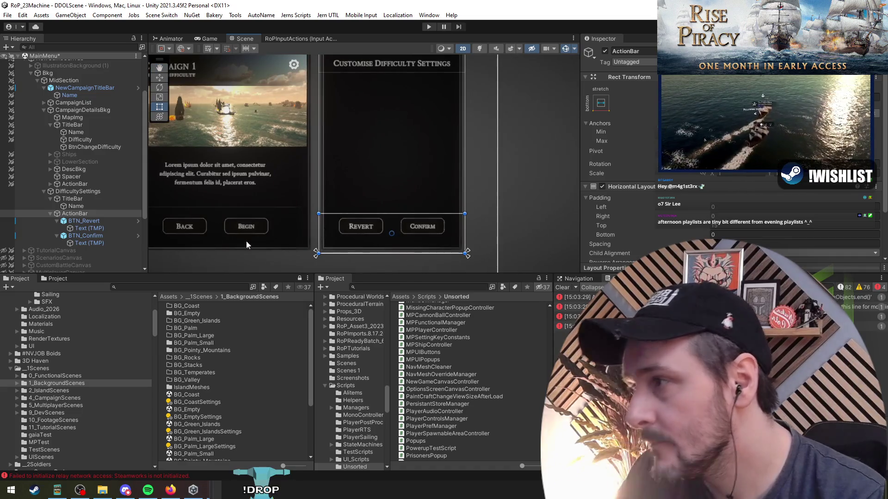
{"action": "left_click", "coordinate": [86, 221]}
{"action": "left_click", "coordinate": [105, 236], "text": "ctrl"}
{"action": "left_click", "coordinate": [331, 292]}
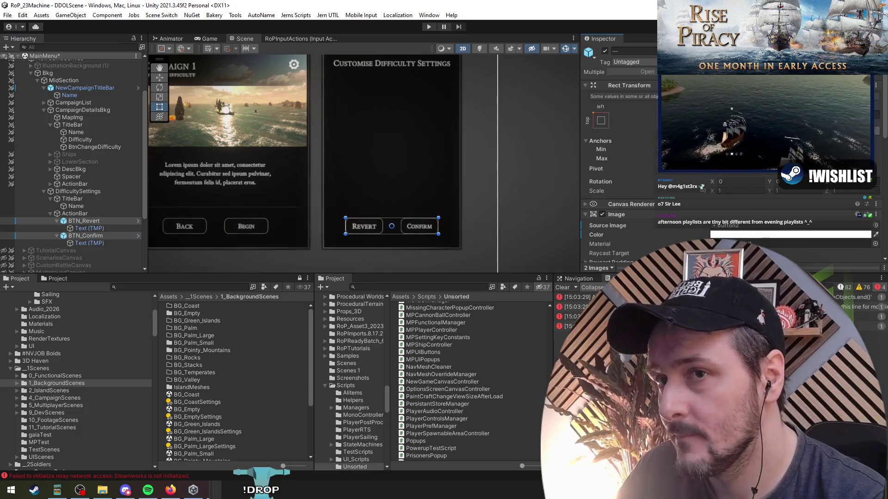
{"action": "key", "text": "w"}
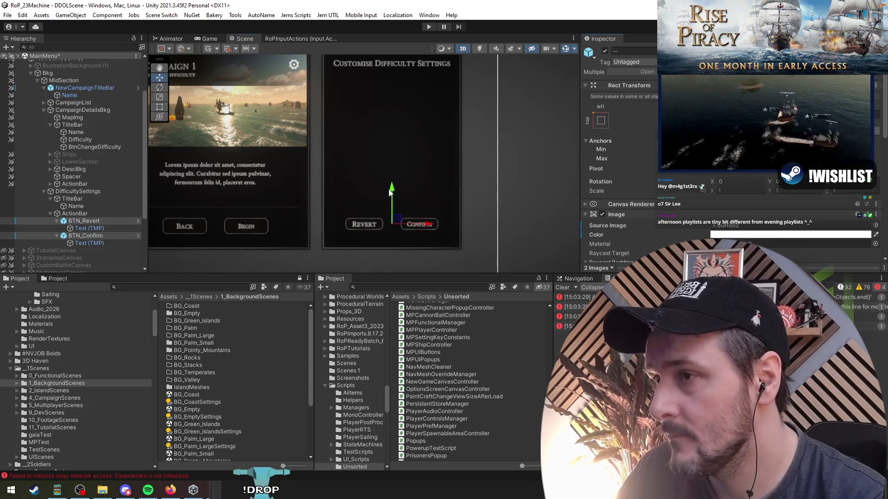
{"action": "key", "text": "ctrl+z"}
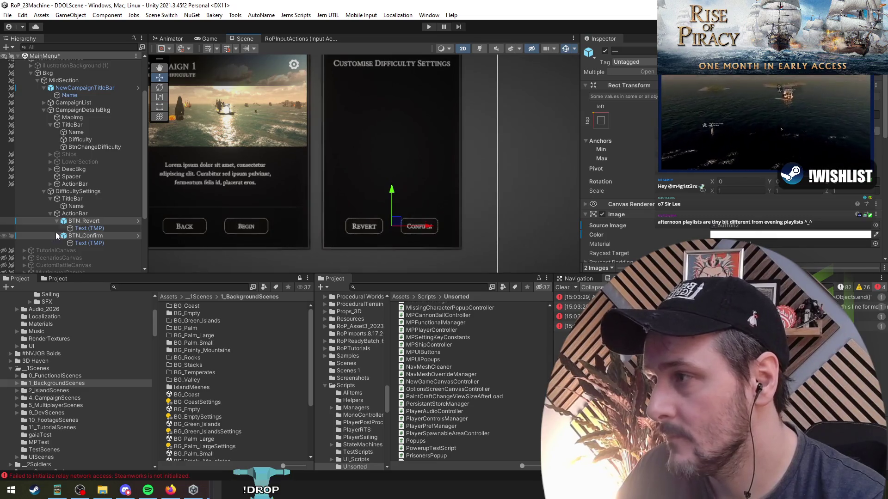
Set the Revert and Confirm label font size to 22.4
{"action": "left_click", "coordinate": [89, 228]}
{"action": "left_click", "coordinate": [90, 243], "text": "ctrl"}
{"action": "left_click_drag", "start_coordinate": [700, 213], "coordinate": [698, 215]}
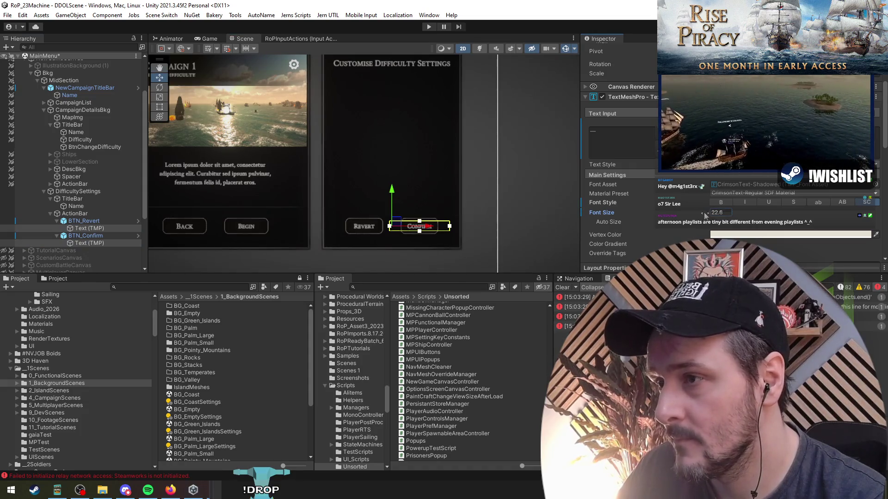
{"action": "left_click", "coordinate": [428, 177]}
Resize the DifficultySettings panel's top and bottom edges in the Scene view
{"action": "scroll", "coordinate": [423, 163], "scroll_direction": "down", "scroll_amount": 4}
{"action": "mouse_move", "coordinate": [356, 87]}
{"action": "left_mouse_down"}
{"action": "mouse_move", "coordinate": [553, 233]}
{"action": "mouse_move", "coordinate": [326, 157]}
{"action": "mouse_move", "coordinate": [469, 189]}
{"action": "mouse_move", "coordinate": [436, 229]}
{"action": "left_mouse_up"}
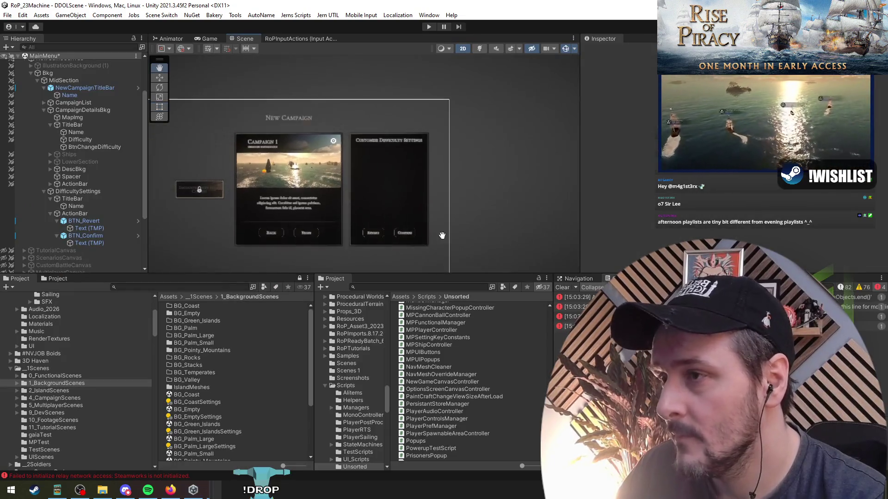
{"action": "scroll", "coordinate": [423, 211], "scroll_direction": "up", "scroll_amount": 3}
{"action": "scroll", "coordinate": [400, 159], "scroll_direction": "down", "scroll_amount": 1}
{"action": "left_click", "coordinate": [367, 158]}
{"action": "left_click", "coordinate": [82, 194]}
{"action": "left_click_drag", "start_coordinate": [366, 82], "coordinate": [366, 97]}
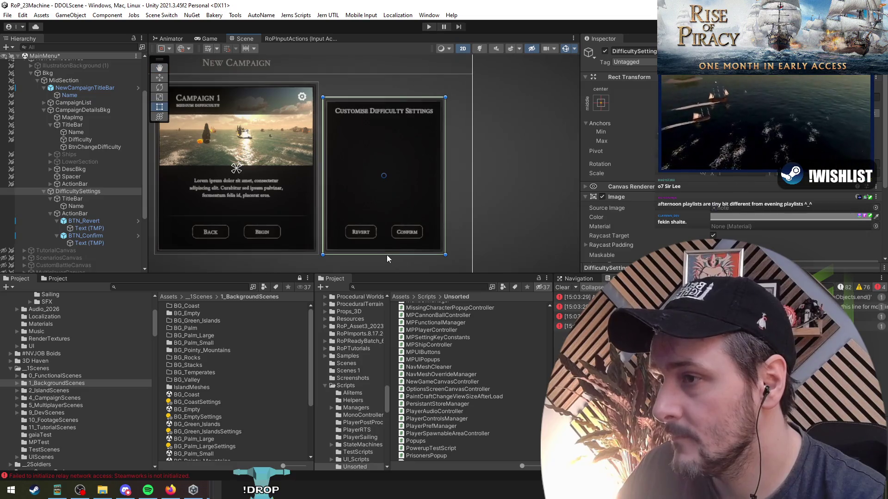
{"action": "left_click_drag", "start_coordinate": [411, 206], "coordinate": [416, 130]}
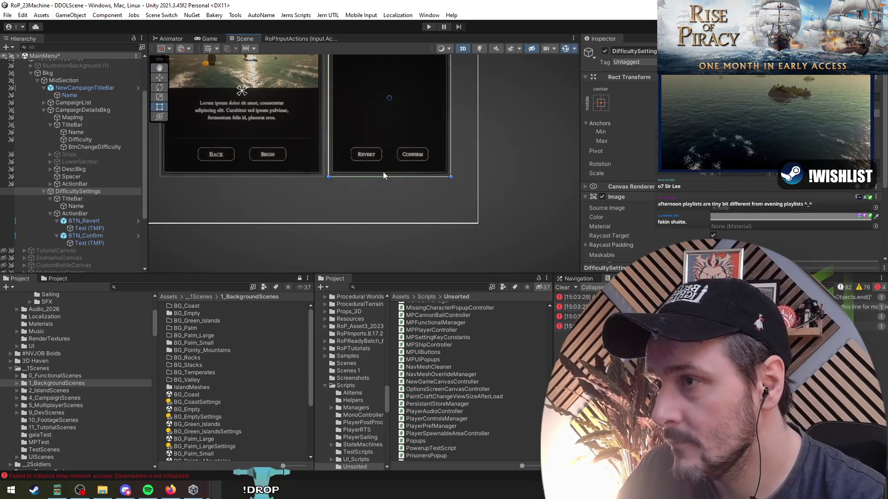
{"action": "mouse_move", "coordinate": [386, 177]}
{"action": "left_mouse_down"}
{"action": "mouse_move", "coordinate": [382, 162]}
{"action": "mouse_move", "coordinate": [395, 244]}
{"action": "left_mouse_up"}
{"action": "scroll", "coordinate": [388, 178], "scroll_direction": "up", "scroll_amount": 3}
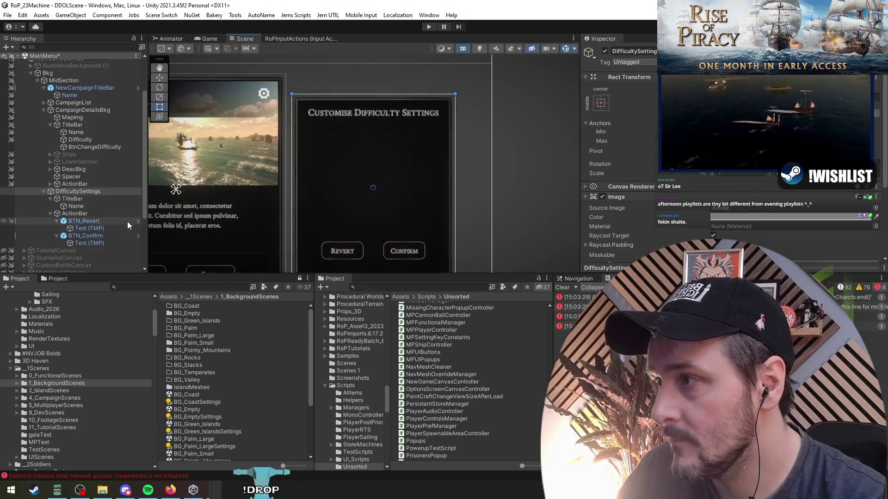
{"action": "left_click", "coordinate": [99, 213]}
{"action": "left_click", "coordinate": [86, 191]}
{"action": "right_click", "coordinate": [88, 191]}
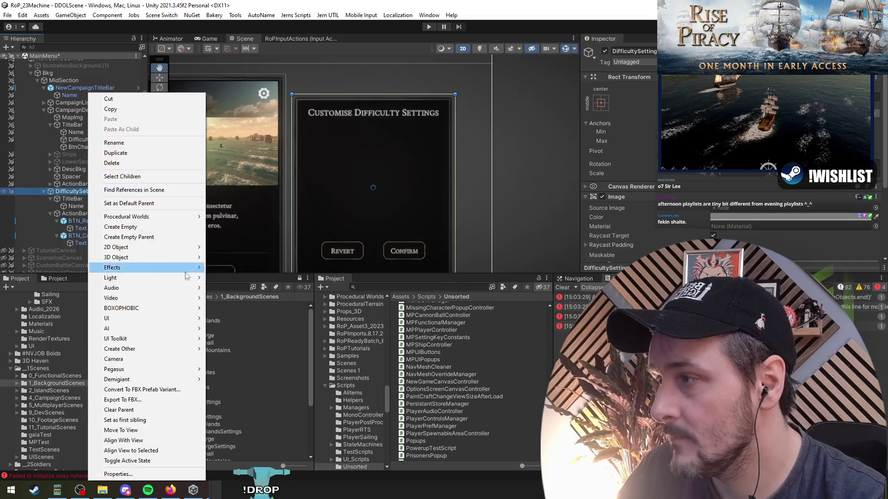
Create a UI Image in DifficultySettings, stretched across the popup width and resized vertically
{"action": "mouse_move", "coordinate": [130, 317]}
{"action": "left_click", "coordinate": [241, 343]}
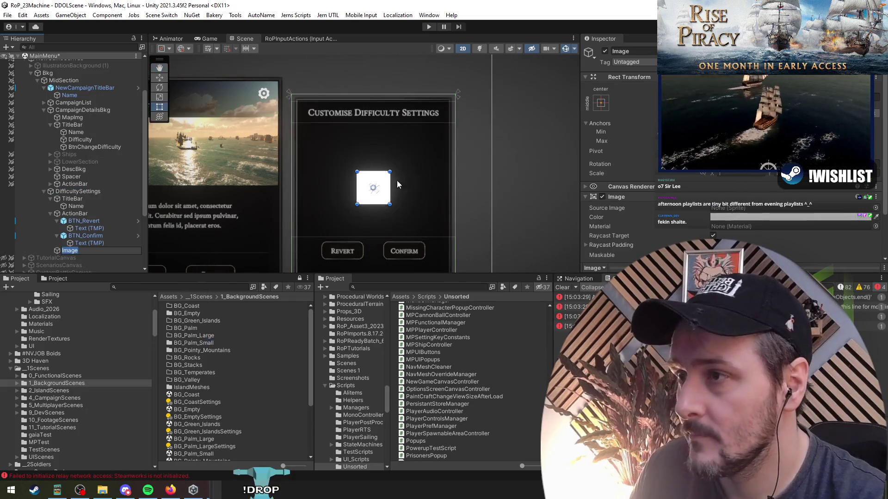
{"action": "left_click", "coordinate": [602, 103]}
{"action": "left_click", "coordinate": [700, 195], "text": "alt"}
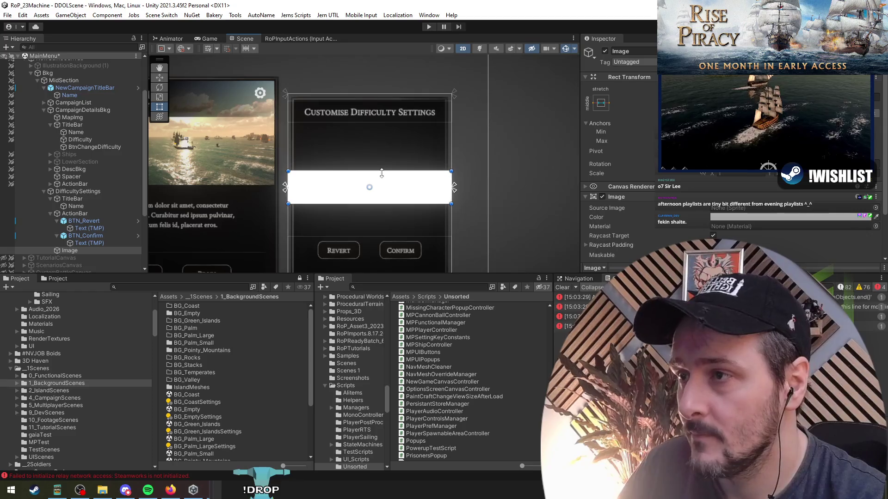
{"action": "left_click_drag", "start_coordinate": [381, 172], "coordinate": [381, 123]}
{"action": "left_click_drag", "start_coordinate": [390, 204], "coordinate": [391, 236]}
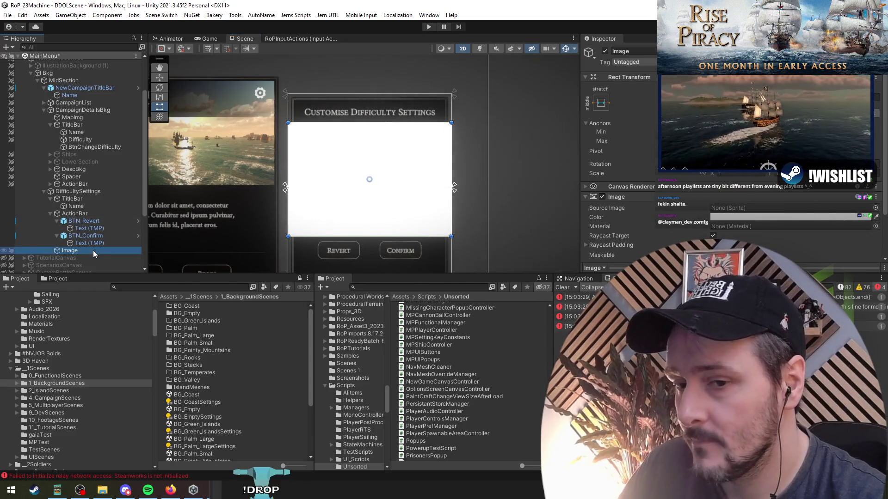
Rename the new image Settings and place it above ActionBar in the Hierarchy
{"action": "key", "text": "F2"}
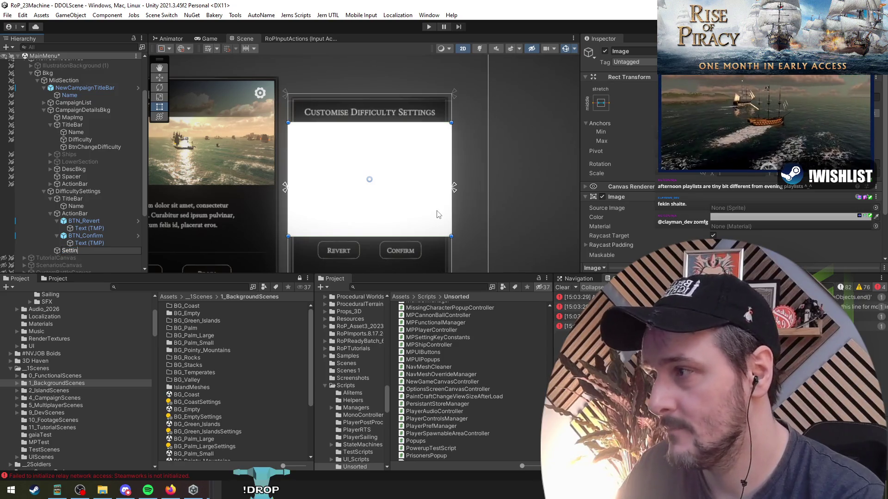
{"action": "type", "text": "gs"}
{"action": "key", "text": "Return"}
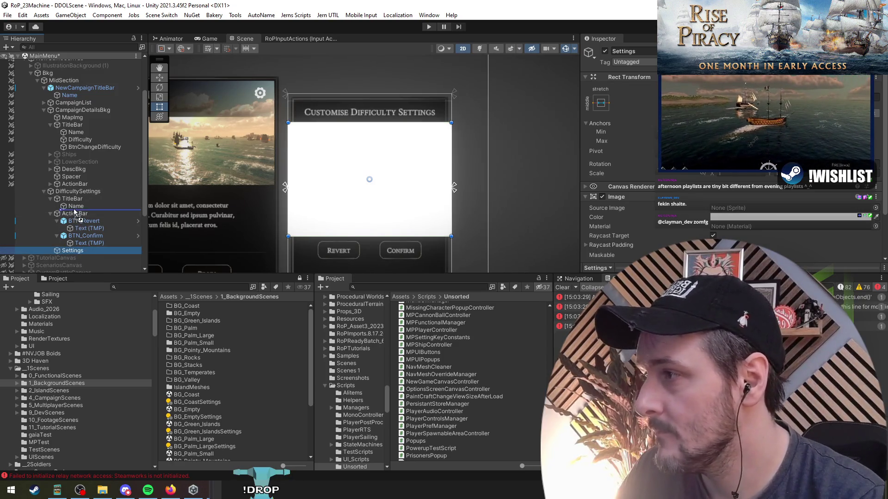
{"action": "left_click_drag", "start_coordinate": [58, 213], "coordinate": [57, 211]}
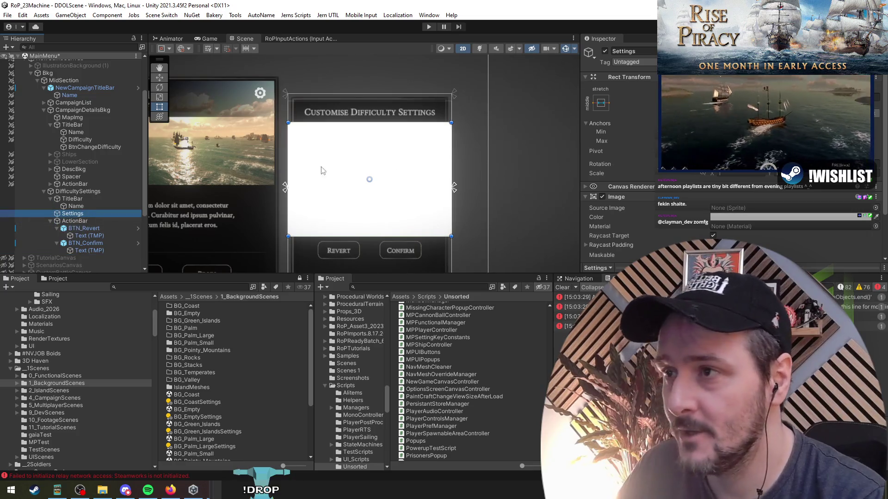
{"action": "scroll", "coordinate": [624, 223], "scroll_direction": "down", "scroll_amount": 1}
{"action": "type", "text": "slider sl"}
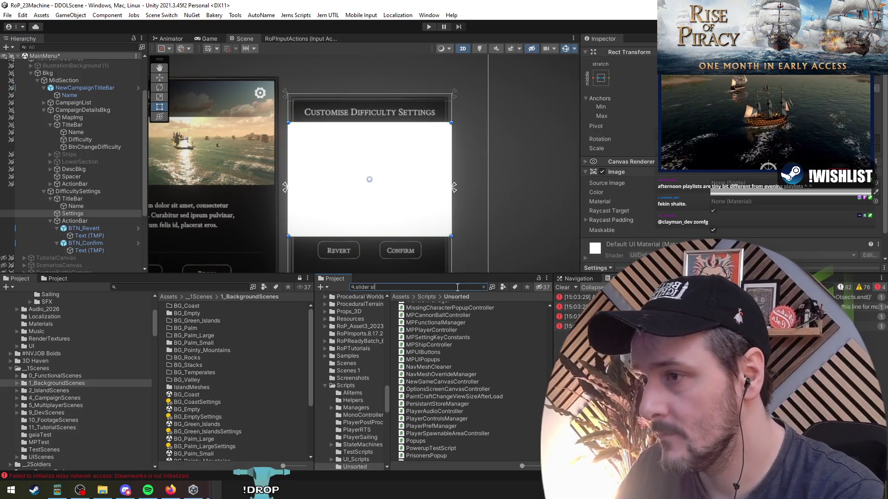
Search for 'slider styled' and drop the SliderStyled prefab into Settings
{"action": "type", "text": "yled"}
{"action": "mouse_move", "coordinate": [429, 309]}
{"action": "left_mouse_down"}
{"action": "mouse_move", "coordinate": [116, 238]}
{"action": "mouse_move", "coordinate": [92, 218]}
{"action": "left_mouse_up"}
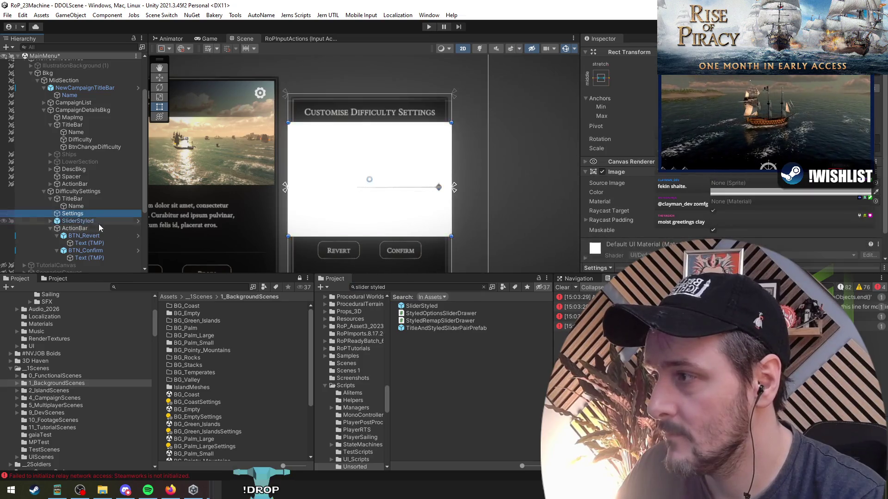
{"action": "scroll", "coordinate": [654, 185], "scroll_direction": "down", "scroll_amount": 1}
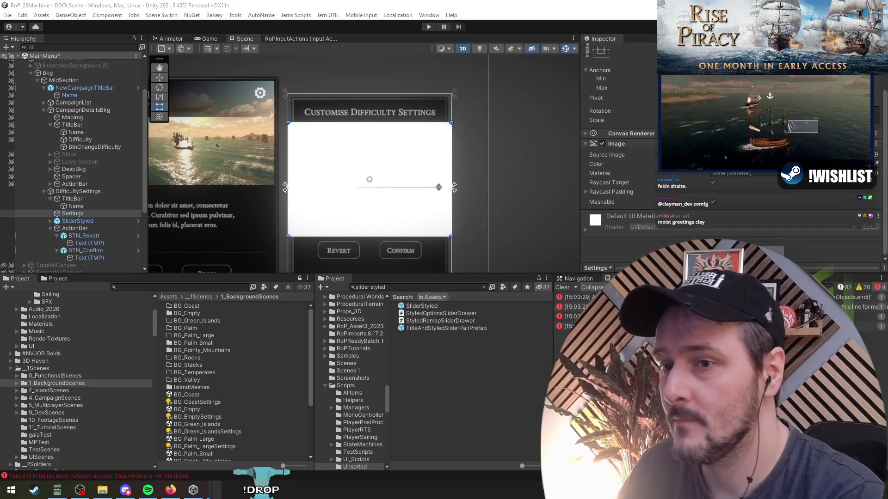
{"action": "scroll", "coordinate": [619, 153], "scroll_direction": "down", "scroll_amount": 1}
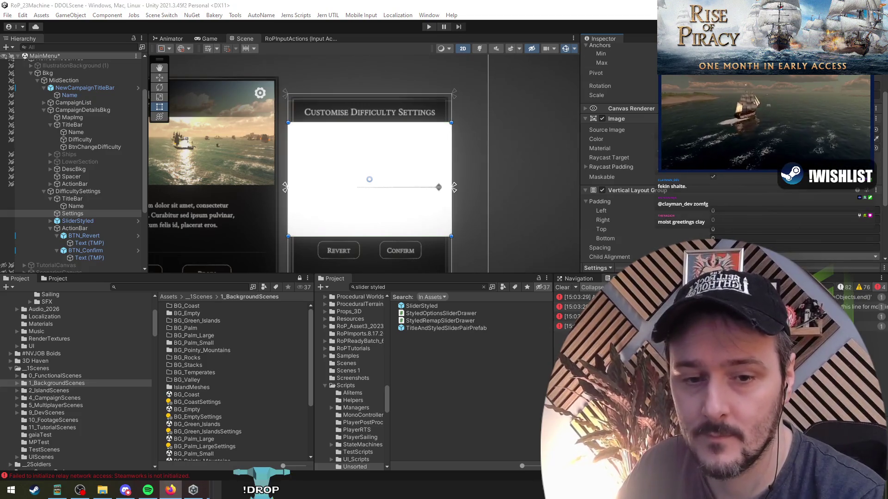
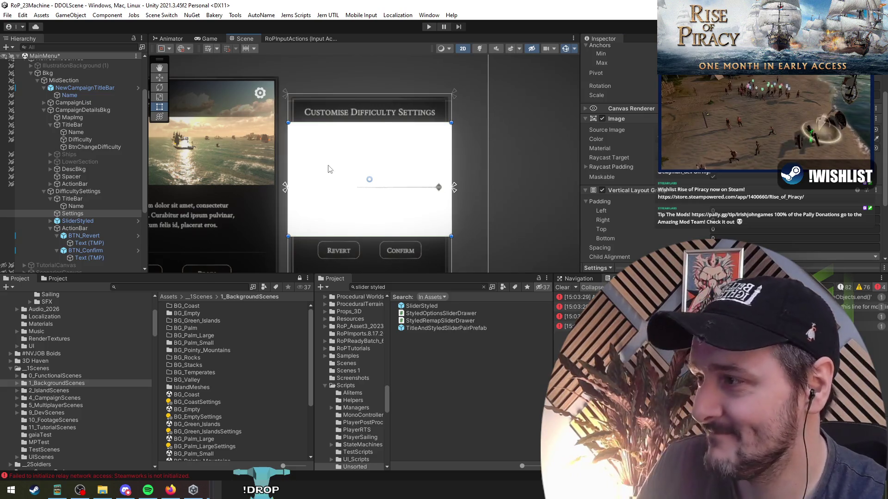
Change the Vertical Layout Group child alignment on the Settings object
{"action": "left_click", "coordinate": [72, 213]}
{"action": "scroll", "coordinate": [620, 185], "scroll_direction": "down", "scroll_amount": 3}
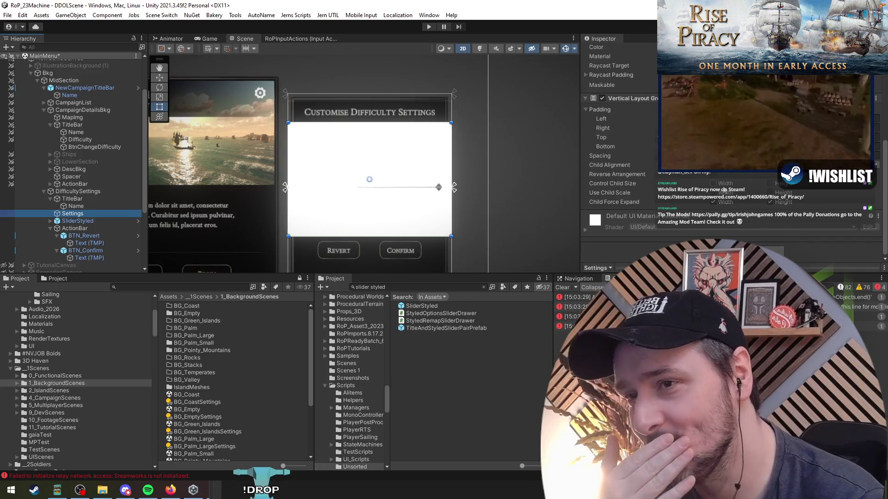
{"action": "left_click", "coordinate": [301, 195]}
{"action": "left_click", "coordinate": [72, 213]}
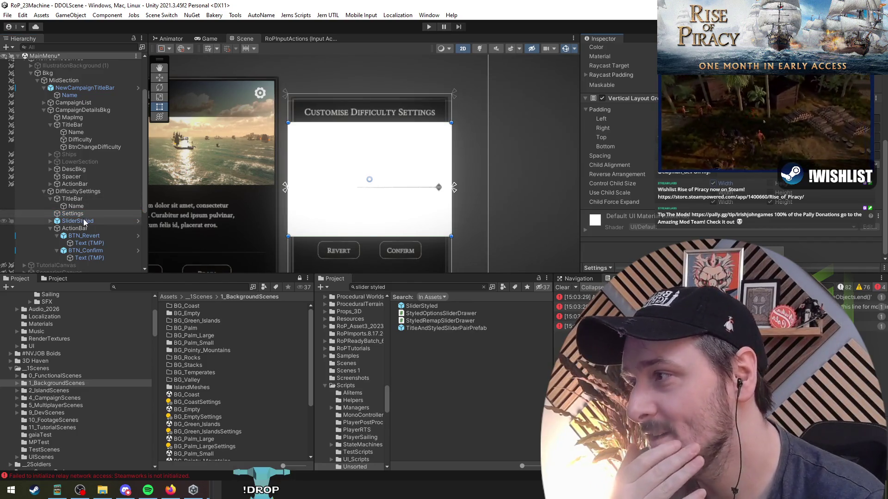
{"action": "left_click", "coordinate": [737, 165]}
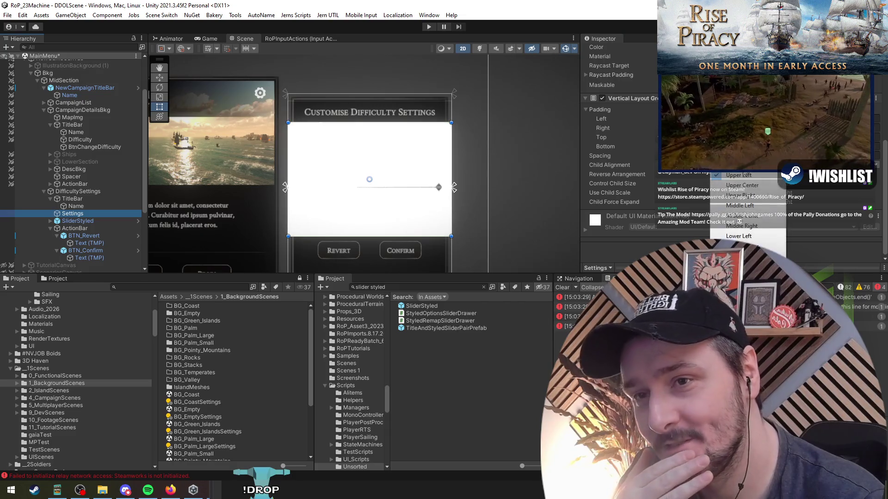
{"action": "left_click", "coordinate": [740, 182]}
Remove the Image component from Settings to drop its white background
{"action": "left_click", "coordinate": [83, 213]}
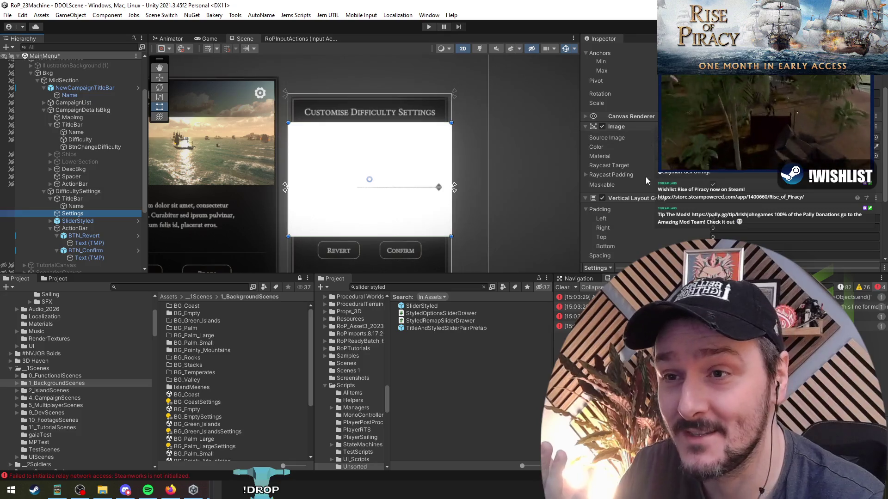
{"action": "right_click", "coordinate": [638, 126]}
{"action": "left_click", "coordinate": [643, 147]}
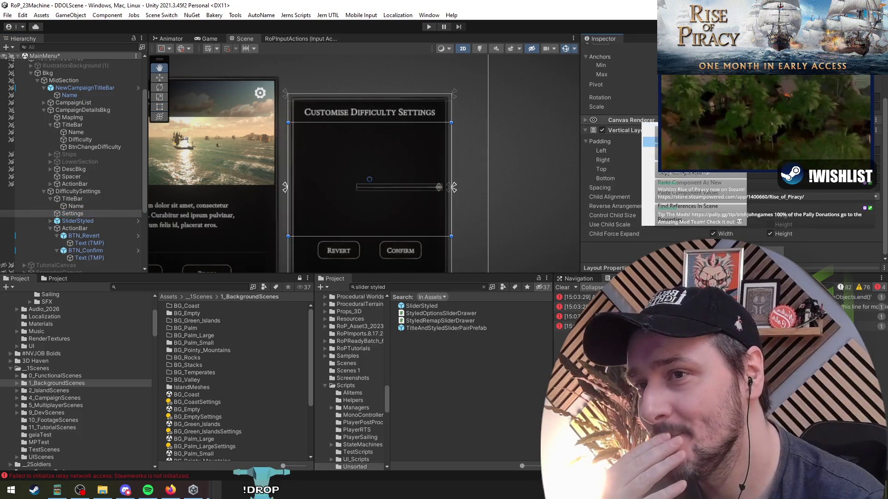
{"action": "scroll", "coordinate": [379, 193], "scroll_direction": "up", "scroll_amount": 3}
Inspect the styled slider's child objects, then search the project assets for 'options'
{"action": "left_click", "coordinate": [118, 221]}
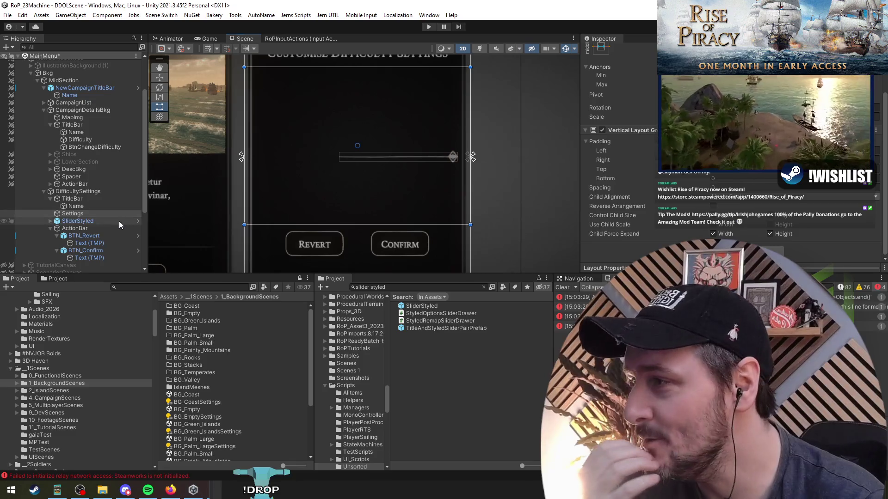
{"action": "key", "text": "Right"}
{"action": "key", "text": "Down"}
{"action": "key", "text": "Up"}
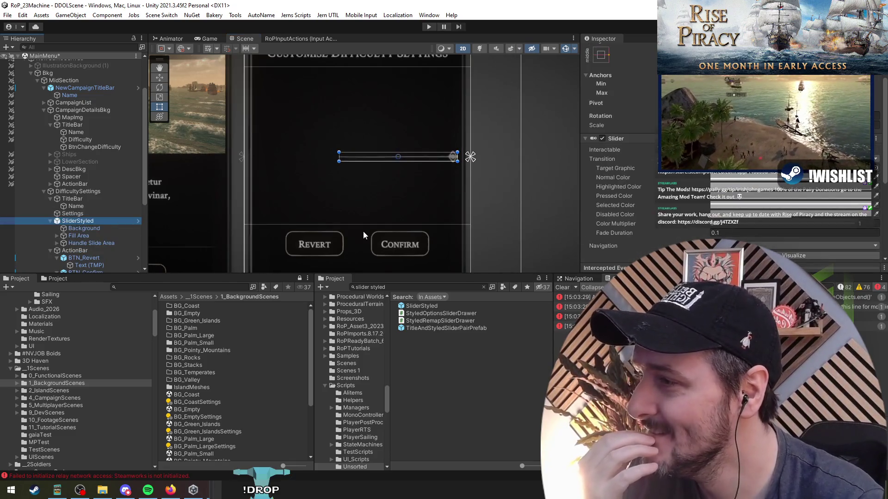
{"action": "left_click", "coordinate": [412, 289]}
{"action": "type", "text": "op"}
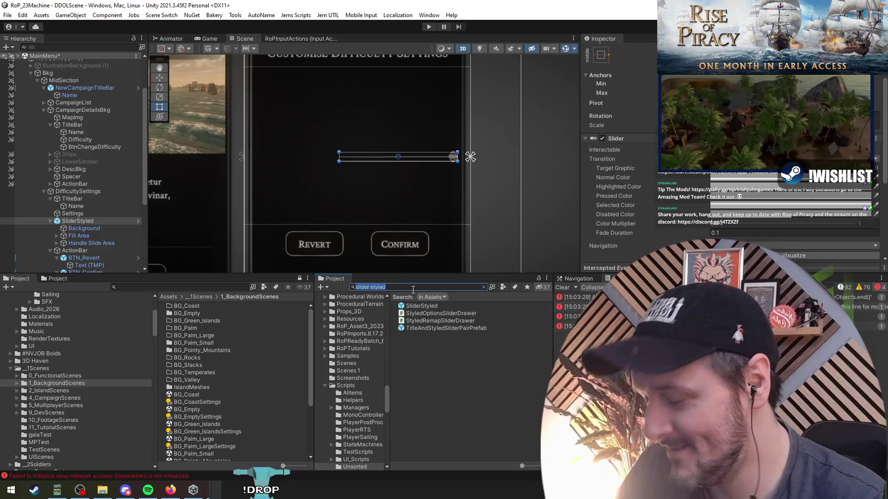
{"action": "type", "text": "tions"}
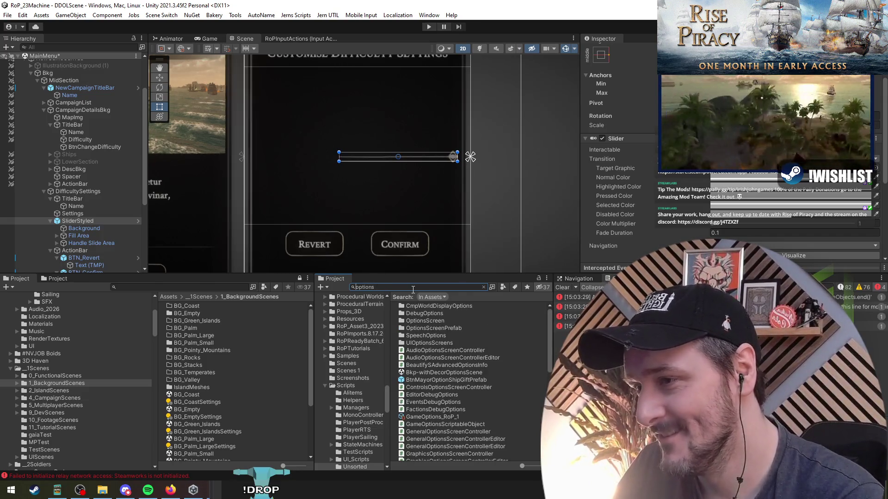
Narrow the project search to 't:prefab options'
{"action": "key", "text": "Home"}
{"action": "type", "text": "t:prefab"}
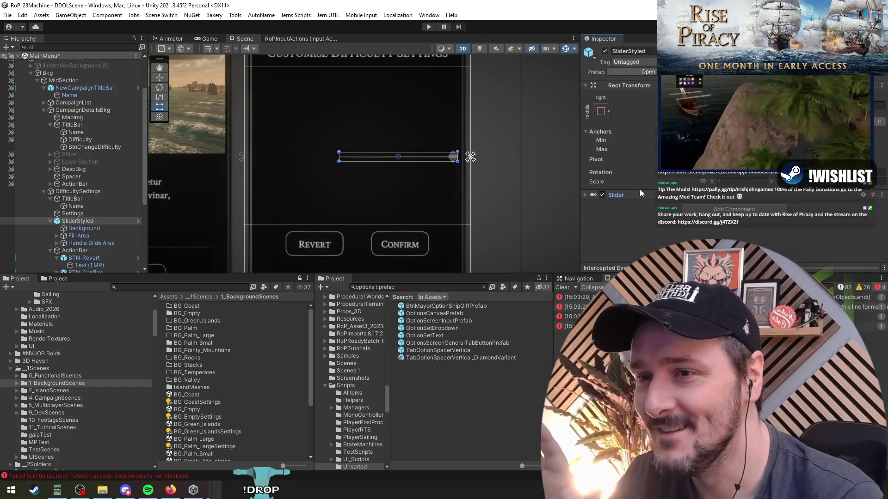
{"action": "scroll", "coordinate": [640, 195], "scroll_direction": "up", "scroll_amount": 3}
{"action": "scroll", "coordinate": [640, 195], "scroll_direction": "down", "scroll_amount": 8}
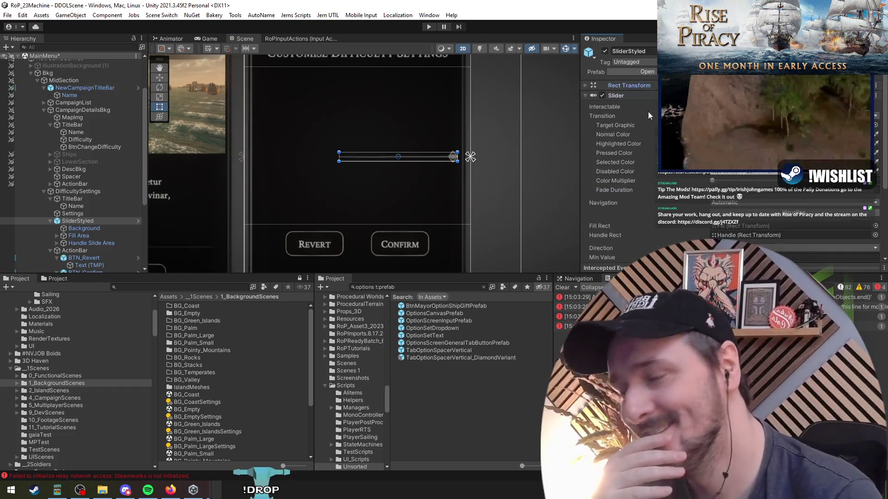
{"action": "scroll", "coordinate": [642, 156], "scroll_direction": "up", "scroll_amount": 8}
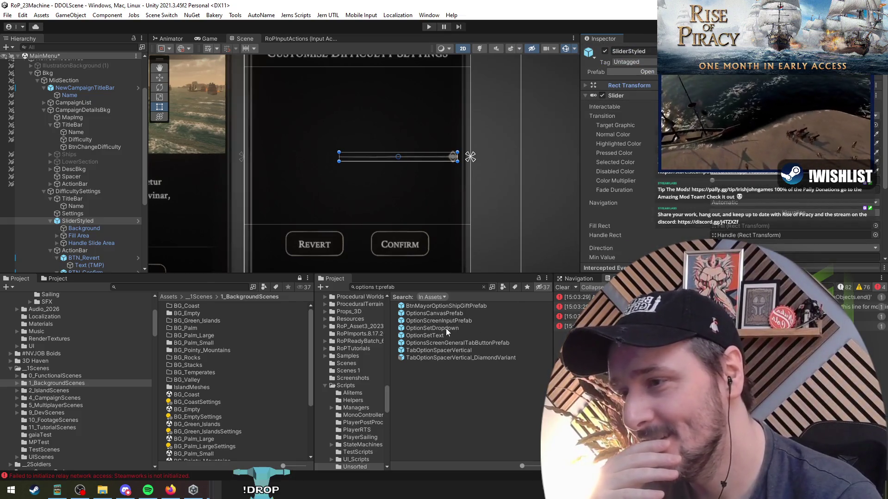
Add OptionSetDropdown, OptionSetText, OptionsScreenGeneralTabButton and OptionScreenInputPrefab to the Settings panel
{"action": "mouse_move", "coordinate": [448, 328]}
{"action": "left_mouse_down"}
{"action": "mouse_move", "coordinate": [88, 225]}
{"action": "mouse_move", "coordinate": [80, 213]}
{"action": "left_mouse_up"}
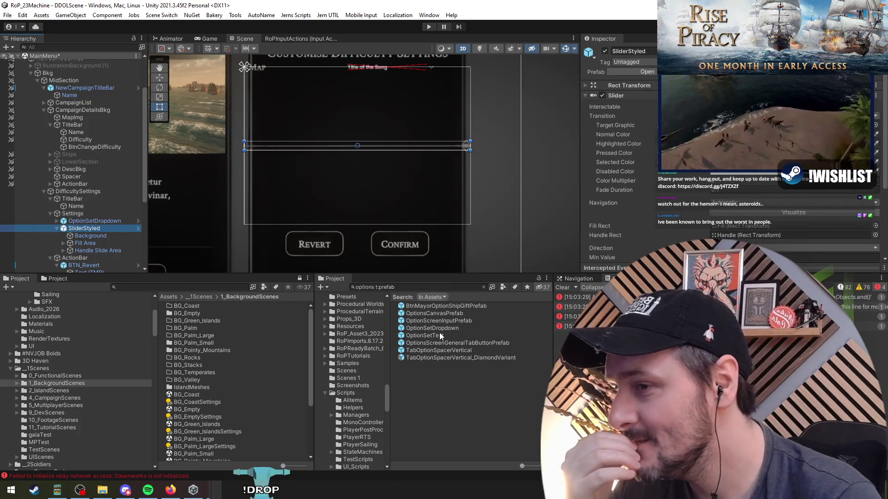
{"action": "mouse_move", "coordinate": [439, 335]}
{"action": "left_mouse_down"}
{"action": "mouse_move", "coordinate": [95, 237]}
{"action": "mouse_move", "coordinate": [77, 213]}
{"action": "left_mouse_up"}
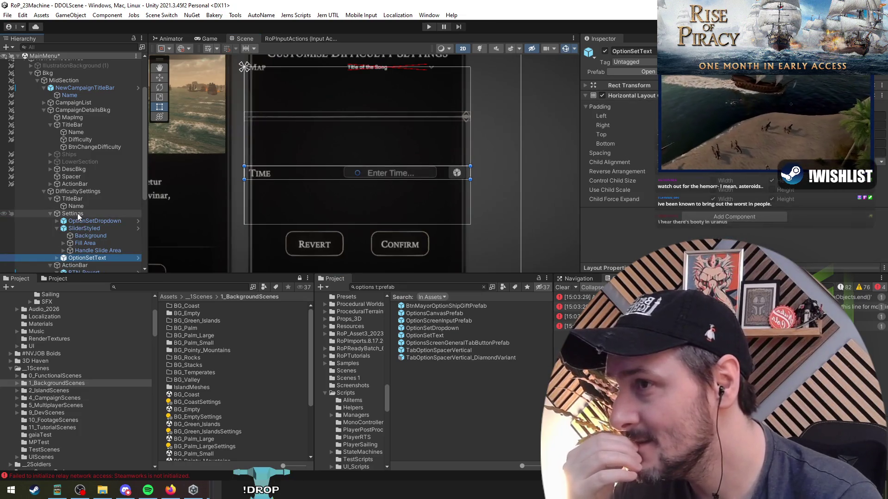
{"action": "left_click_drag", "start_coordinate": [443, 343], "coordinate": [83, 229]}
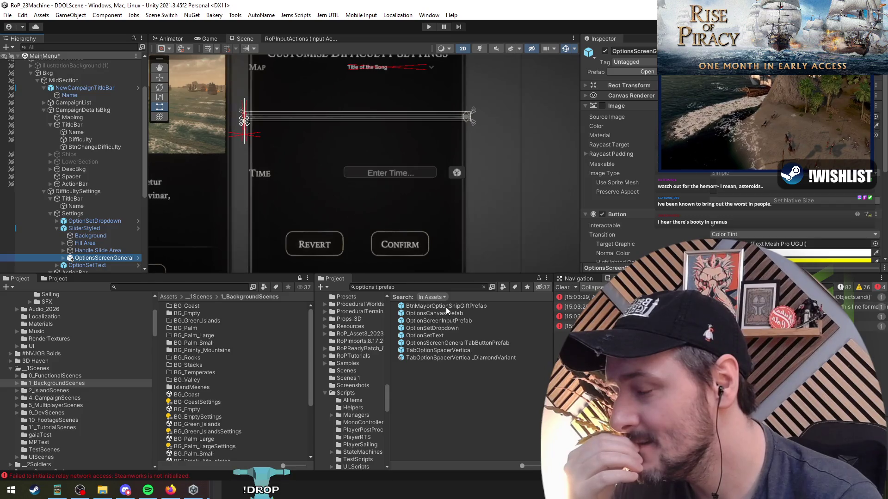
{"action": "mouse_move", "coordinate": [445, 321]}
{"action": "left_mouse_down"}
{"action": "mouse_move", "coordinate": [85, 238]}
{"action": "mouse_move", "coordinate": [82, 213]}
{"action": "left_mouse_up"}
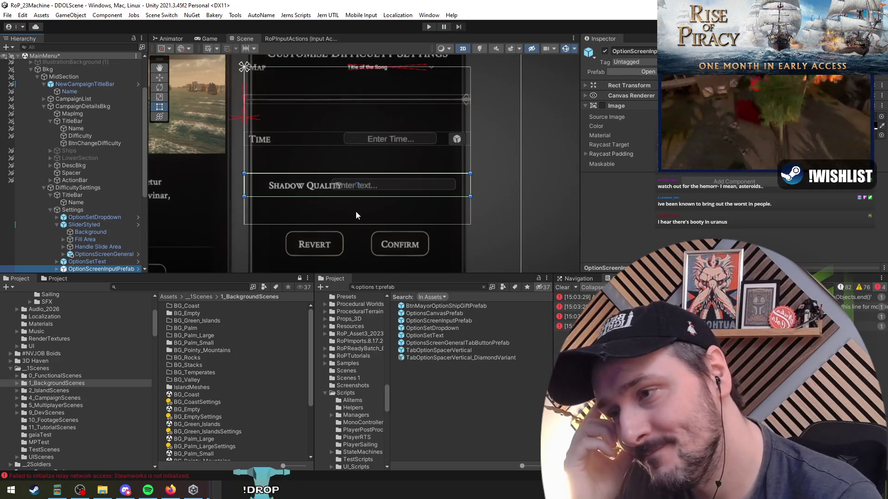
Add OptionsCanvasPrefab to the scene hierarchy
{"action": "scroll", "coordinate": [361, 197], "scroll_direction": "down", "scroll_amount": 2}
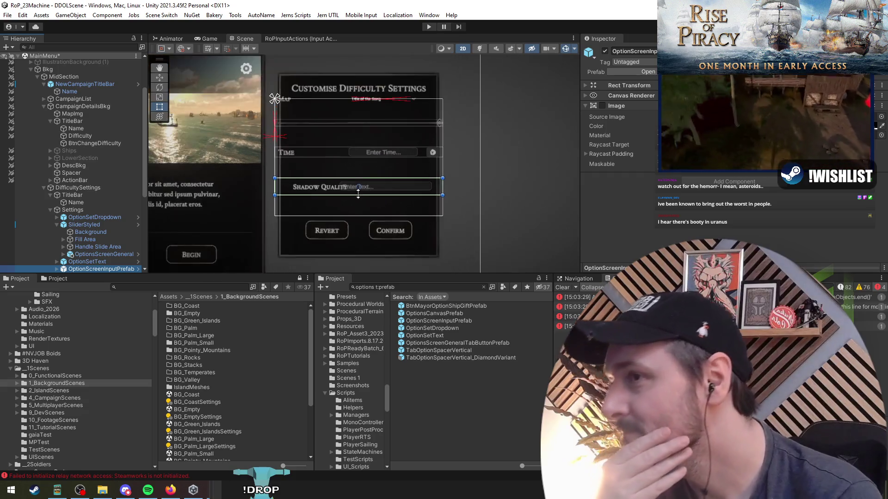
{"action": "middle_click", "coordinate": [360, 197]}
{"action": "left_click_drag", "start_coordinate": [432, 313], "coordinate": [118, 189]}
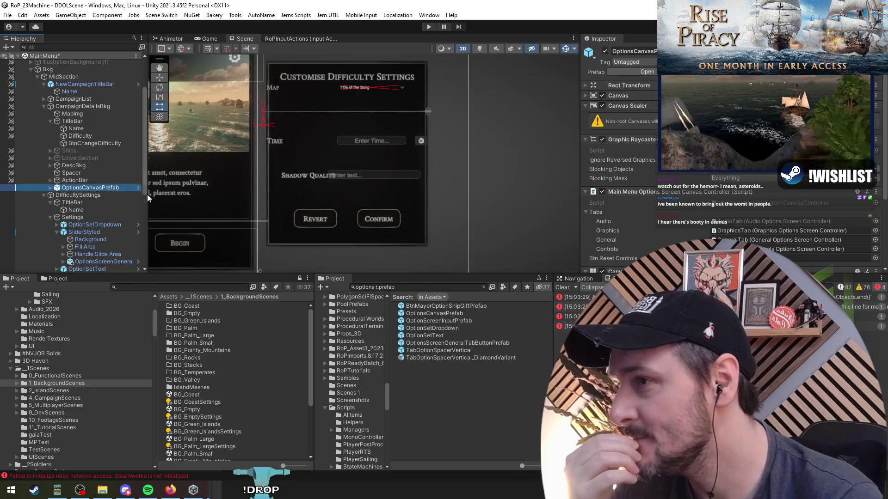
Delete the misplaced OptionsCanvasPrefab and re-add it under MainMenu
{"action": "key", "text": "f"}
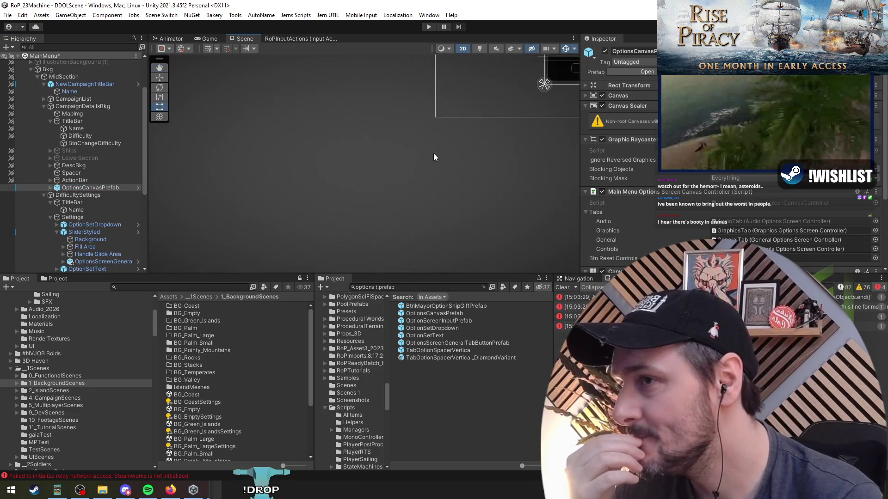
{"action": "left_click", "coordinate": [13, 190]}
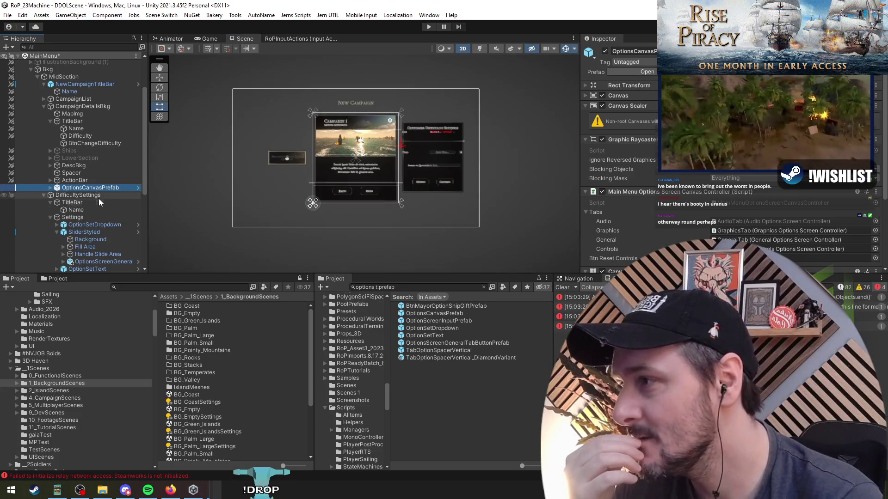
{"action": "scroll", "coordinate": [566, 222], "scroll_direction": "up", "scroll_amount": 2}
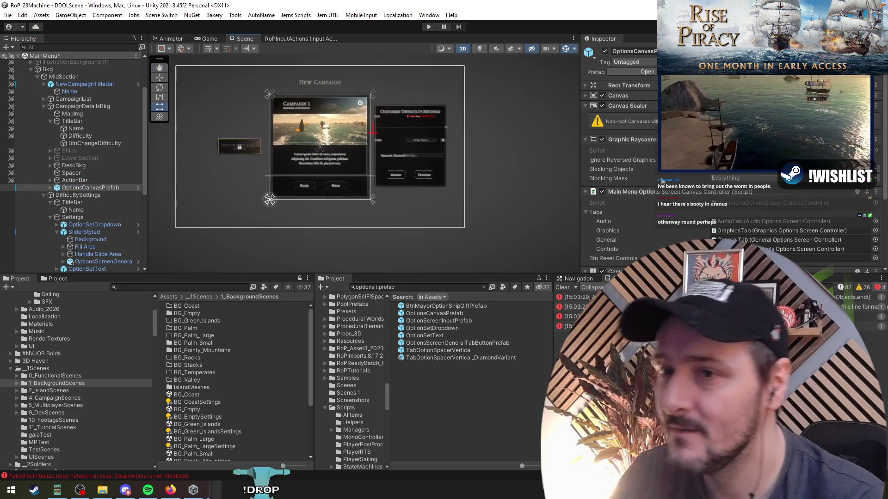
{"action": "scroll", "coordinate": [340, 167], "scroll_direction": "down", "scroll_amount": 1}
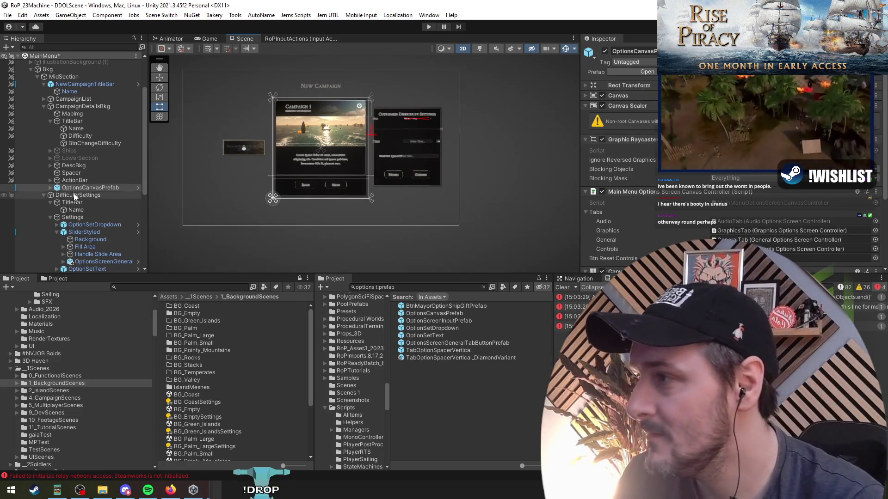
{"action": "key", "text": "Delete"}
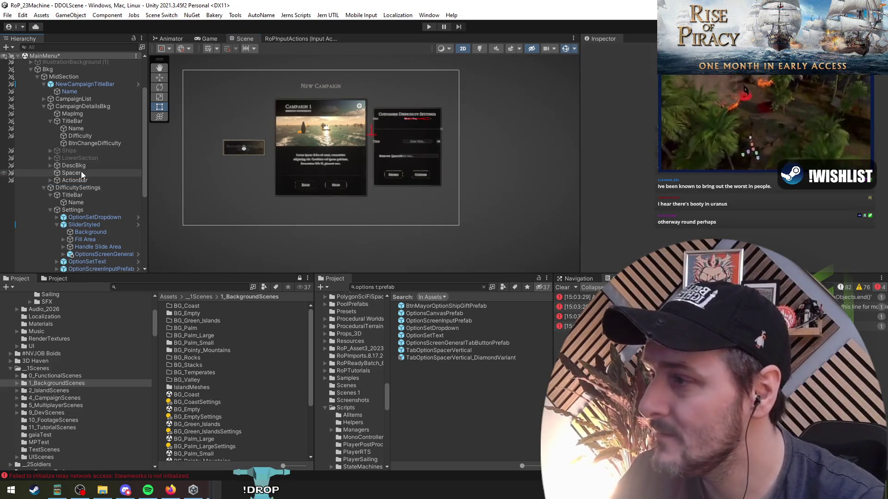
{"action": "scroll", "coordinate": [81, 171], "scroll_direction": "up", "scroll_amount": 3}
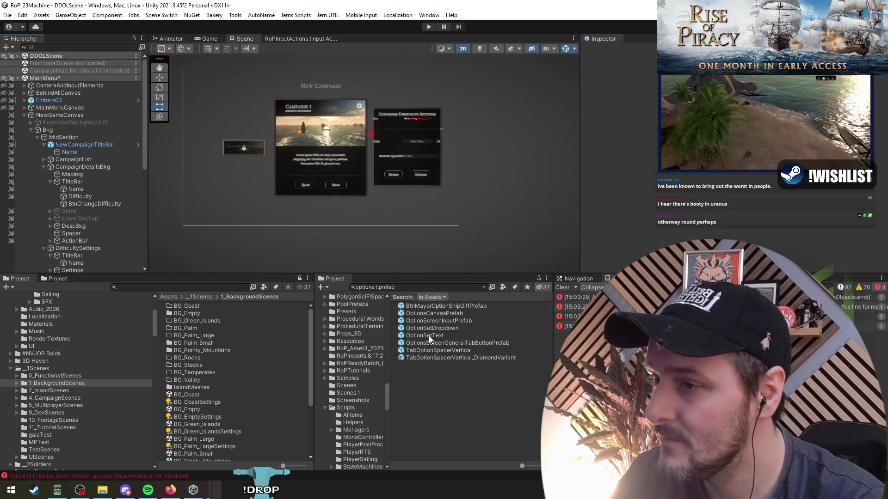
{"action": "mouse_move", "coordinate": [423, 314]}
{"action": "left_mouse_down"}
{"action": "mouse_move", "coordinate": [51, 131]}
{"action": "mouse_move", "coordinate": [48, 115]}
{"action": "left_mouse_up"}
Inspect Ambience Volume and locate TitleAndStyledSliderPairPrefab in the Project window
{"action": "scroll", "coordinate": [404, 180], "scroll_direction": "up", "scroll_amount": 4}
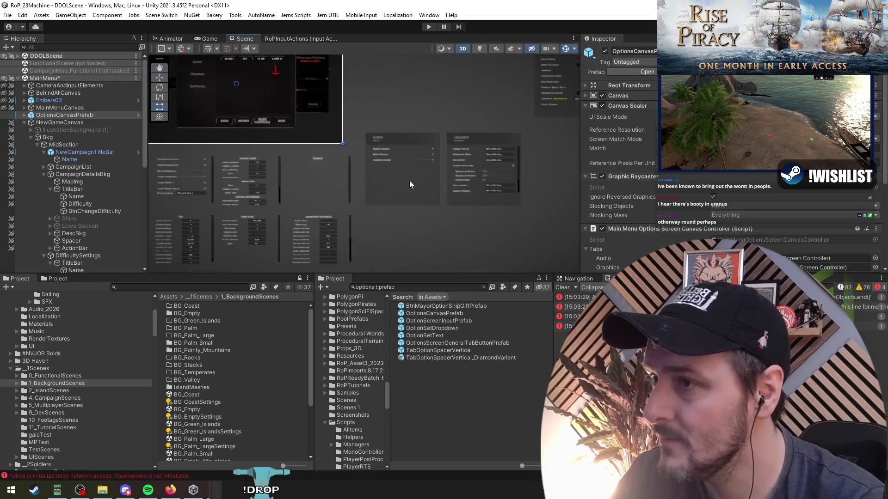
{"action": "scroll", "coordinate": [404, 184], "scroll_direction": "up", "scroll_amount": 5}
{"action": "left_click", "coordinate": [349, 162]}
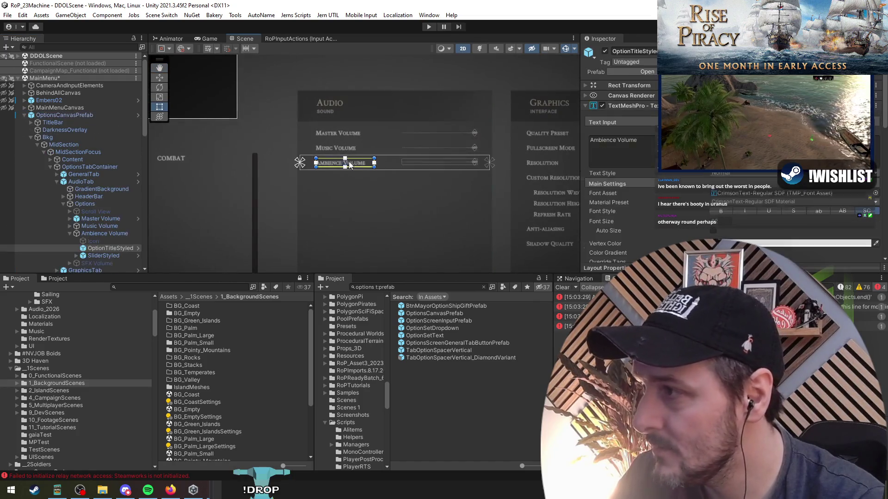
{"action": "left_click_drag", "start_coordinate": [98, 236], "coordinate": [99, 219]}
{"action": "left_click", "coordinate": [601, 95]}
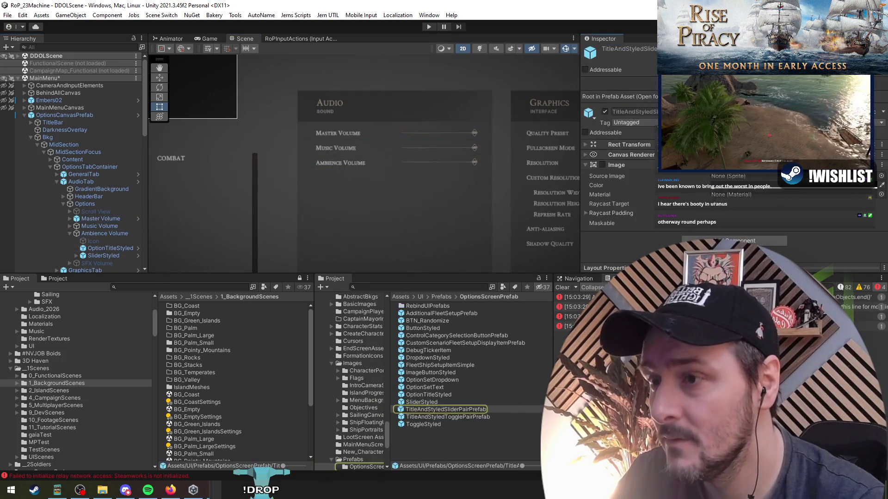
{"action": "scroll", "coordinate": [339, 216], "scroll_direction": "down", "scroll_amount": 5}
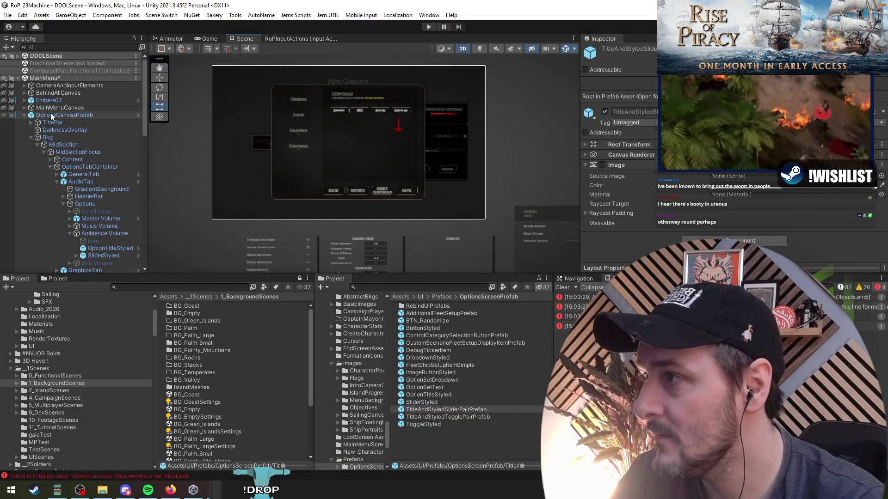
{"action": "scroll", "coordinate": [398, 176], "scroll_direction": "up", "scroll_amount": 10}
Select the time text, then the styled slider in the Settings panel
{"action": "left_click", "coordinate": [464, 120]}
{"action": "left_click", "coordinate": [88, 254]}
{"action": "key", "text": "Left"}
{"action": "left_click", "coordinate": [86, 217]}
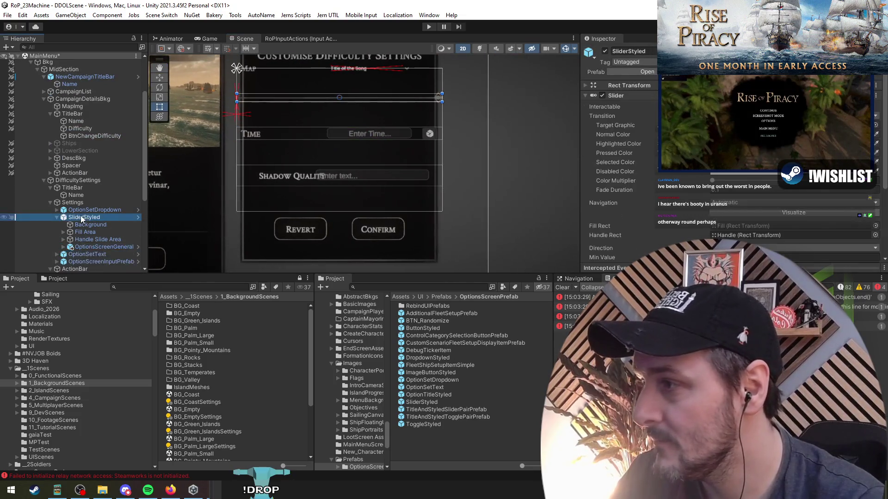
Delete the four added option items from Settings
{"action": "key", "text": "Left"}
{"action": "left_click", "coordinate": [86, 209]}
{"action": "left_click", "coordinate": [111, 232], "text": "shift"}
{"action": "key", "text": "Delete"}
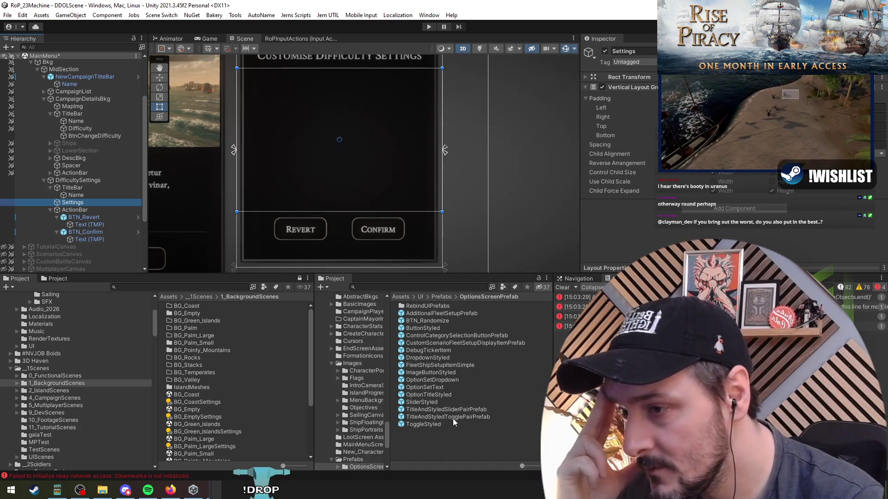
Add TitleAndStyledTogglePairPrefab and TitleAndStyledSliderPairPrefab rows under Settings
{"action": "left_click_drag", "start_coordinate": [457, 418], "coordinate": [85, 202]}
{"action": "mouse_move", "coordinate": [473, 411]}
{"action": "left_mouse_down"}
{"action": "mouse_move", "coordinate": [279, 351]}
{"action": "mouse_move", "coordinate": [72, 207]}
{"action": "left_mouse_up"}
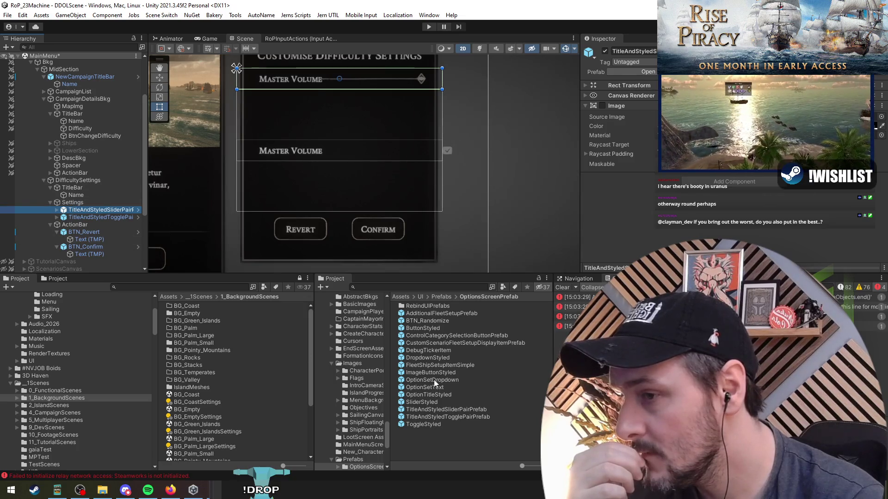
{"action": "left_click_drag", "start_coordinate": [332, 168], "coordinate": [342, 195]}
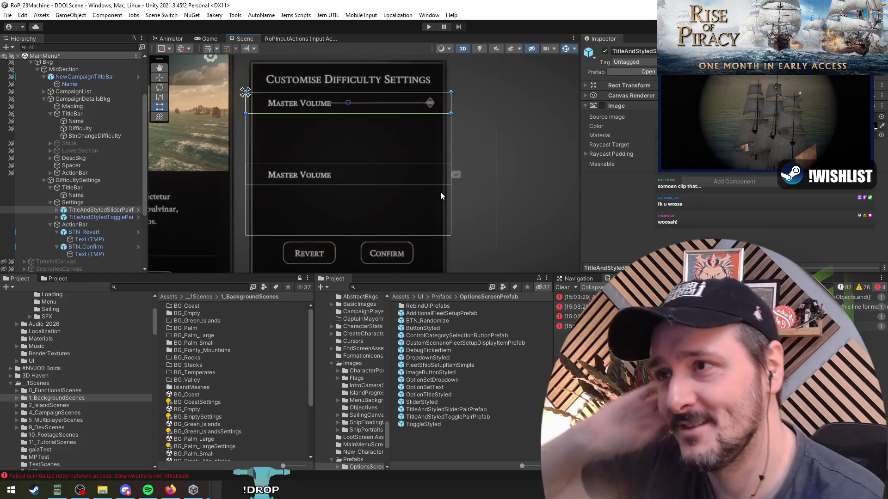
Set the Settings Rect Transform Left and Right to 50
{"action": "left_click", "coordinate": [73, 202]}
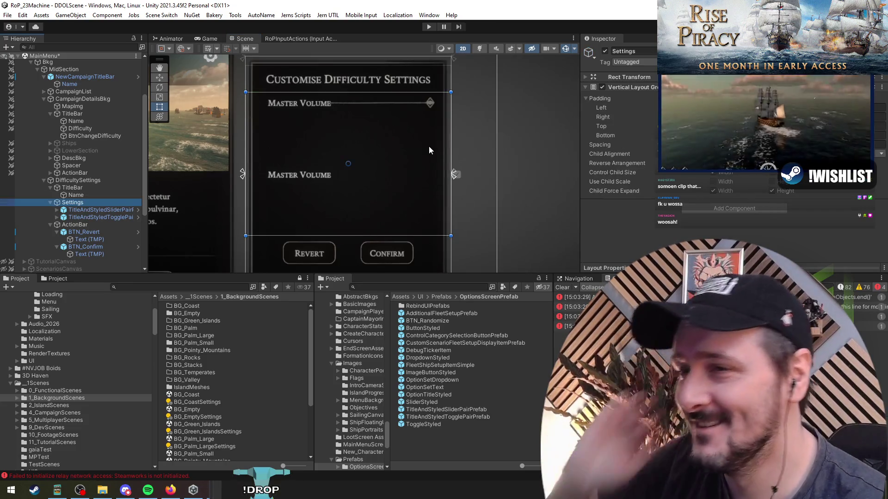
{"action": "left_click", "coordinate": [628, 87]}
{"action": "left_click", "coordinate": [629, 77]}
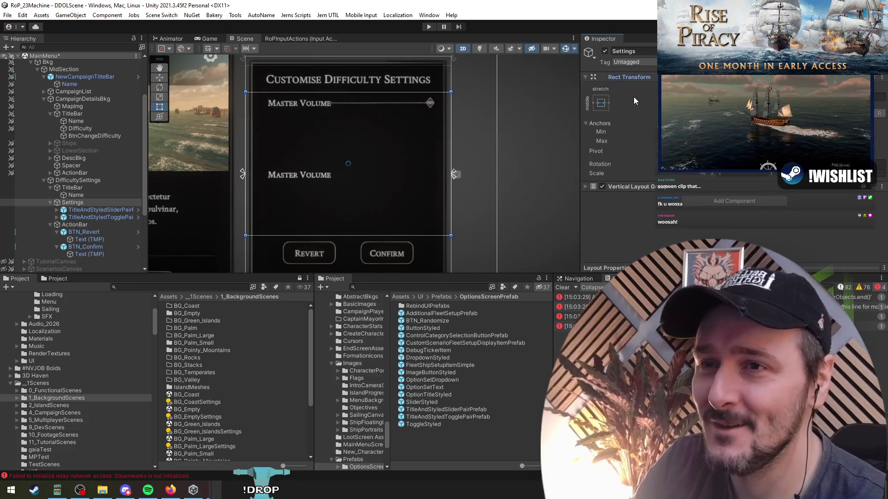
{"action": "type", "text": "50"}
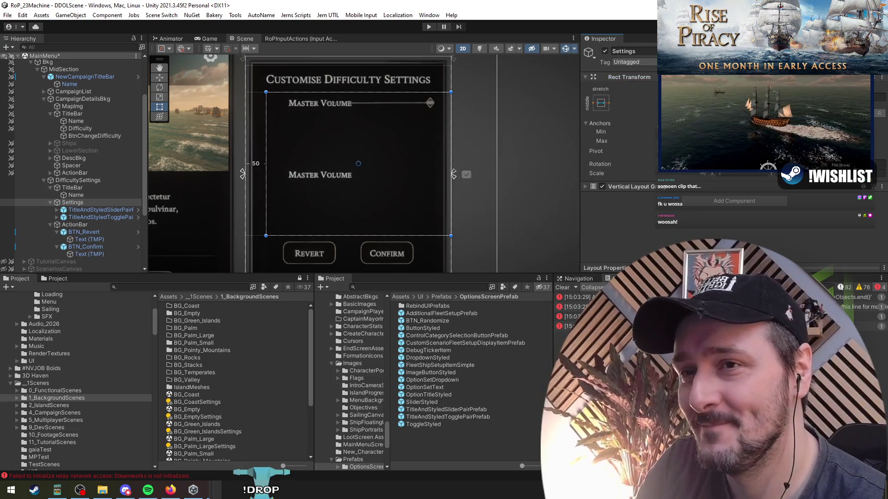
{"action": "type", "text": "50"}
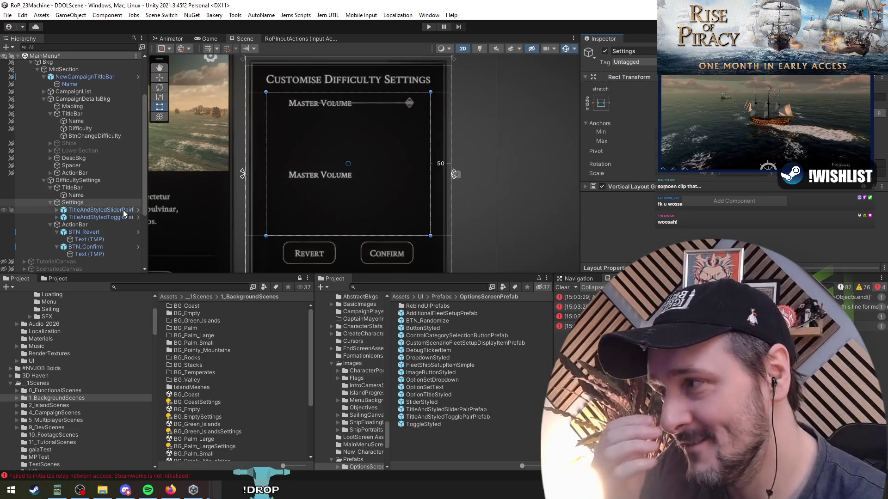
Give the slider row's Master Volume title font size 28, anchored middle-left
{"action": "left_click", "coordinate": [110, 210]}
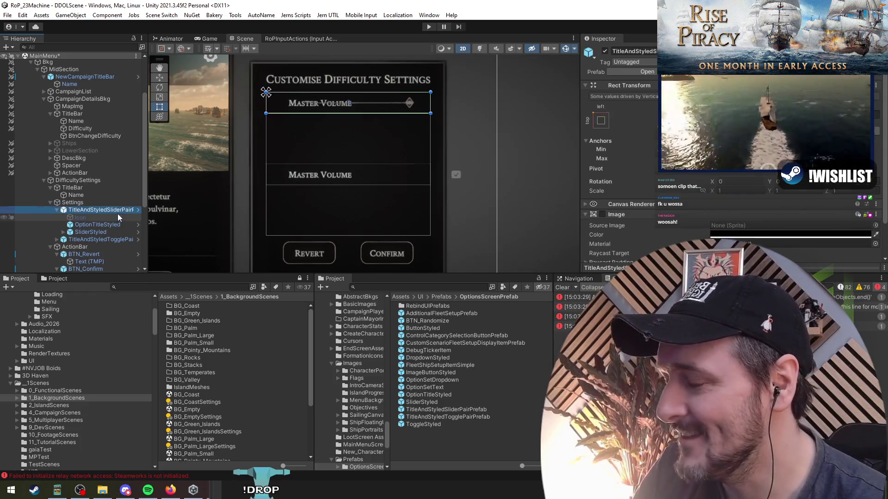
{"action": "key", "text": "Right"}
{"action": "key", "text": "Down"}
{"action": "key", "text": "Down"}
{"action": "scroll", "coordinate": [647, 216], "scroll_direction": "down", "scroll_amount": 5}
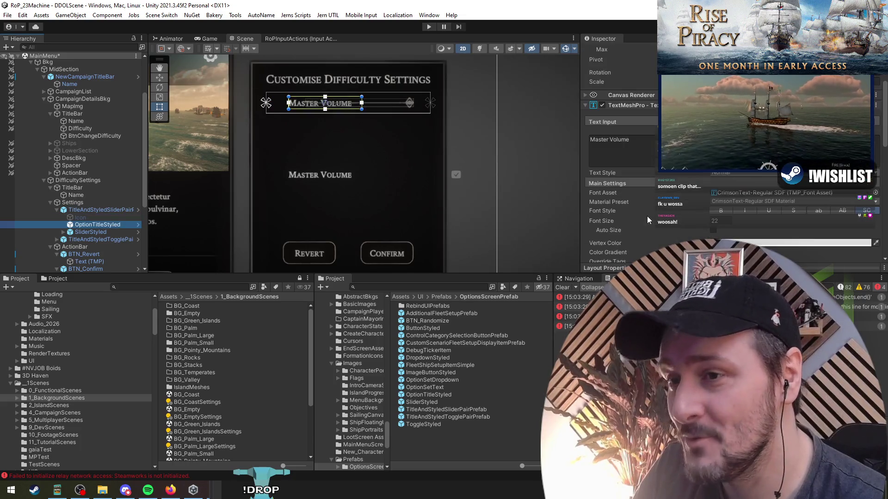
{"action": "double_click", "coordinate": [728, 172]}
{"action": "type", "text": "28"}
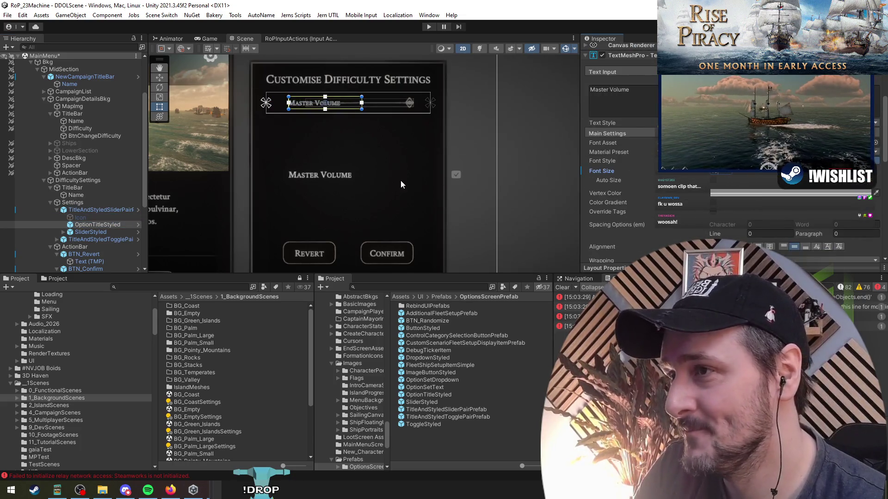
{"action": "scroll", "coordinate": [609, 110], "scroll_direction": "up", "scroll_amount": 5}
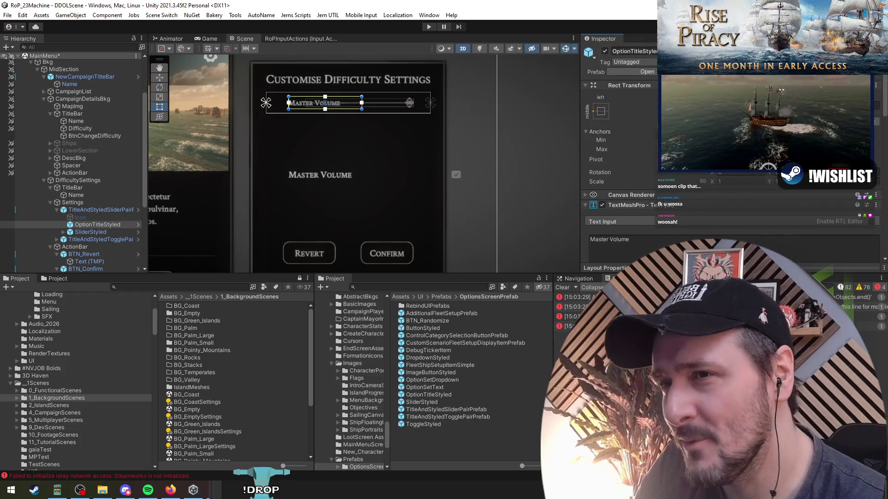
{"action": "left_click", "coordinate": [606, 110]}
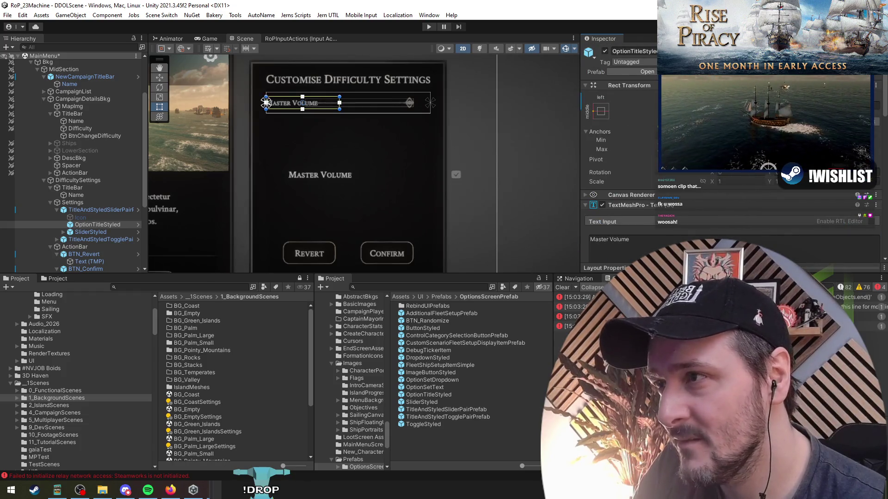
Shift the slider control toward the row's right edge
{"action": "left_click", "coordinate": [96, 231]}
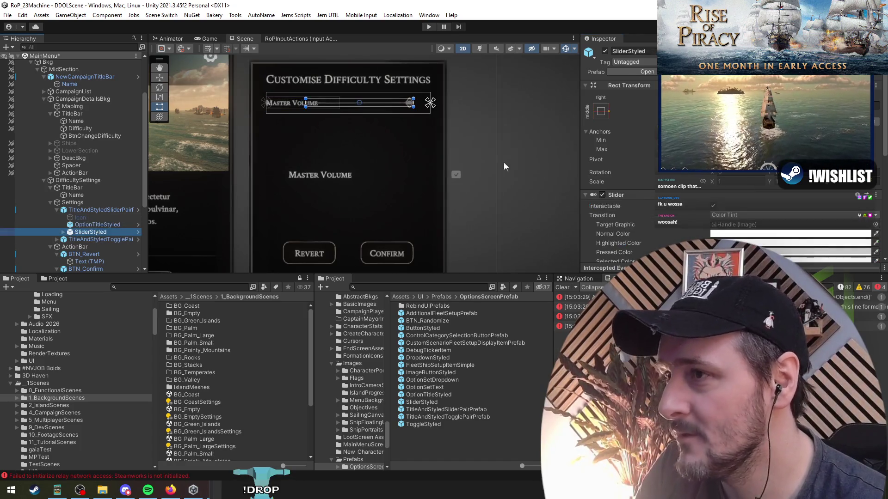
{"action": "left_click_drag", "start_coordinate": [413, 102], "coordinate": [430, 103]}
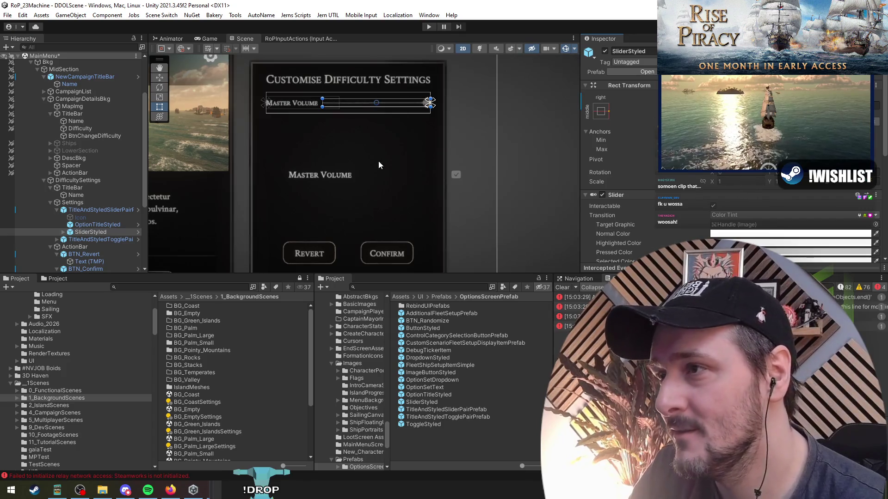
{"action": "scroll", "coordinate": [326, 107], "scroll_direction": "up", "scroll_amount": 3}
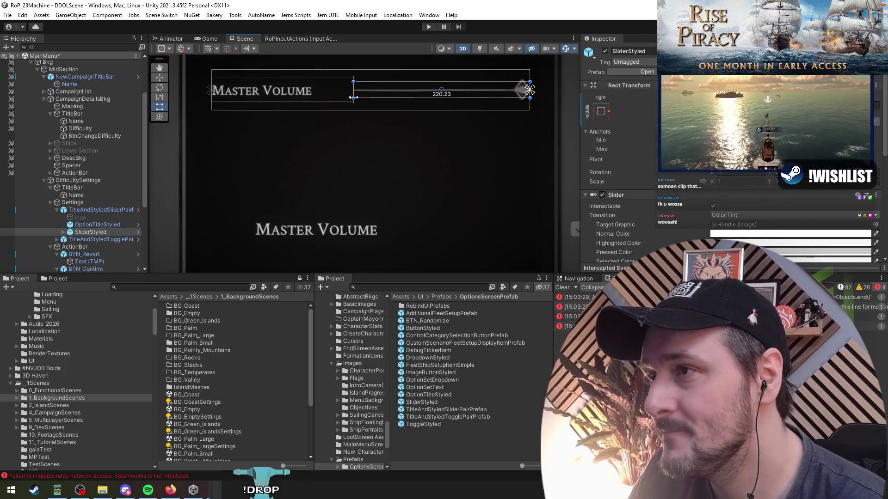
{"action": "scroll", "coordinate": [316, 187], "scroll_direction": "down", "scroll_amount": 3}
{"action": "left_click", "coordinate": [263, 209]}
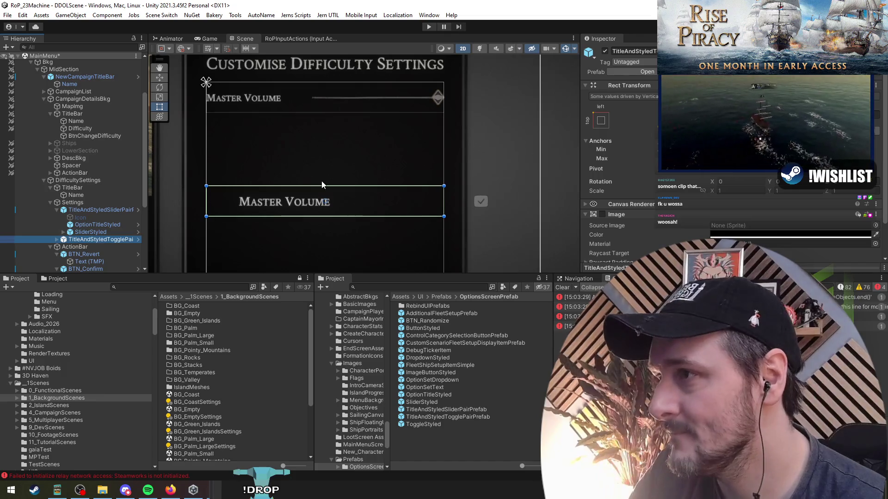
{"action": "left_click", "coordinate": [262, 209]}
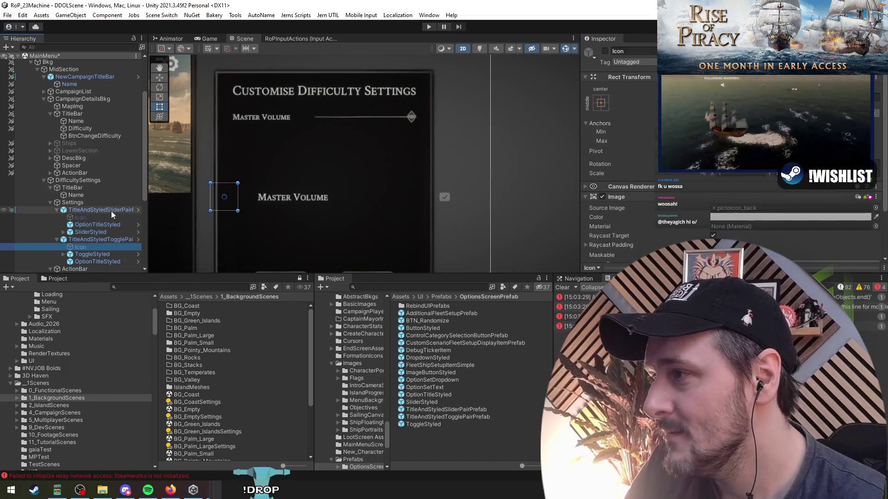
{"action": "left_click", "coordinate": [111, 211]}
{"action": "scroll", "coordinate": [322, 160], "scroll_direction": "down", "scroll_amount": 1}
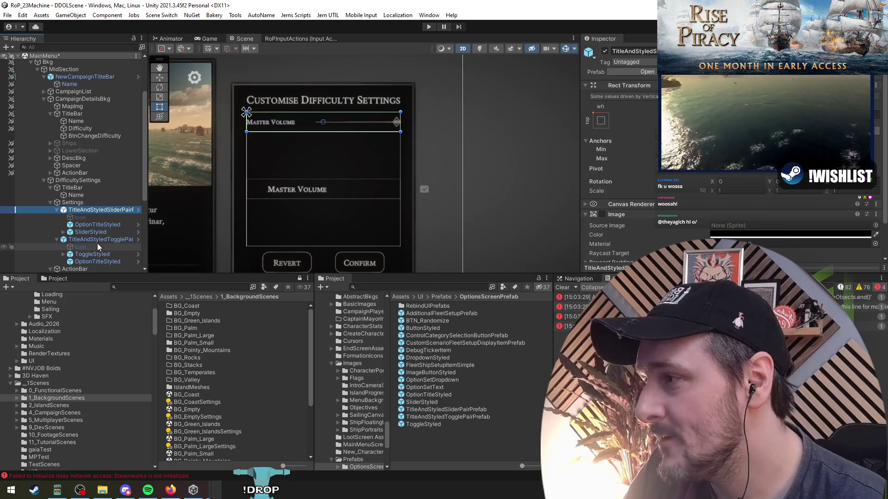
Anchor the toggle middle-right and the toggle row's title middle-left
{"action": "left_click", "coordinate": [98, 255]}
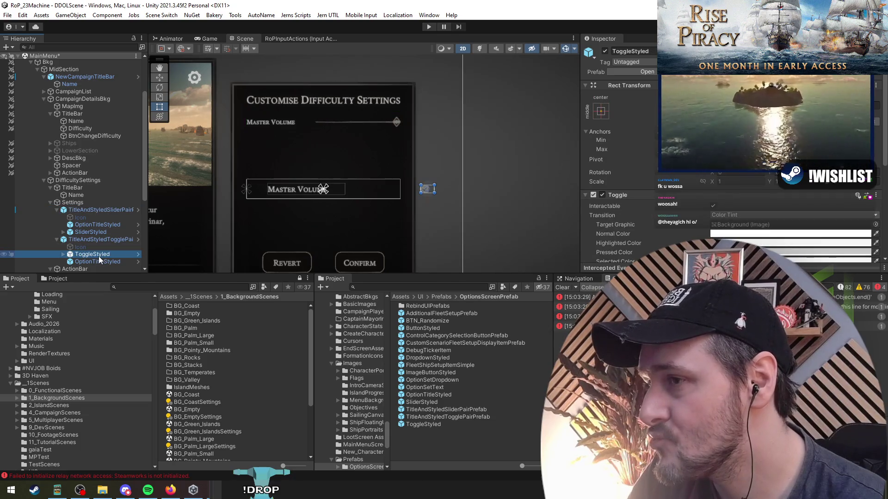
{"action": "left_click", "coordinate": [596, 114]}
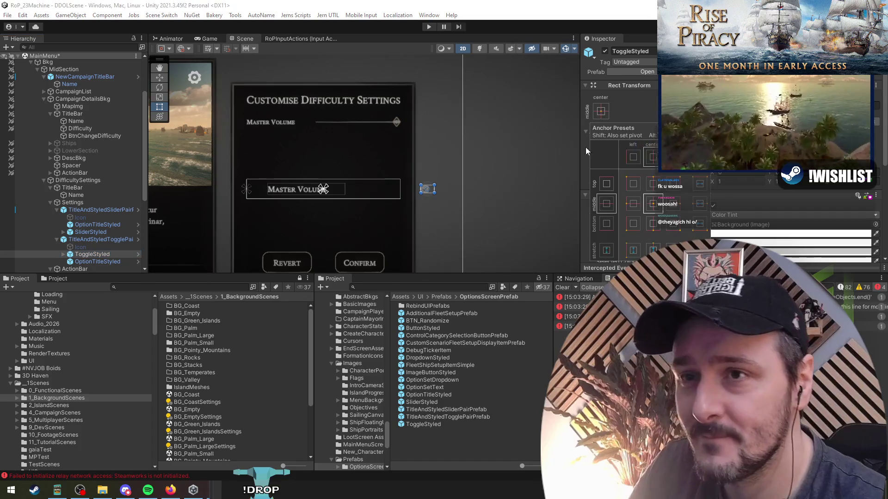
{"action": "left_click", "coordinate": [673, 203], "text": "alt+shift"}
{"action": "scroll", "coordinate": [322, 184], "scroll_direction": "up", "scroll_amount": 2}
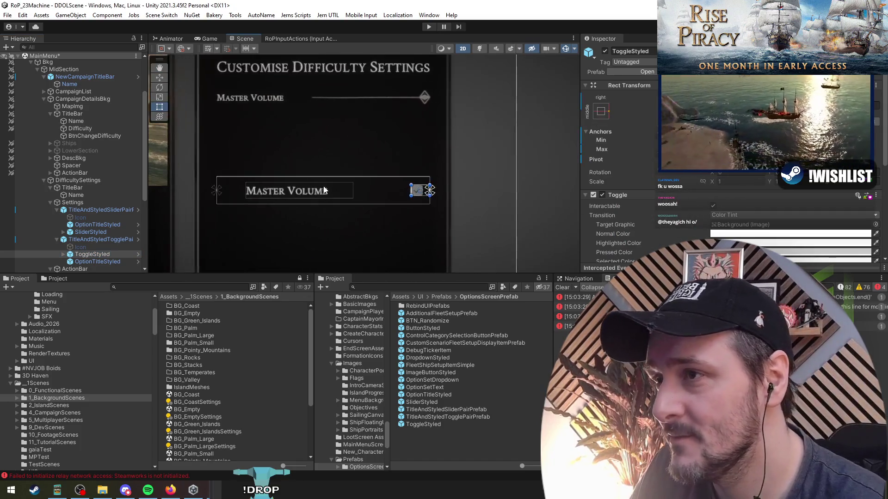
{"action": "left_click", "coordinate": [97, 262]}
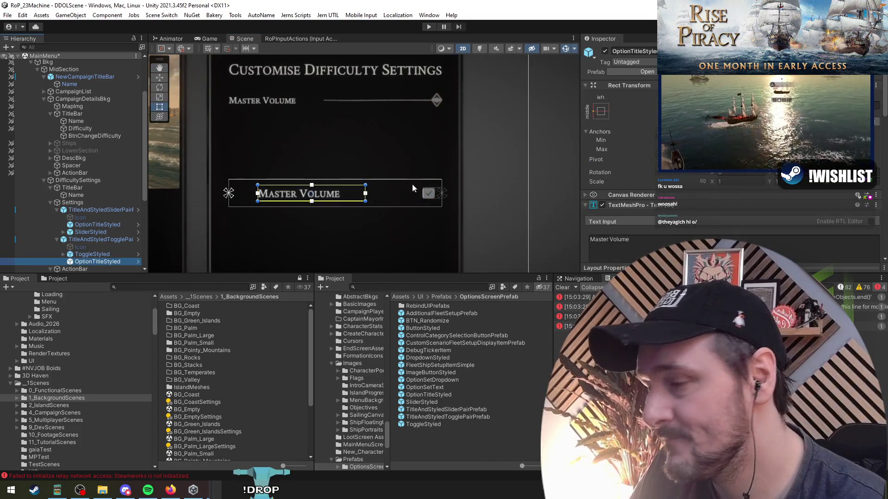
{"action": "left_click", "coordinate": [601, 112]}
{"action": "left_click", "coordinate": [606, 203], "text": "alt+shift"}
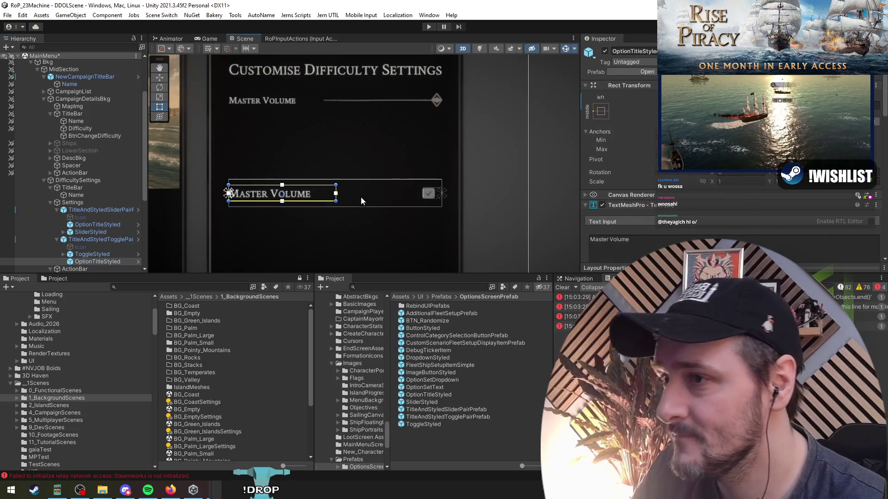
Keep Upper Center alignment and uncheck Child Force Expand Height on Settings
{"action": "left_click", "coordinate": [73, 203]}
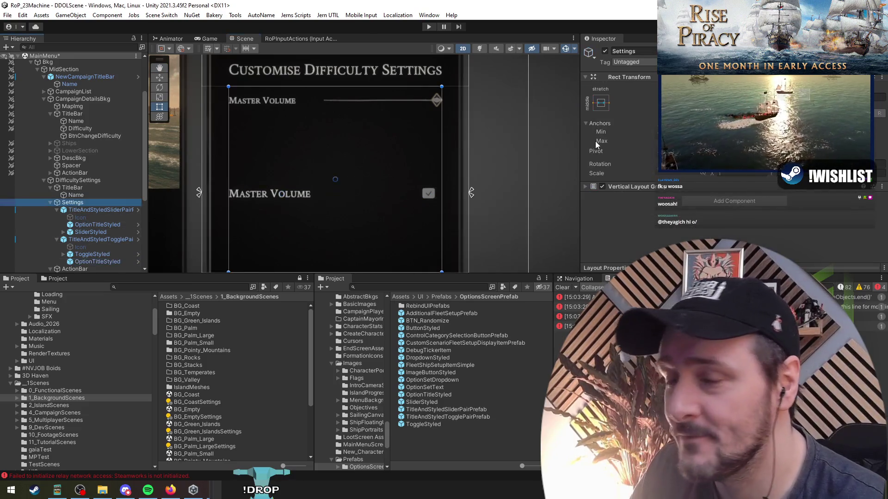
{"action": "left_click", "coordinate": [628, 186]}
{"action": "scroll", "coordinate": [629, 190], "scroll_direction": "down", "scroll_amount": 2}
{"action": "left_click", "coordinate": [740, 197]}
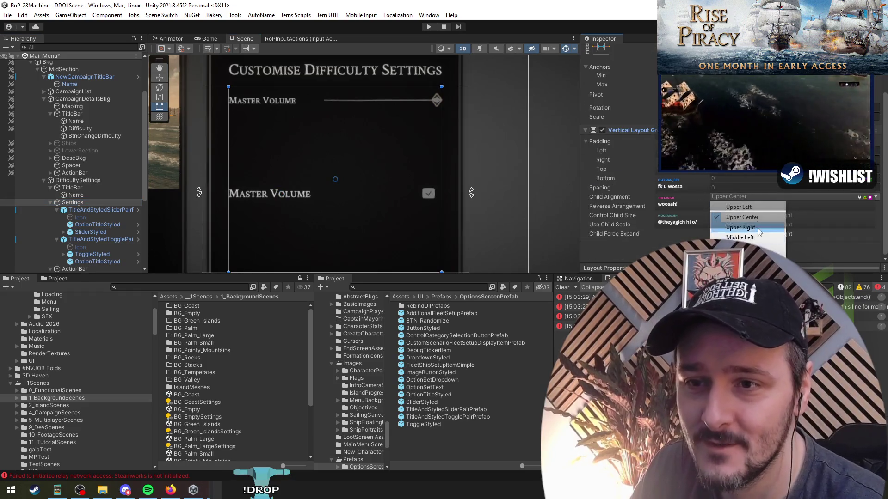
{"action": "key", "text": "Escape"}
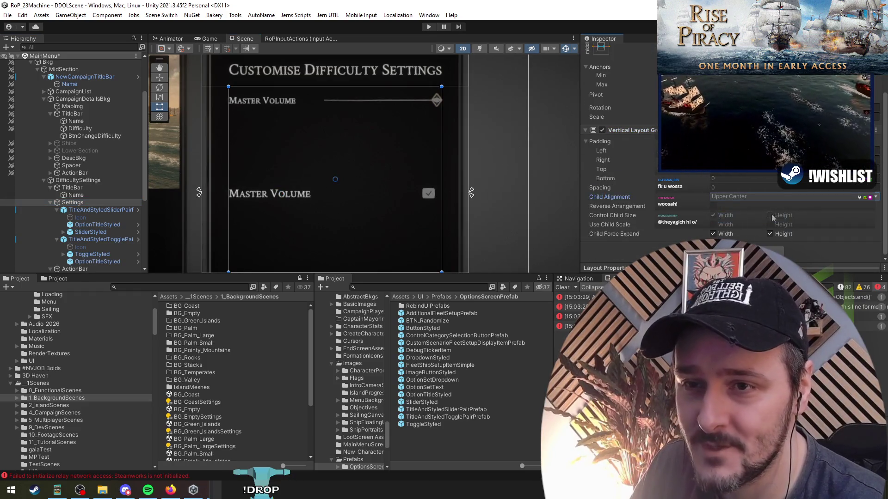
{"action": "left_click", "coordinate": [770, 233]}
{"action": "scroll", "coordinate": [372, 198], "scroll_direction": "up", "scroll_amount": 1}
{"action": "scroll", "coordinate": [372, 198], "scroll_direction": "down", "scroll_amount": 2}
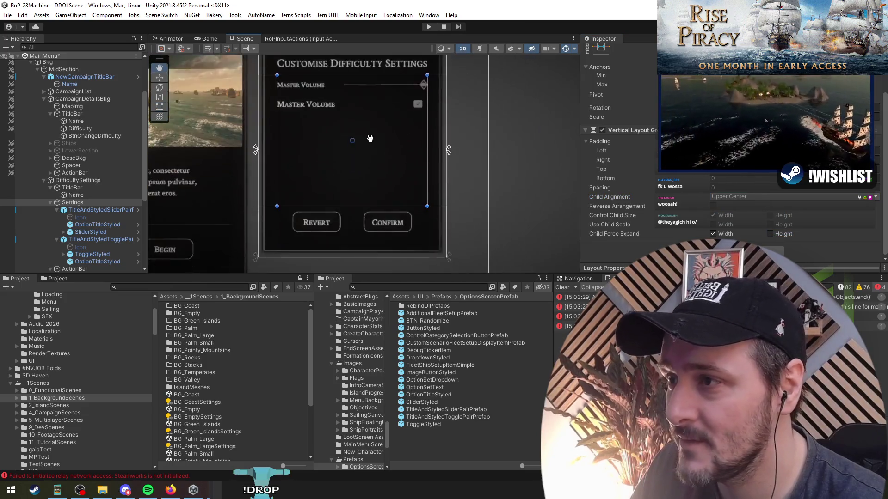
{"action": "scroll", "coordinate": [362, 191], "scroll_direction": "up", "scroll_amount": 2}
{"action": "left_click", "coordinate": [102, 210]}
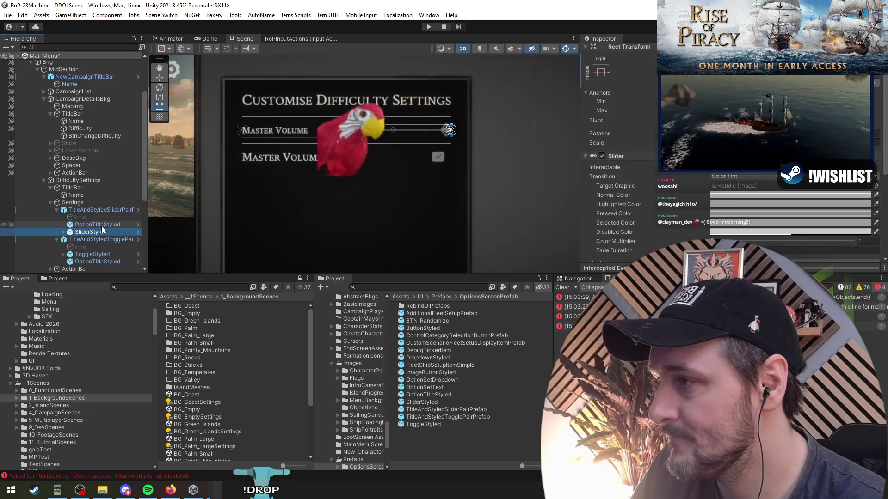
Check the Master Volume title text, then deactivate the slider row
{"action": "left_click", "coordinate": [102, 226]}
{"action": "left_click", "coordinate": [659, 199]}
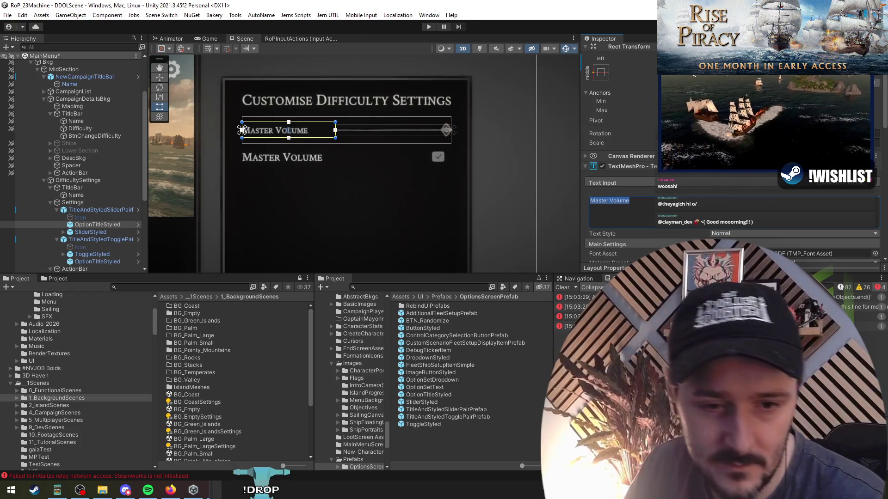
{"action": "key", "text": "Escape"}
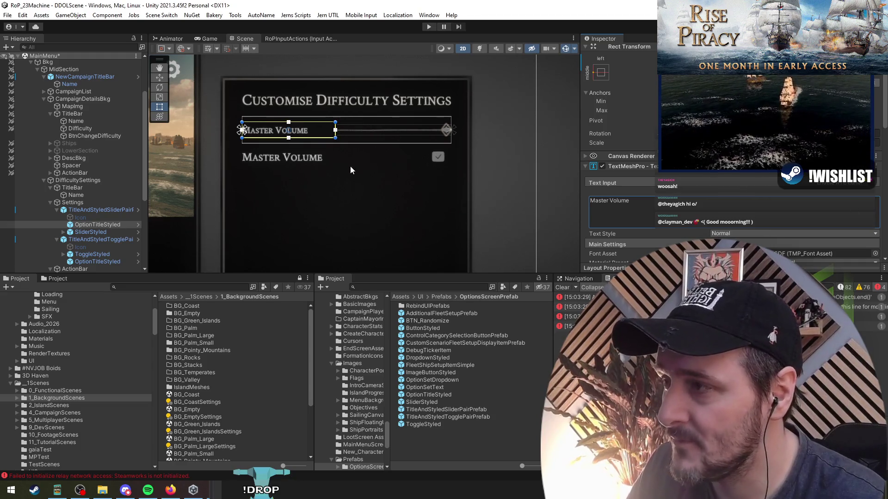
{"action": "left_click", "coordinate": [107, 209]}
{"action": "key", "text": "alt+shift+a"}
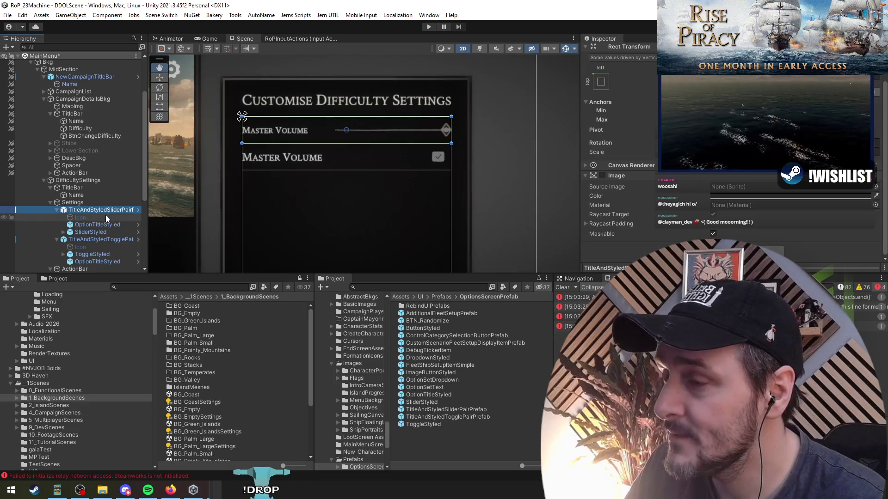
Inspect the toggle's Background and Checkmark child objects
{"action": "left_click", "coordinate": [95, 241]}
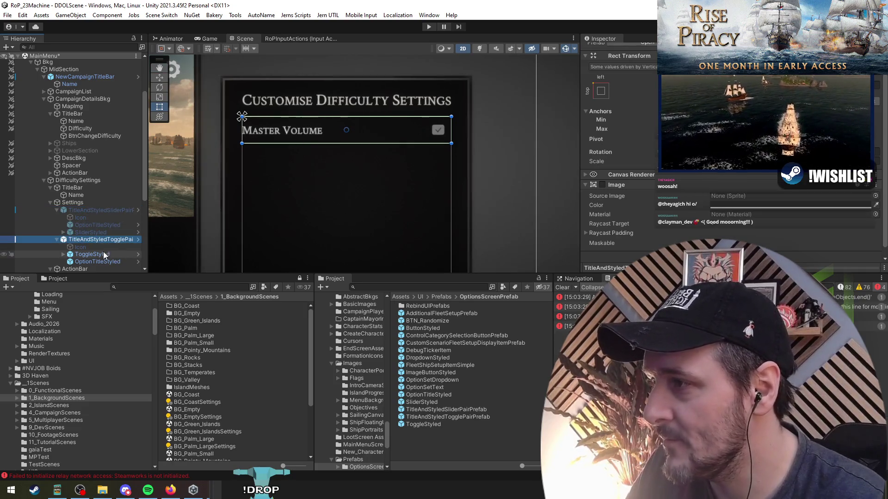
{"action": "left_click", "coordinate": [85, 255]}
{"action": "key", "text": "Right"}
{"action": "left_click", "coordinate": [95, 262]}
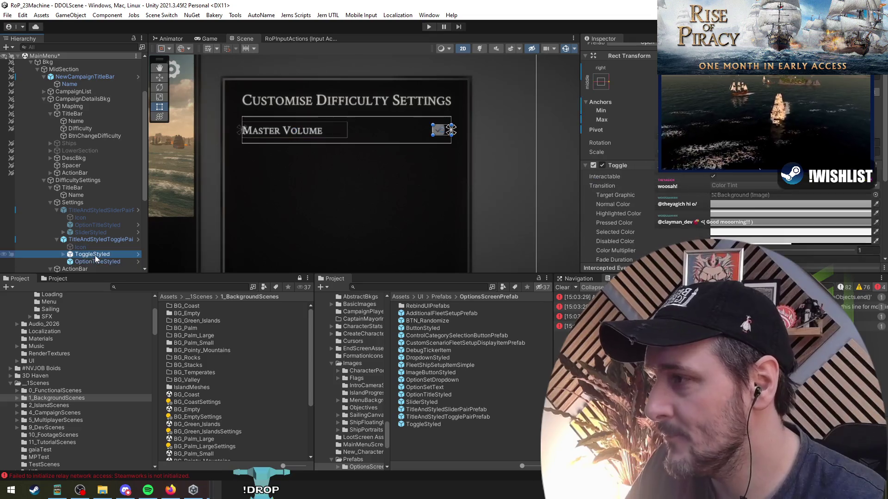
{"action": "key", "text": "Right"}
{"action": "key", "text": "Down"}
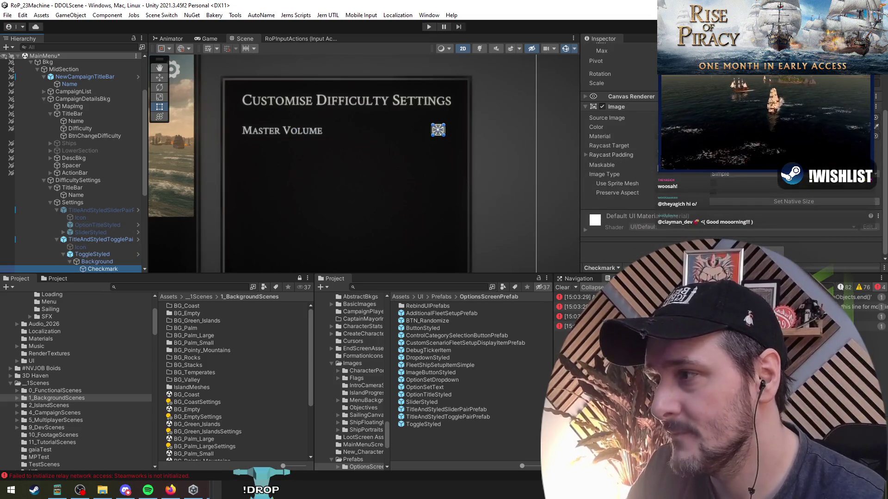
{"action": "scroll", "coordinate": [93, 231], "scroll_direction": "down", "scroll_amount": 1}
{"action": "left_click", "coordinate": [101, 212]}
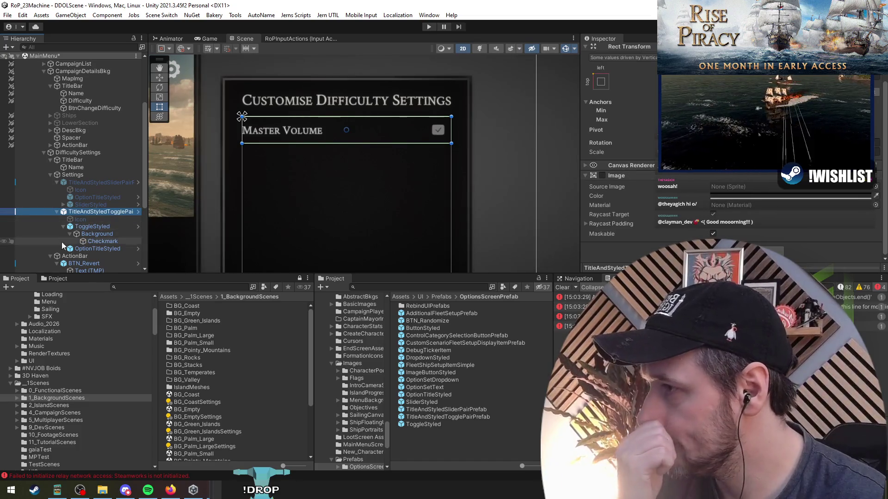
Replace the toggle title text 'Master Volume' with 'Ships' in OptionTitleStyled
{"action": "left_click", "coordinate": [101, 249]}
{"action": "left_click", "coordinate": [680, 204]}
{"action": "key", "text": "ctrl+a"}
{"action": "key", "text": "BackSpace"}
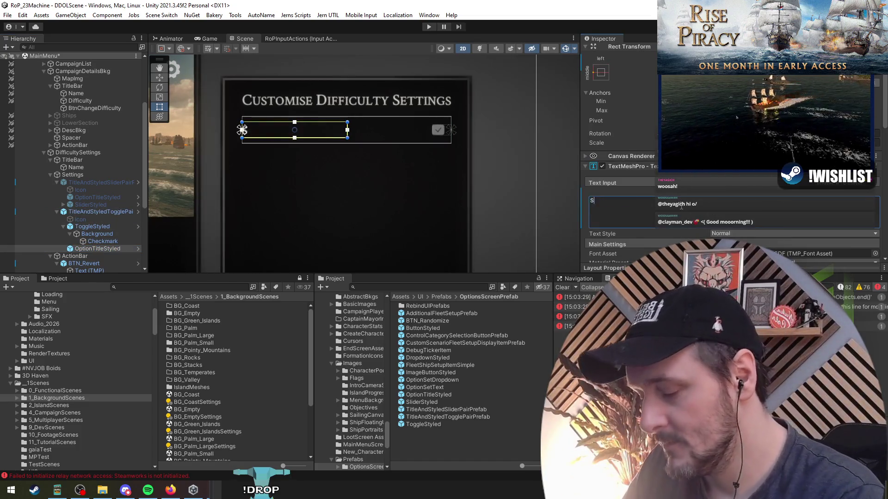
{"action": "type", "text": "Ships"}
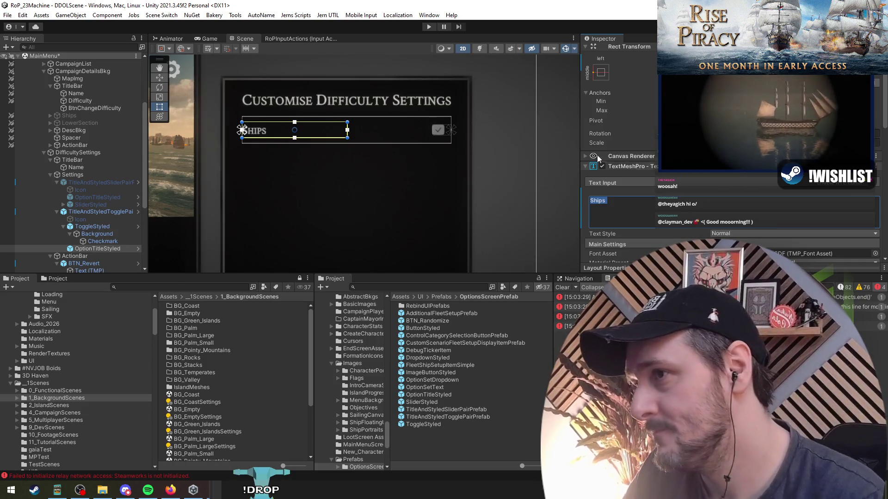
{"action": "scroll", "coordinate": [418, 174], "scroll_direction": "down", "scroll_amount": 3}
{"action": "left_click_drag", "start_coordinate": [418, 174], "coordinate": [389, 150]}
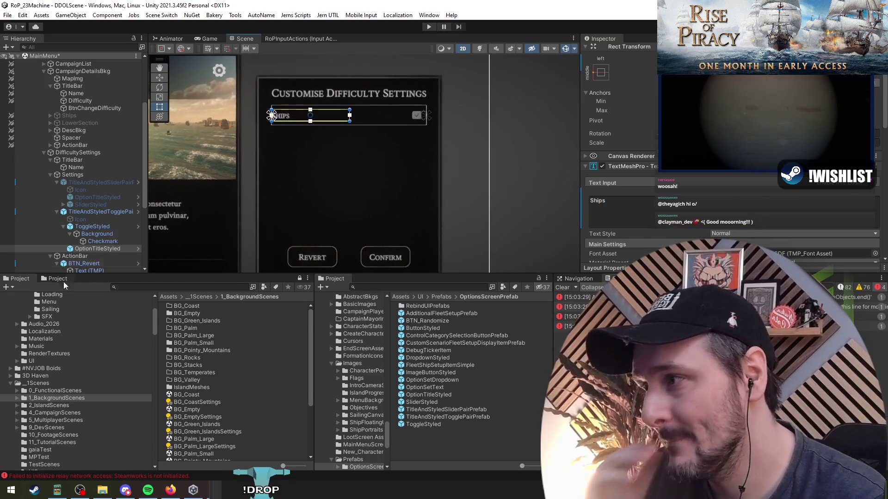
{"action": "left_click", "coordinate": [90, 212]}
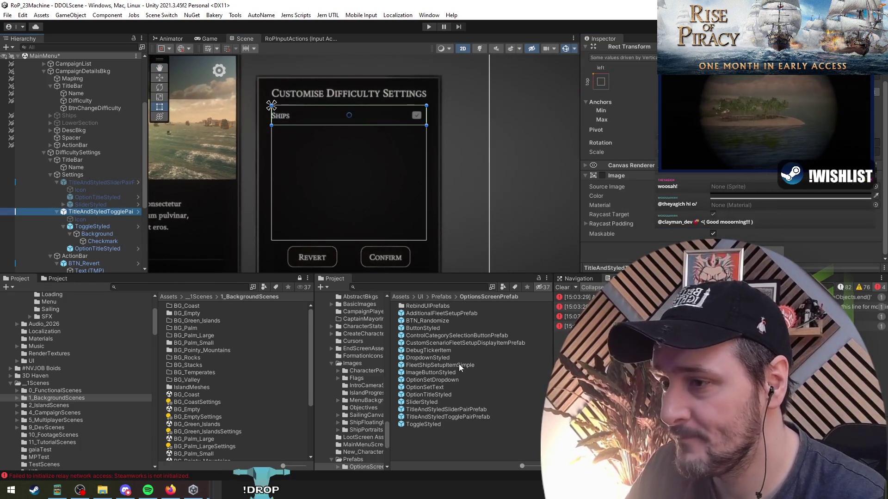
Try DropdownStyled and OptionSetDropdown under Settings, then remove both
{"action": "mouse_move", "coordinate": [428, 357]}
{"action": "left_mouse_down"}
{"action": "mouse_move", "coordinate": [84, 199]}
{"action": "mouse_move", "coordinate": [85, 182]}
{"action": "left_mouse_up"}
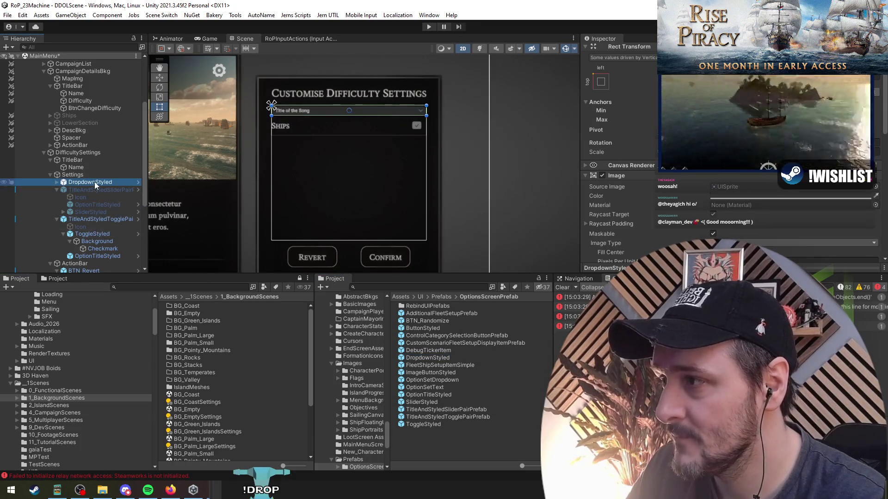
{"action": "key", "text": "Delete"}
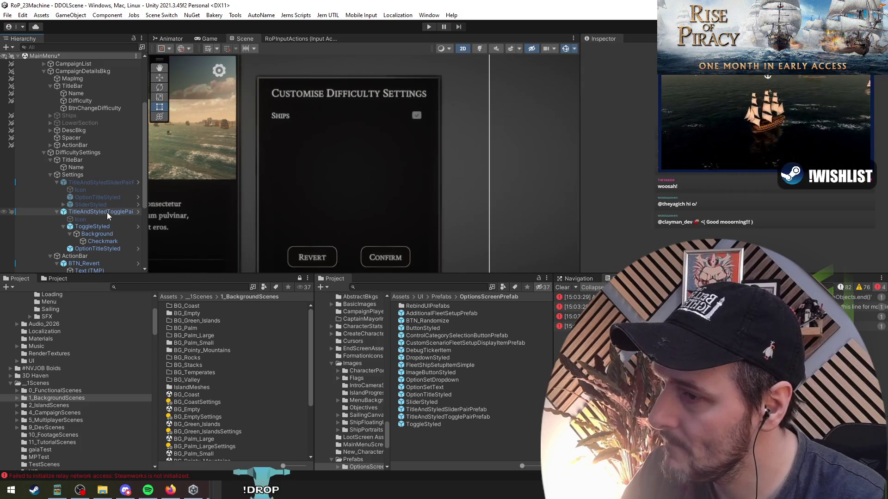
{"action": "mouse_move", "coordinate": [442, 377]}
{"action": "left_mouse_down"}
{"action": "mouse_move", "coordinate": [198, 252]}
{"action": "mouse_move", "coordinate": [93, 182]}
{"action": "left_mouse_up"}
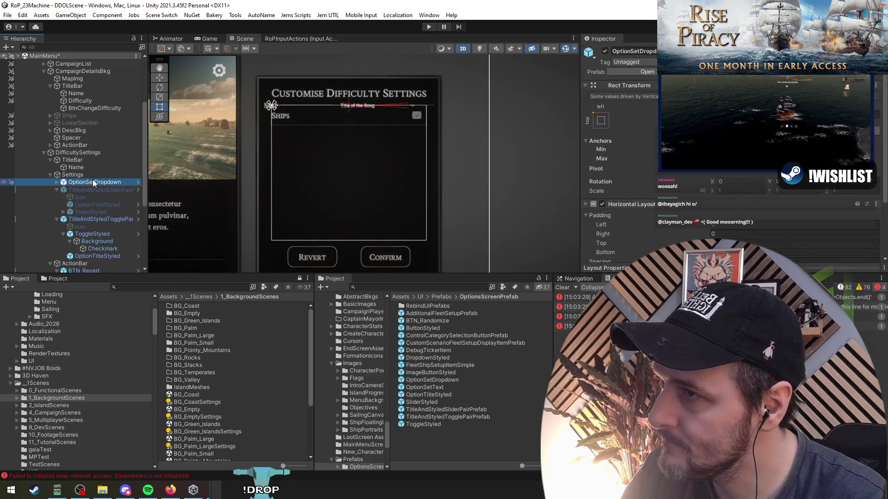
{"action": "key", "text": "ctrl+z"}
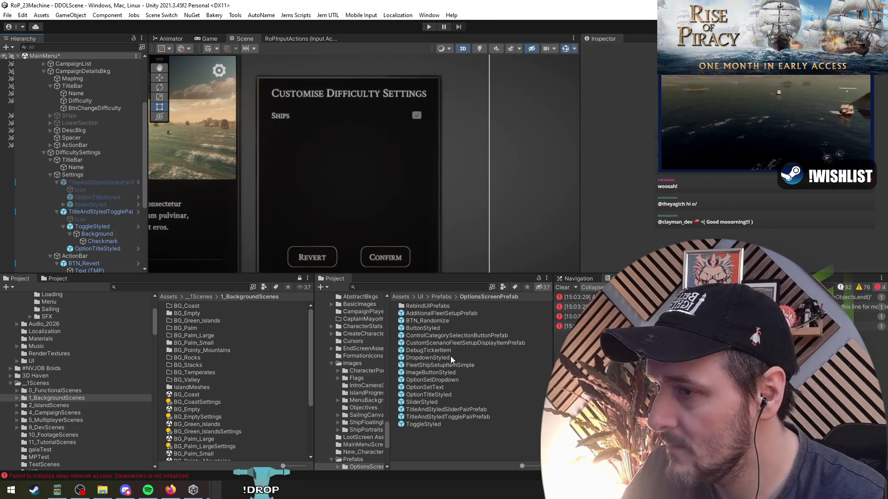
Search 't: prefab option' and bring up the Graphics panel's Quality Preset dropdown
{"action": "left_click", "coordinate": [428, 287]}
{"action": "type", "text": "t: prefab "}
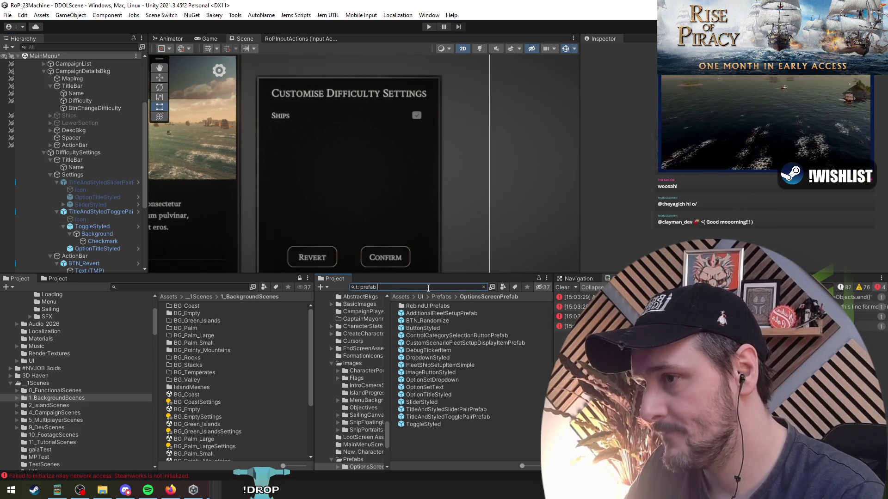
{"action": "type", "text": "option"}
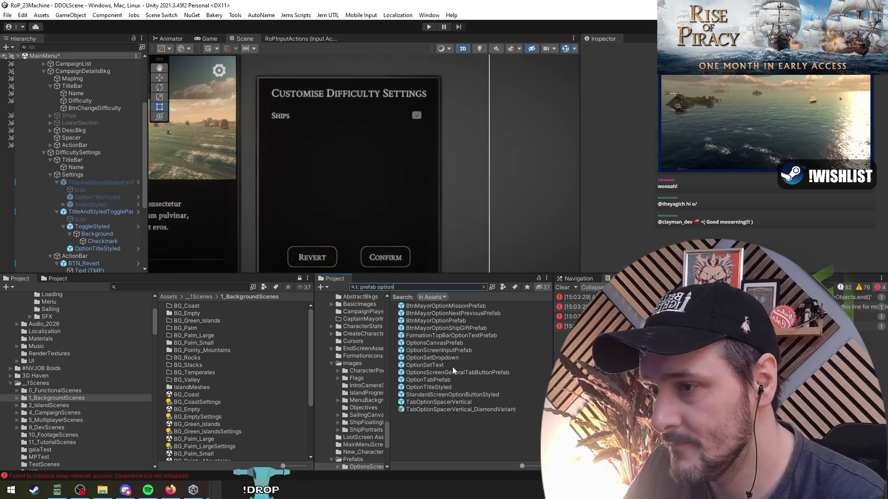
{"action": "mouse_move", "coordinate": [434, 342]}
{"action": "left_mouse_down"}
{"action": "mouse_move", "coordinate": [154, 139]}
{"action": "mouse_move", "coordinate": [50, 45]}
{"action": "mouse_move", "coordinate": [50, 101]}
{"action": "left_mouse_up"}
{"action": "mouse_move", "coordinate": [335, 214]}
{"action": "left_mouse_down"}
{"action": "mouse_move", "coordinate": [234, 103]}
{"action": "mouse_move", "coordinate": [396, 174]}
{"action": "left_mouse_up"}
{"action": "scroll", "coordinate": [527, 194], "scroll_direction": "up", "scroll_amount": 3}
{"action": "left_click", "coordinate": [467, 160]}
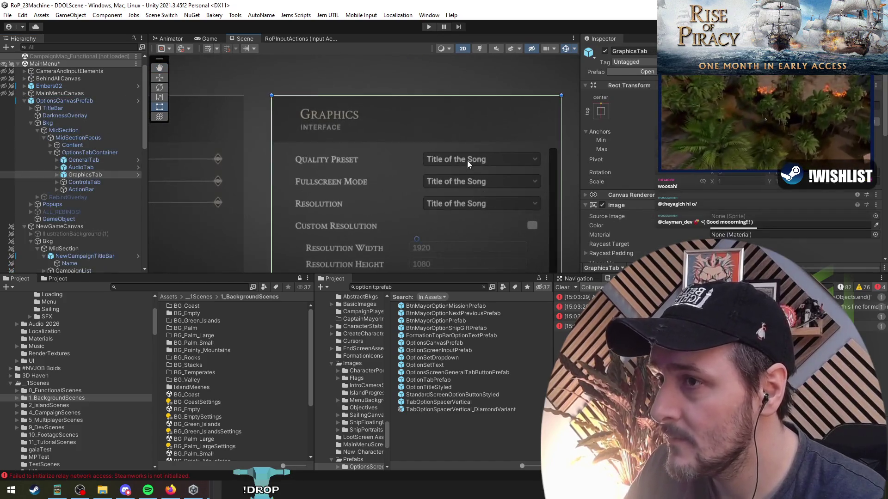
Drag the Quality row into the prefab folder and open OptionTabPrefab in Prefab Mode
{"action": "left_click", "coordinate": [467, 160]}
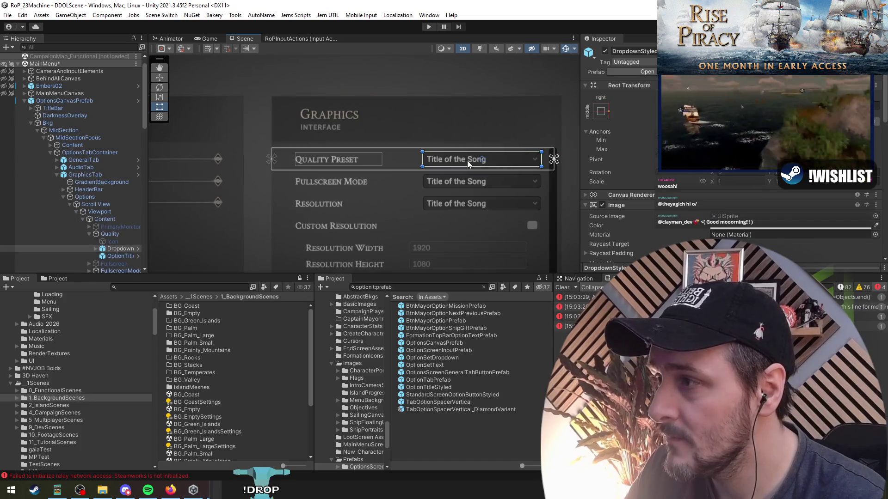
{"action": "left_click", "coordinate": [111, 235]}
{"action": "scroll", "coordinate": [370, 190], "scroll_direction": "down", "scroll_amount": 3}
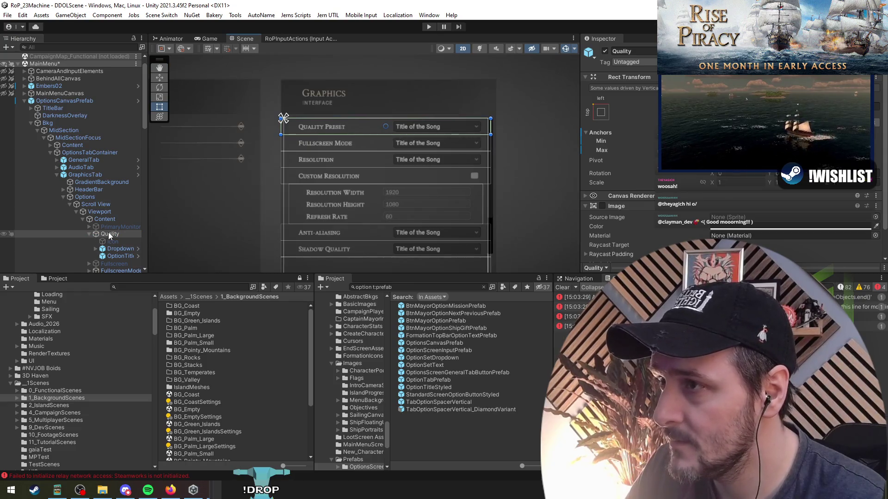
{"action": "mouse_move", "coordinate": [110, 235]}
{"action": "left_mouse_down"}
{"action": "mouse_move", "coordinate": [118, 254]}
{"action": "mouse_move", "coordinate": [112, 235]}
{"action": "mouse_move", "coordinate": [411, 423]}
{"action": "mouse_move", "coordinate": [440, 424]}
{"action": "left_mouse_up"}
{"action": "left_click", "coordinate": [483, 288]}
{"action": "left_click_drag", "start_coordinate": [107, 235], "coordinate": [423, 441]}
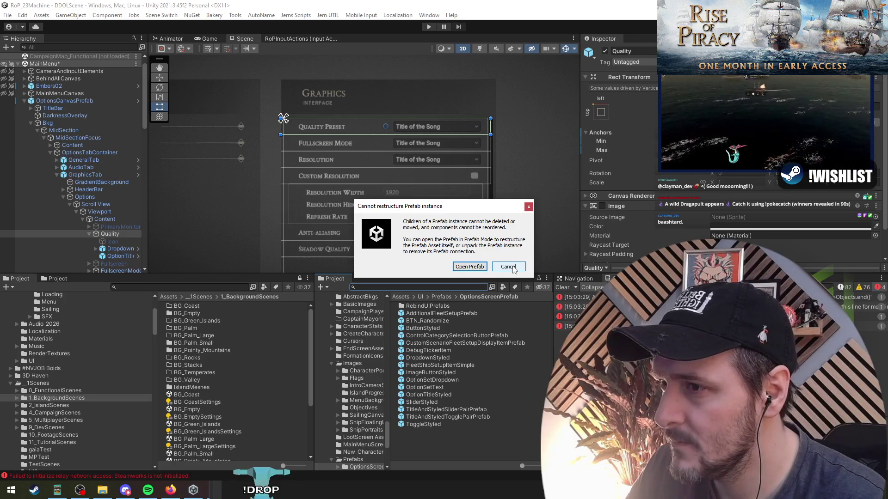
{"action": "left_click", "coordinate": [468, 267]}
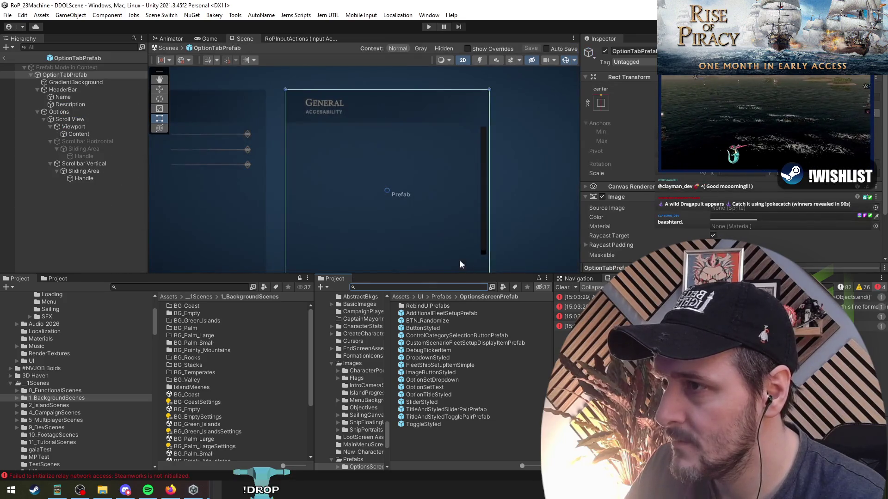
Frame OptionTabPrefab, ping it in the Project, and return to the main scene
{"action": "double_click", "coordinate": [75, 60]}
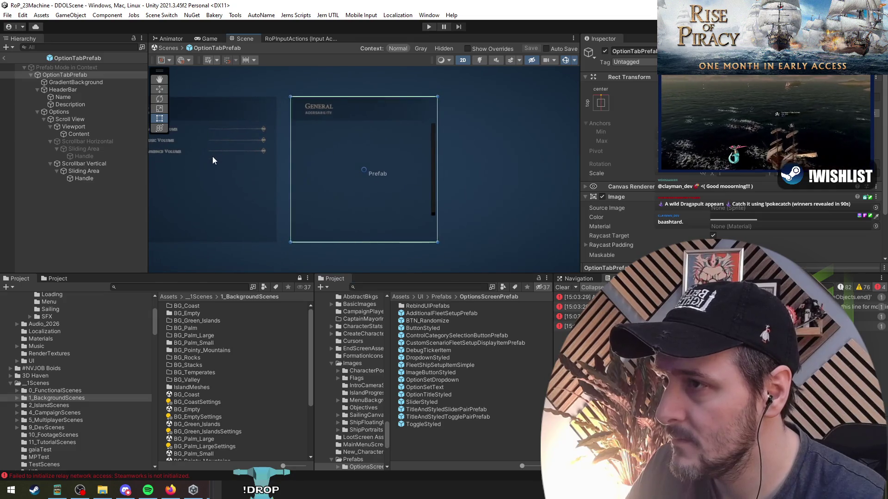
{"action": "left_click", "coordinate": [87, 61]}
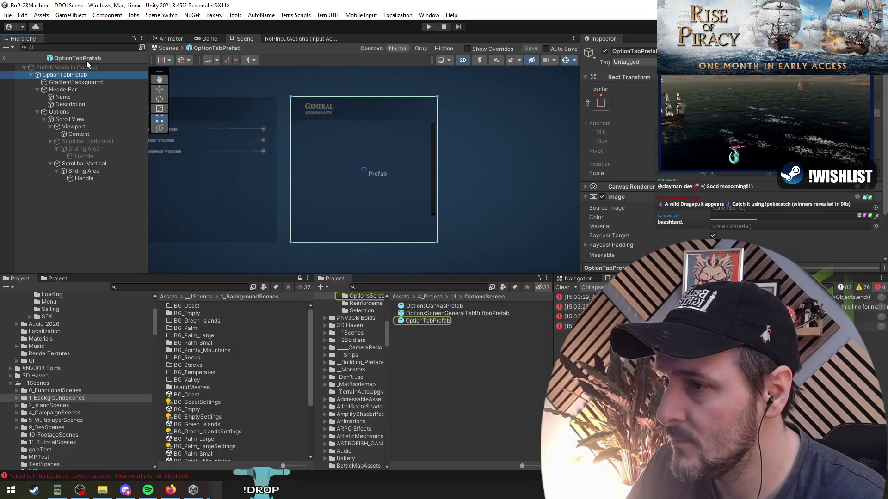
{"action": "left_click", "coordinate": [4, 59]}
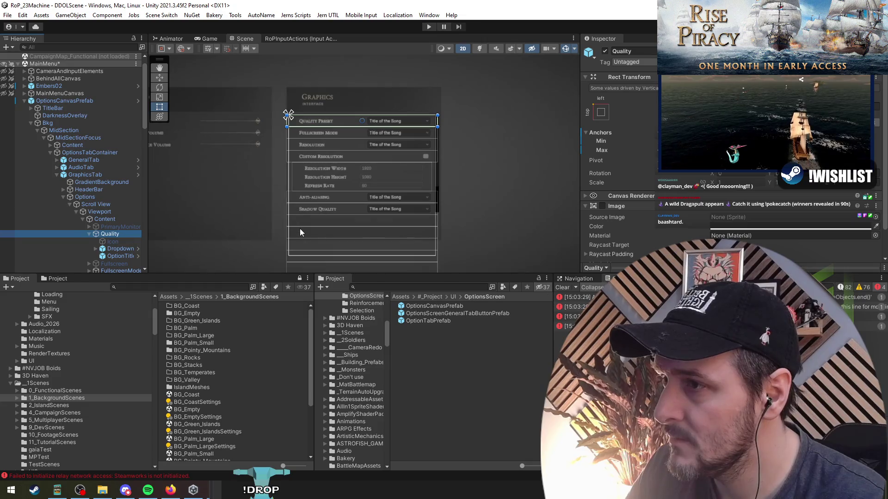
Frame the Graphics panel's Quality row in the Scene view
{"action": "left_click_drag", "start_coordinate": [300, 230], "coordinate": [283, 204]}
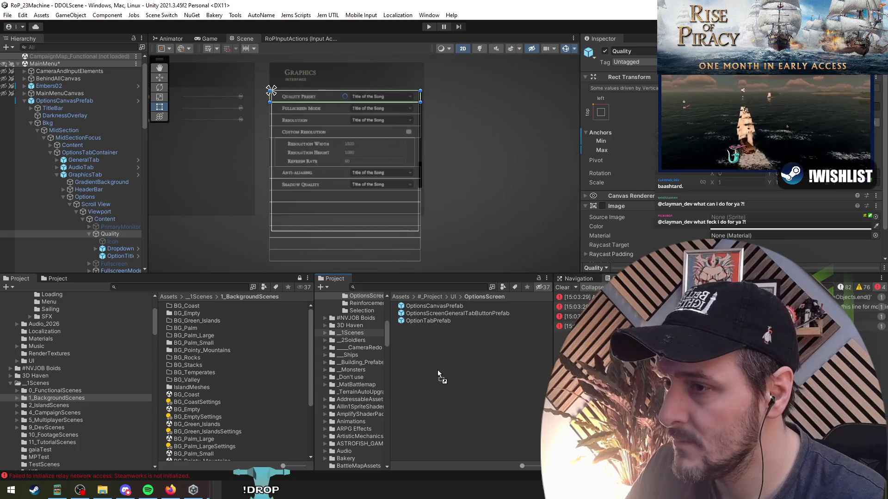
{"action": "left_click_drag", "start_coordinate": [437, 369], "coordinate": [437, 370]}
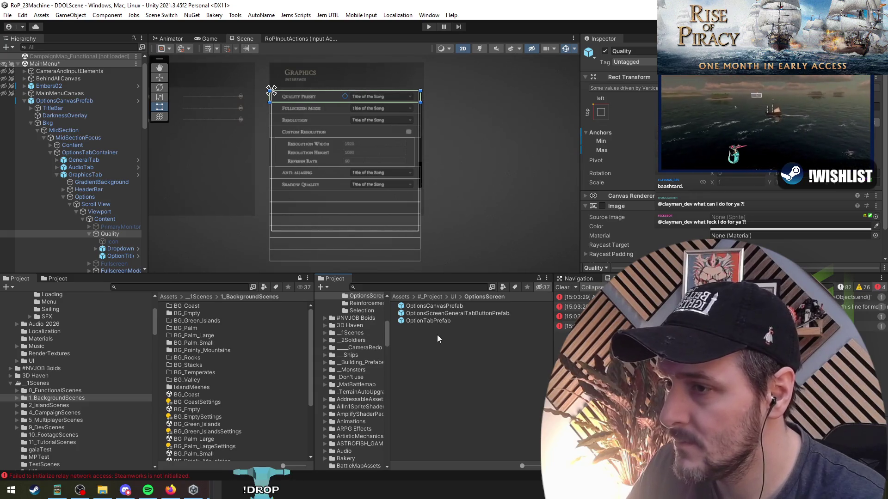
{"action": "mouse_move", "coordinate": [320, 117]}
{"action": "left_mouse_down"}
{"action": "mouse_move", "coordinate": [531, 178]}
{"action": "mouse_move", "coordinate": [416, 153]}
{"action": "mouse_move", "coordinate": [397, 204]}
{"action": "left_mouse_up"}
{"action": "key", "text": "f"}
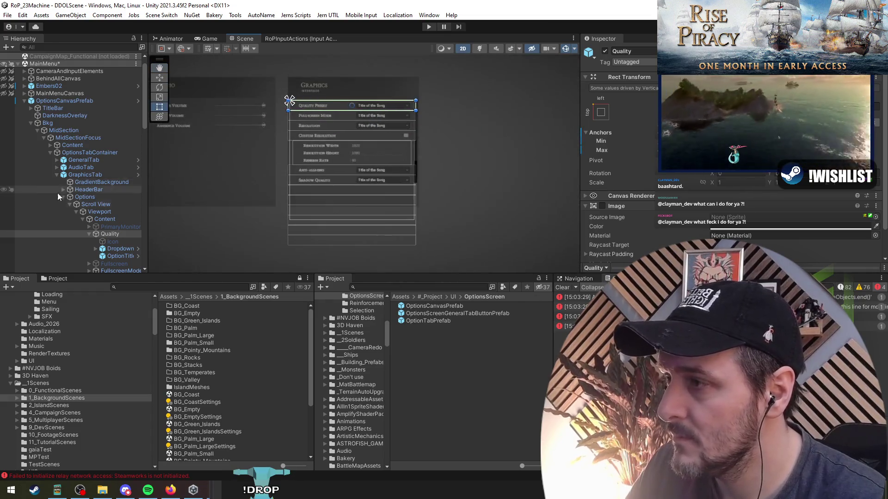
{"action": "scroll", "coordinate": [54, 188], "scroll_direction": "down", "scroll_amount": 5}
{"action": "scroll", "coordinate": [115, 226], "scroll_direction": "up", "scroll_amount": 5}
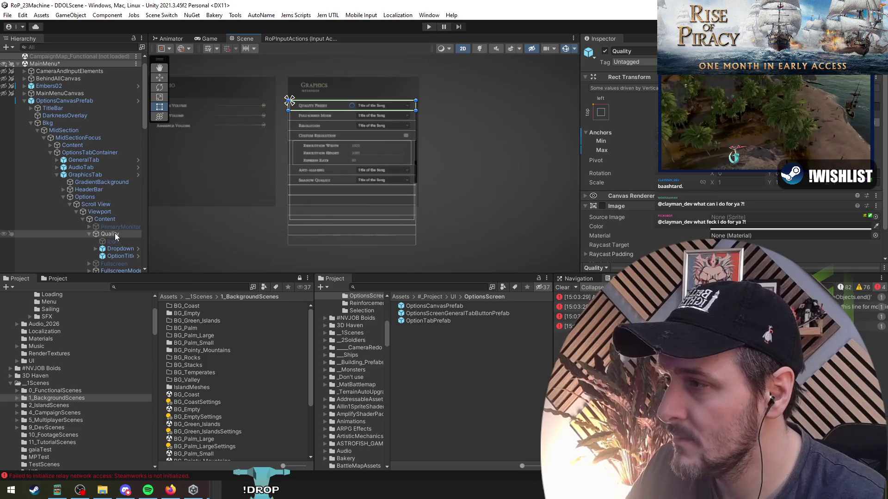
Try deleting the Quality row from the prefab and dismiss the restructure warning
{"action": "left_click", "coordinate": [107, 219]}
{"action": "left_click", "coordinate": [112, 234]}
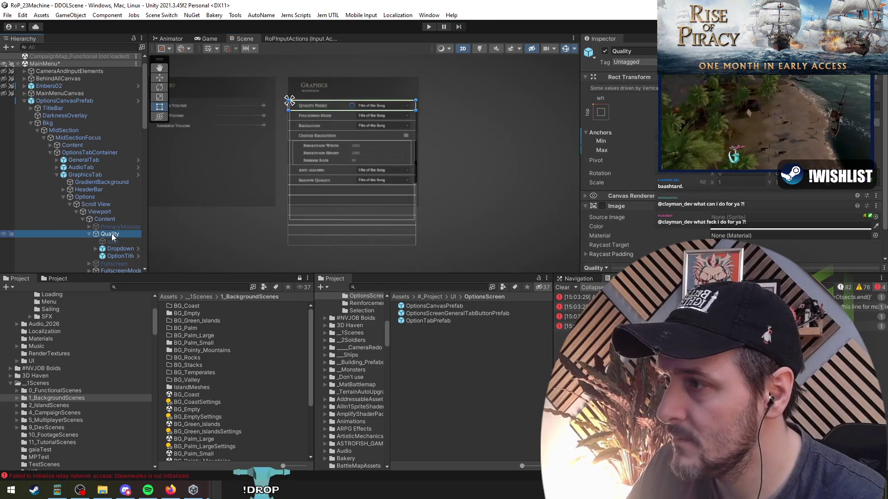
{"action": "key", "text": "Delete"}
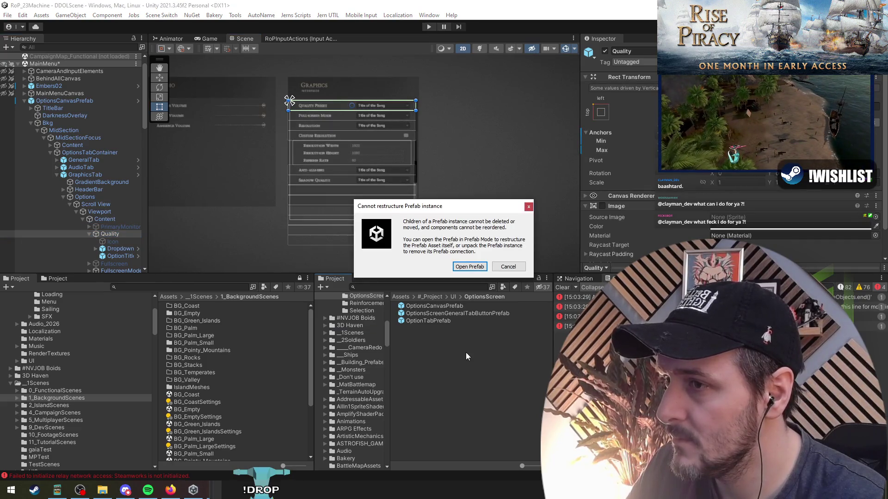
{"action": "mouse_move", "coordinate": [477, 222]}
{"action": "left_mouse_down"}
{"action": "mouse_move", "coordinate": [511, 229]}
{"action": "mouse_move", "coordinate": [476, 252]}
{"action": "left_mouse_up"}
{"action": "left_click", "coordinate": [476, 252]}
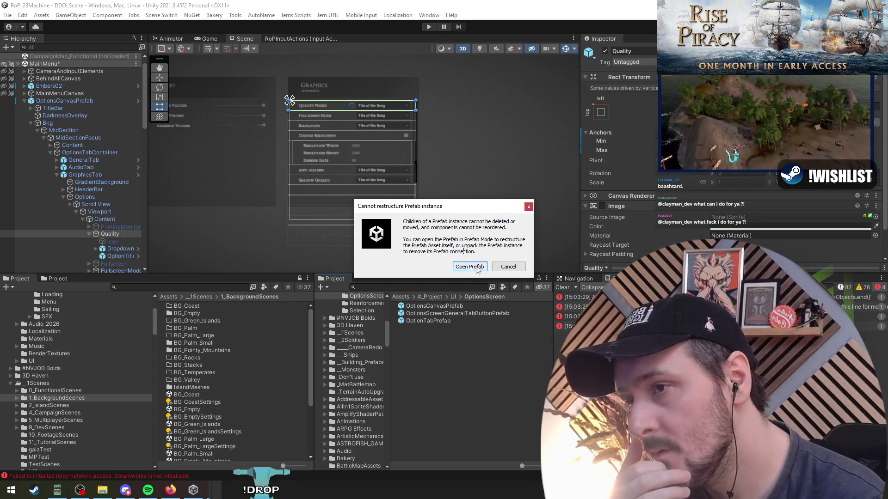
{"action": "left_click", "coordinate": [508, 267]}
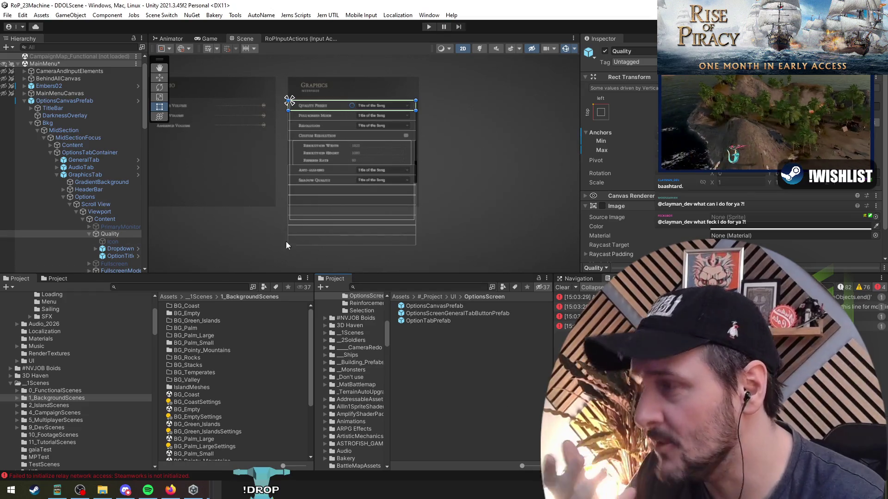
Unpack OptionsCanvasPrefab and drag the Quality row into OptionsScreen as a prefab
{"action": "right_click", "coordinate": [55, 102]}
{"action": "left_click", "coordinate": [83, 178]}
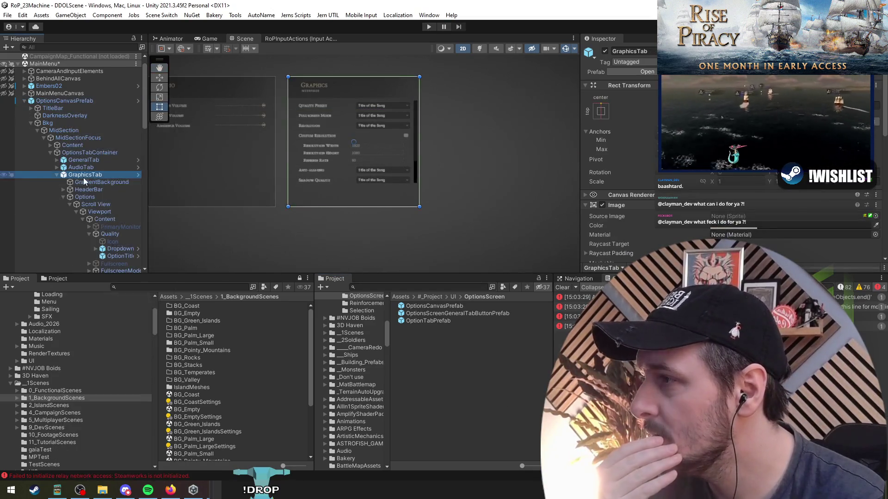
{"action": "right_click", "coordinate": [84, 177]}
{"action": "right_click", "coordinate": [58, 99]}
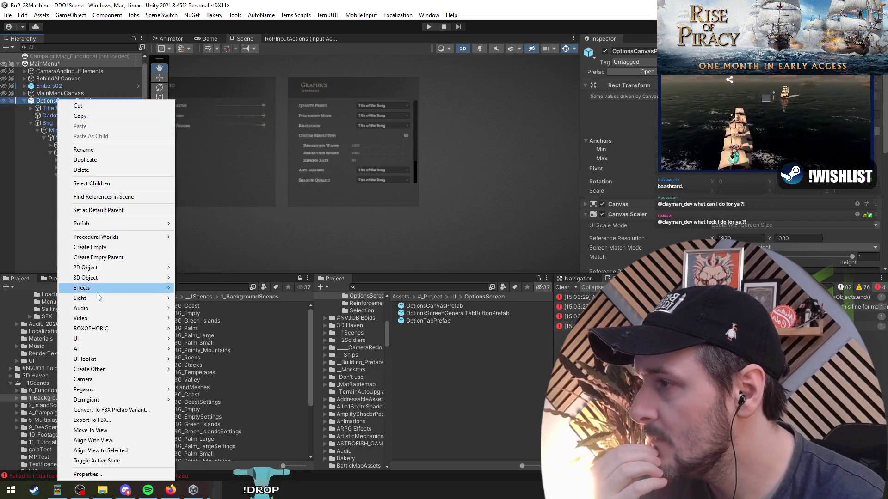
{"action": "mouse_move", "coordinate": [98, 225]}
{"action": "left_click", "coordinate": [198, 264]}
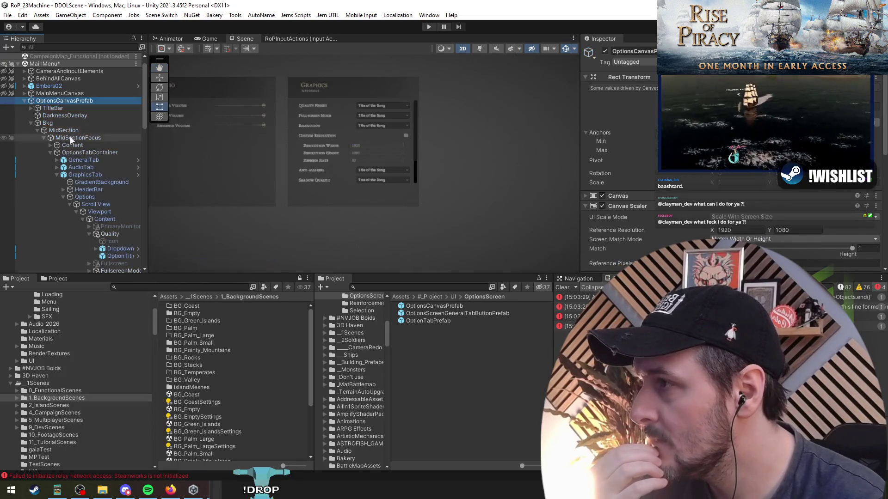
{"action": "left_click_drag", "start_coordinate": [110, 234], "coordinate": [414, 323]}
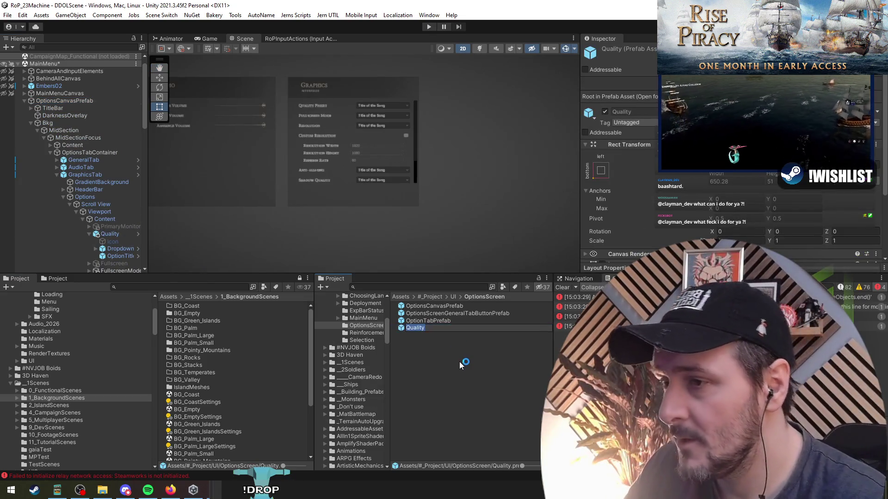
Delete the stray Quality prefab asset
{"action": "key", "text": "BackSpace"}
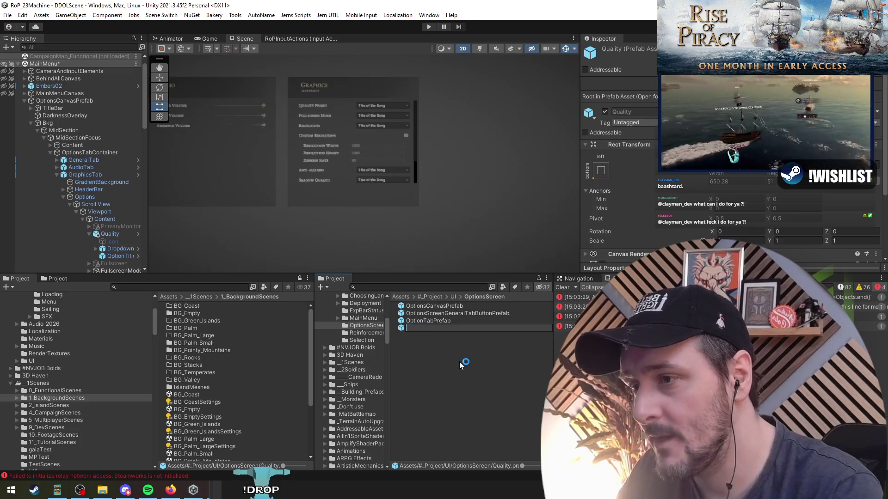
{"action": "key", "text": "Escape"}
{"action": "key", "text": "Delete"}
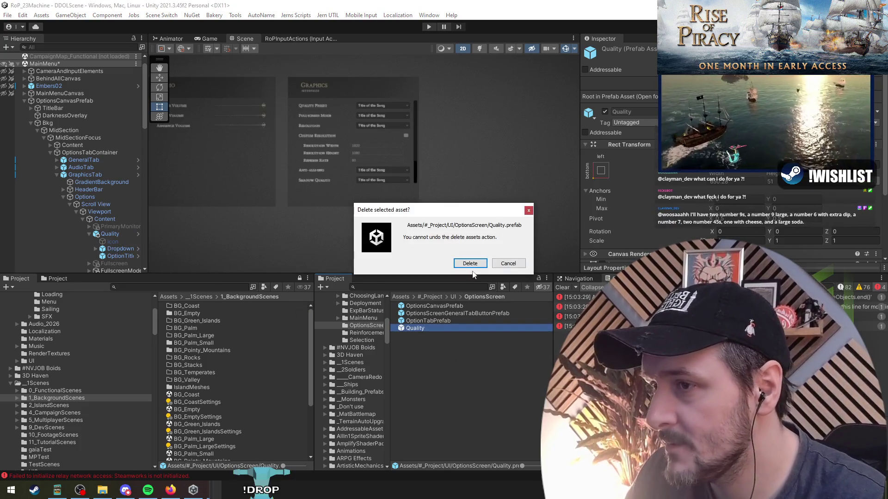
{"action": "left_click", "coordinate": [470, 263]}
Inspect the existing toggle pair under Settings in the Hierarchy
{"action": "scroll", "coordinate": [107, 194], "scroll_direction": "down", "scroll_amount": 5}
{"action": "scroll", "coordinate": [109, 204], "scroll_direction": "down", "scroll_amount": 6}
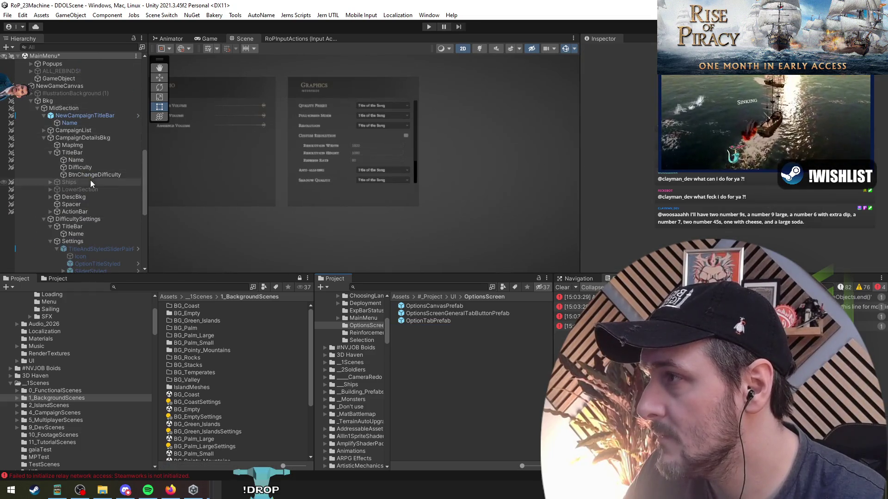
{"action": "scroll", "coordinate": [94, 241], "scroll_direction": "down", "scroll_amount": 4}
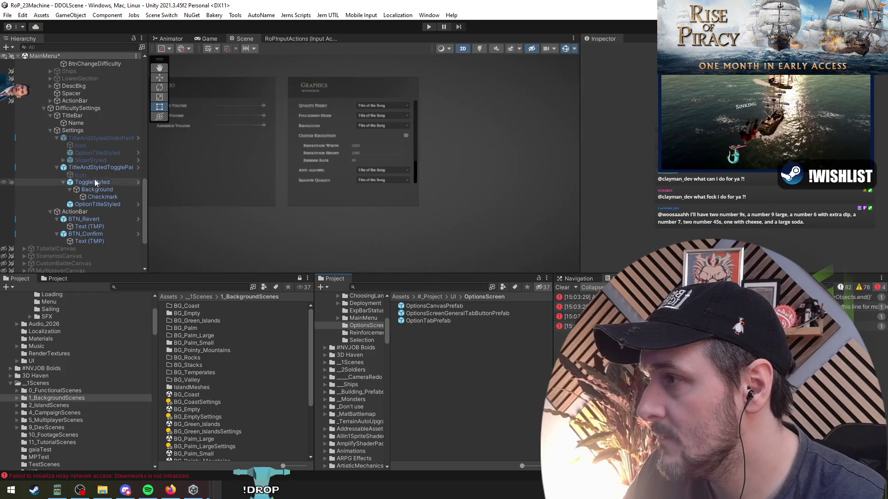
{"action": "left_click", "coordinate": [95, 168]}
{"action": "scroll", "coordinate": [70, 164], "scroll_direction": "down", "scroll_amount": 8}
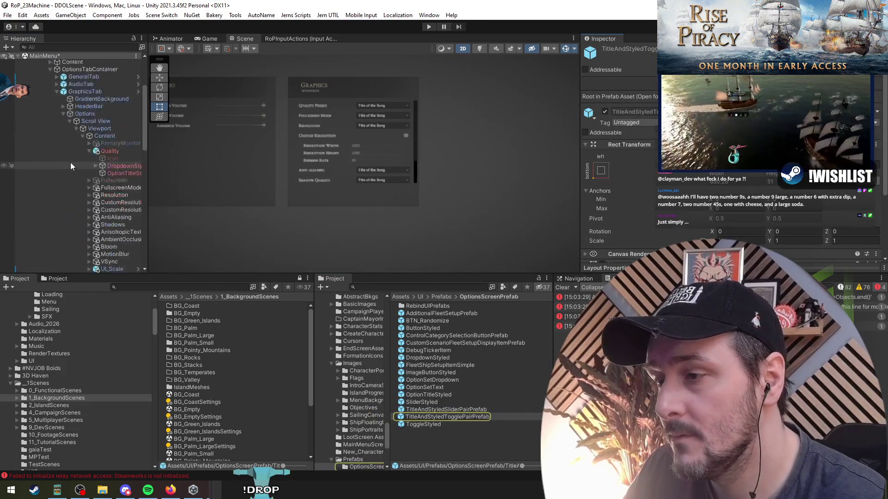
{"action": "scroll", "coordinate": [114, 193], "scroll_direction": "up", "scroll_amount": 2}
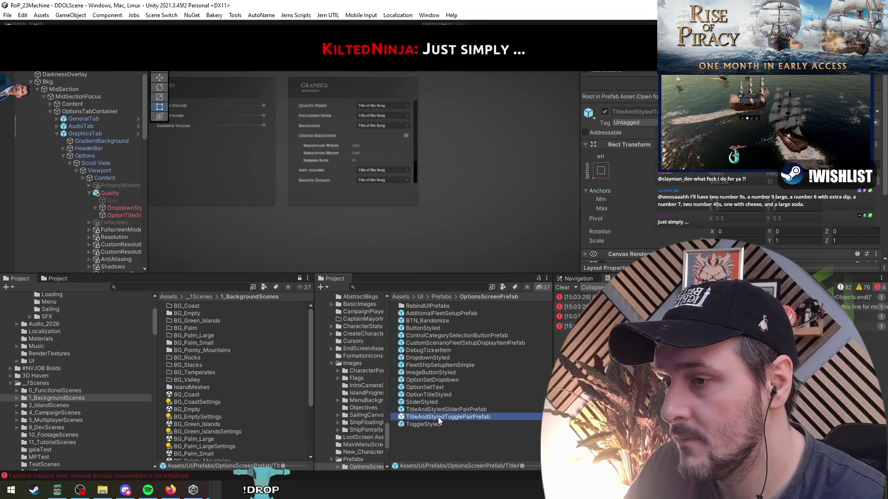
Rename the Quality row TitleAndStyledDropdownPair and save it as TitleAndStyledDropdownPairPrefab
{"action": "left_click", "coordinate": [121, 192]}
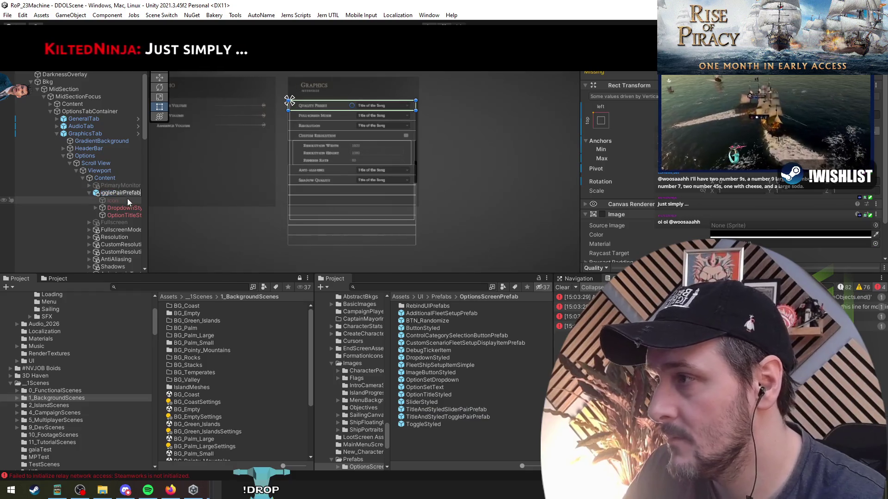
{"action": "type", "text": "TitleAndStyled"}
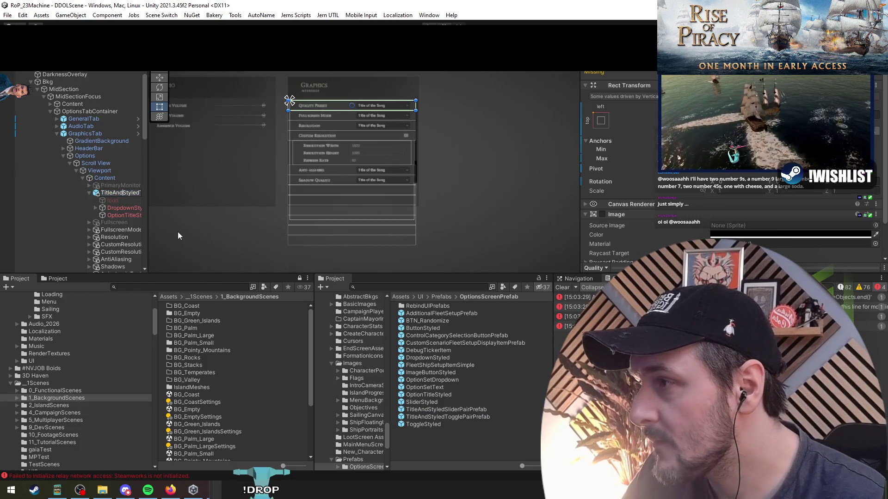
{"action": "type", "text": "Tog"}
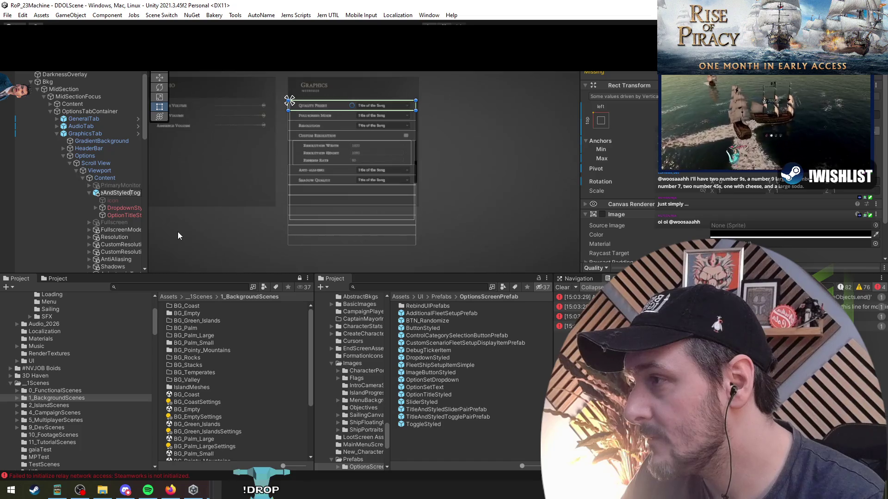
{"action": "key", "text": "BackSpace"}
{"action": "key", "text": "BackSpace"}
{"action": "key", "text": "BackSpace"}
{"action": "type", "text": "Drop"}
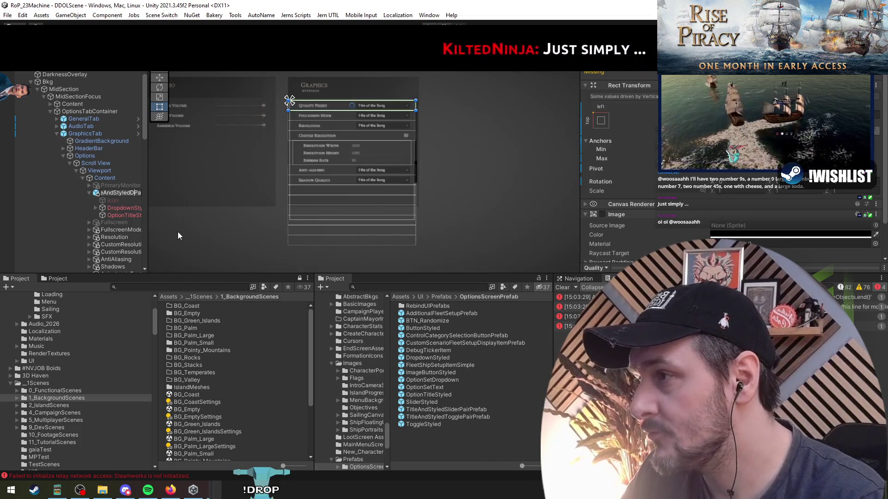
{"action": "key", "text": "Return"}
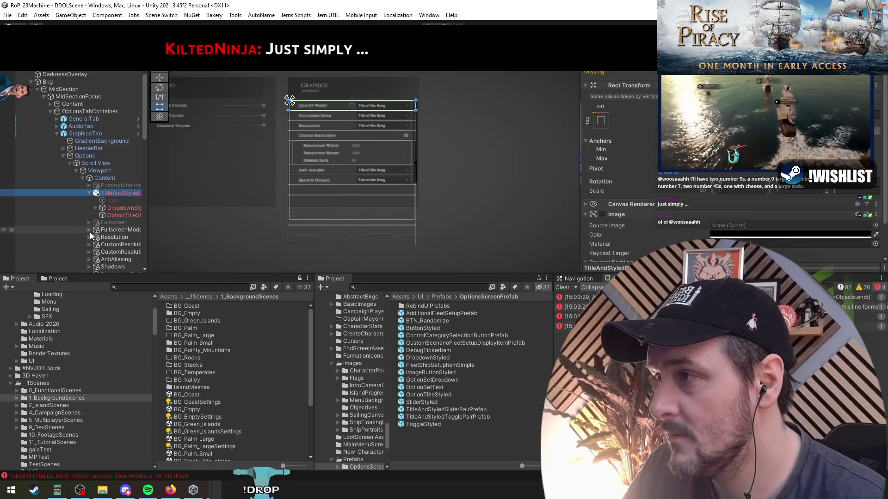
{"action": "left_click_drag", "start_coordinate": [120, 192], "coordinate": [448, 446]}
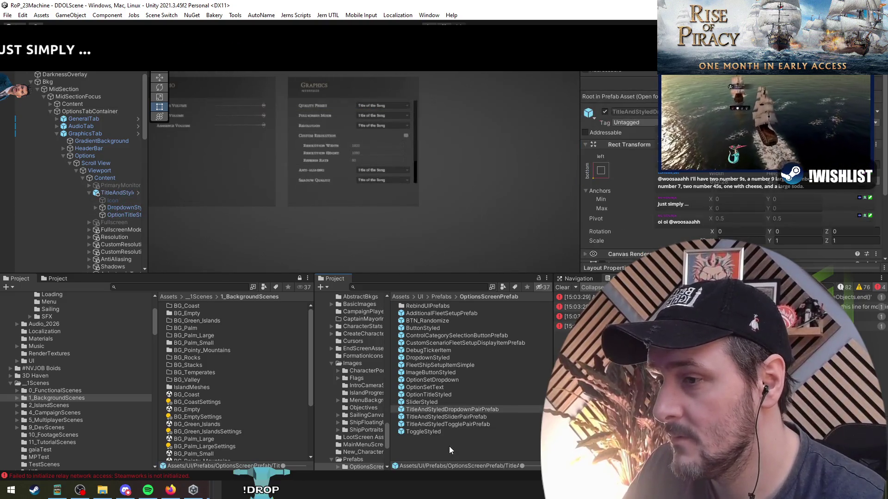
Delete OptionsCanvasPrefab from the MainMenu scene and save the scene
{"action": "left_click", "coordinate": [104, 177]}
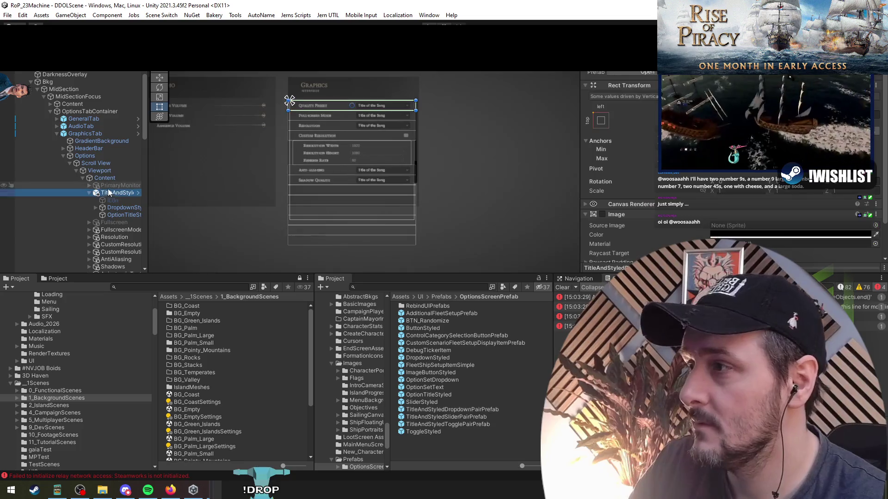
{"action": "scroll", "coordinate": [79, 167], "scroll_direction": "up", "scroll_amount": 3}
{"action": "left_click", "coordinate": [55, 116]}
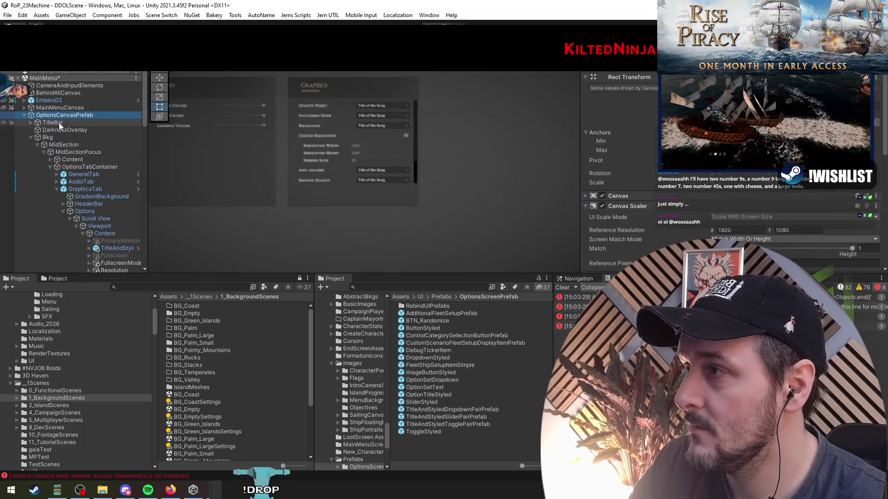
{"action": "key", "text": "Delete"}
{"action": "left_click", "coordinate": [67, 122]}
{"action": "key", "text": "ctrl+s"}
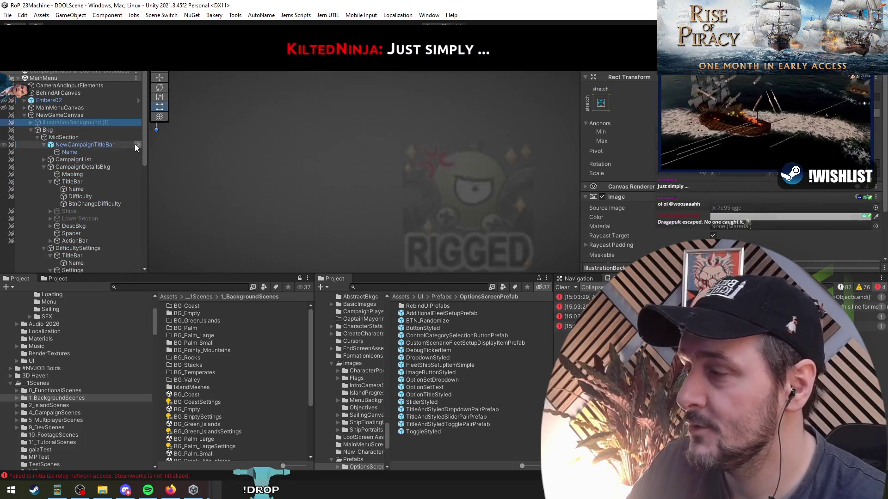
{"action": "key", "text": "Left"}
{"action": "left_click", "coordinate": [90, 159]}
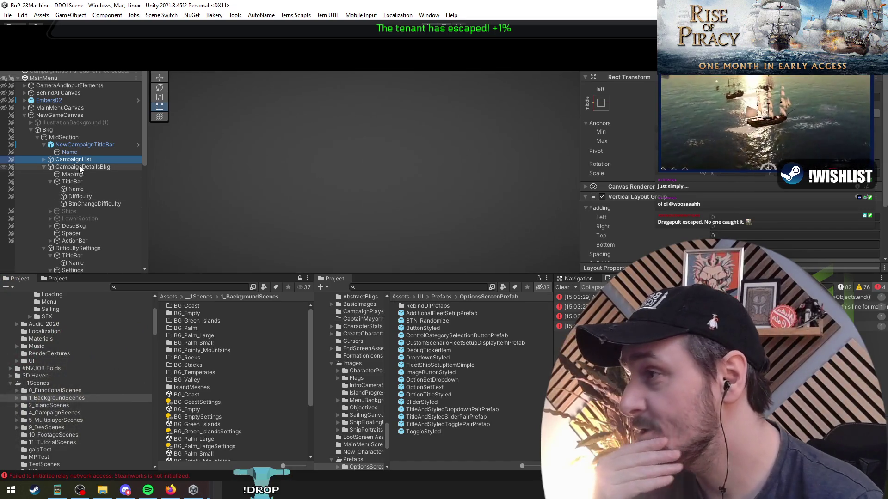
Drag the dropdown pair prefab into DifficultySettings > Settings and frame the new row
{"action": "scroll", "coordinate": [95, 204], "scroll_direction": "down", "scroll_amount": 3}
{"action": "scroll", "coordinate": [95, 204], "scroll_direction": "down", "scroll_amount": 4}
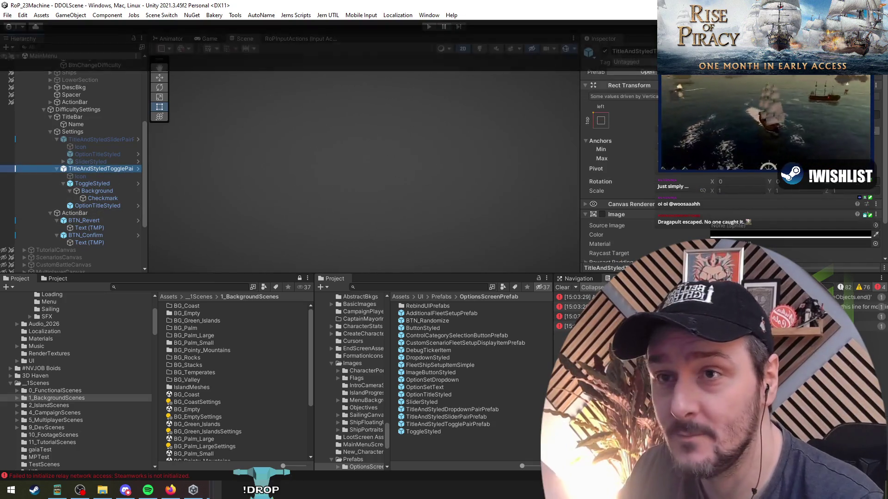
{"action": "left_click", "coordinate": [444, 424]}
{"action": "mouse_move", "coordinate": [443, 424]}
{"action": "left_mouse_down"}
{"action": "mouse_move", "coordinate": [451, 409]}
{"action": "mouse_move", "coordinate": [91, 169]}
{"action": "left_mouse_up"}
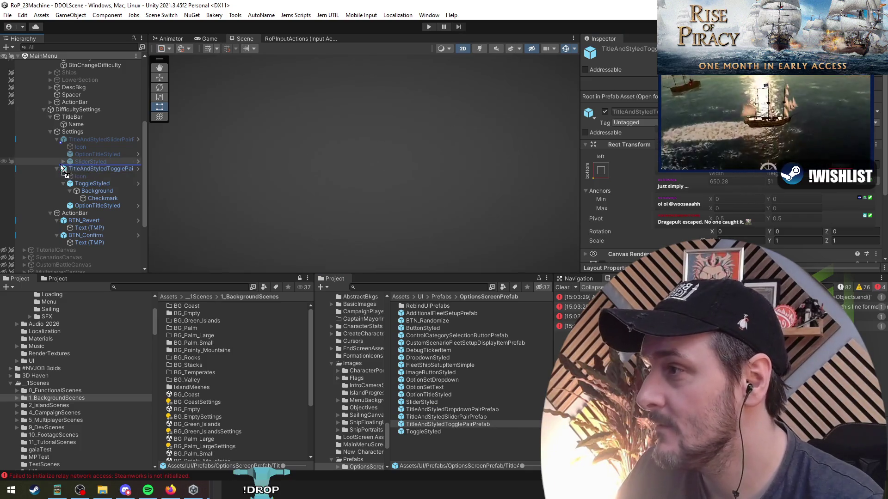
{"action": "double_click", "coordinate": [89, 170]}
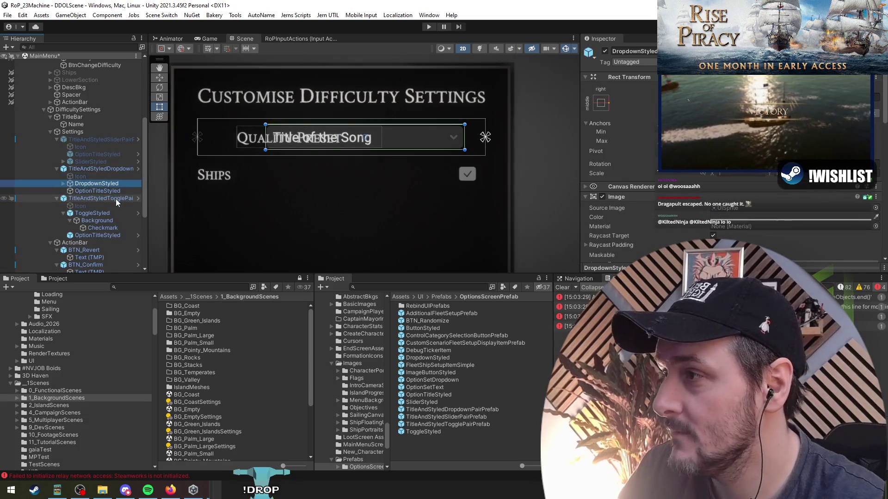
Anchor the label middle-left and the dropdown middle-right, widening the dropdown to about 245
{"action": "left_click", "coordinate": [116, 199]}
{"action": "left_click", "coordinate": [117, 205]}
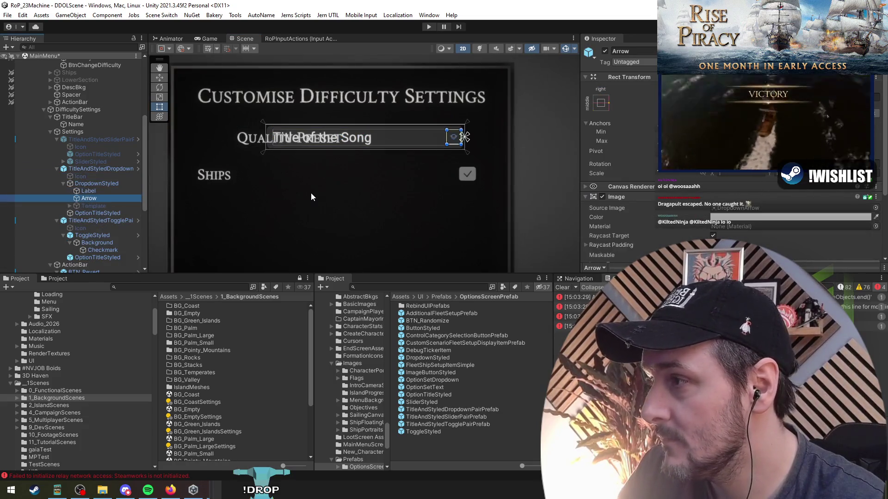
{"action": "left_click", "coordinate": [311, 196]}
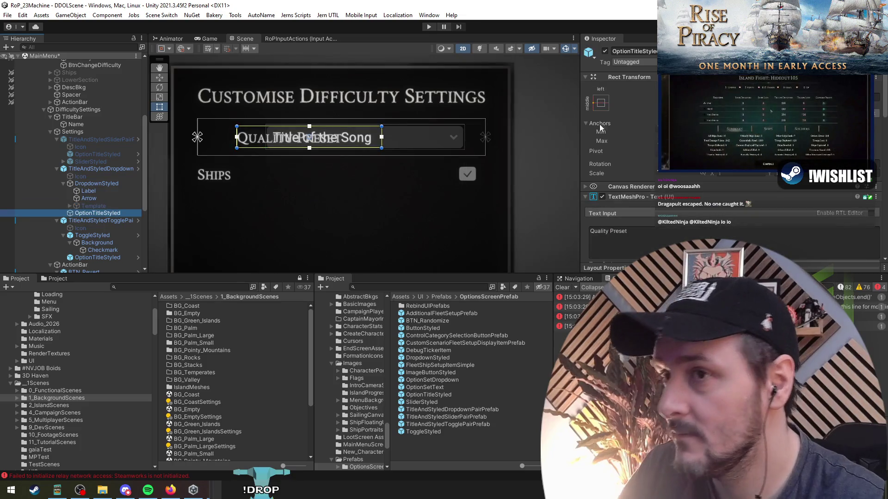
{"action": "left_click", "coordinate": [601, 102]}
{"action": "left_click", "coordinate": [637, 199]}
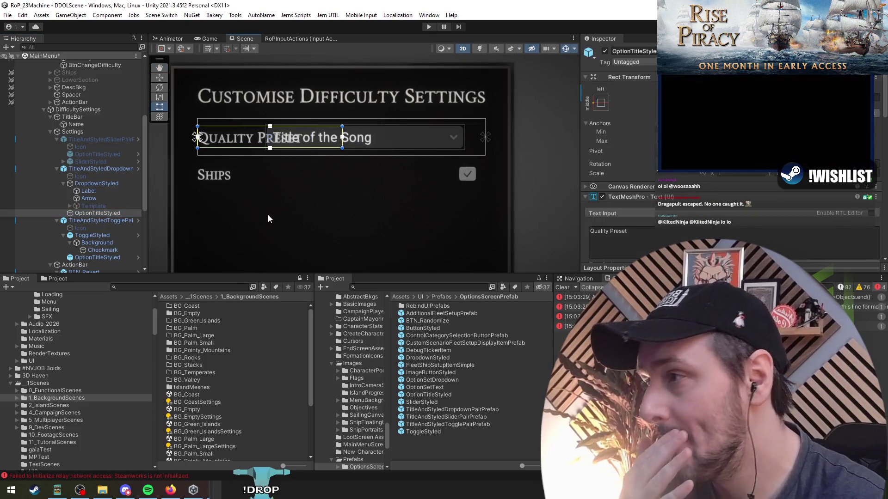
{"action": "left_click", "coordinate": [95, 185]}
{"action": "left_click", "coordinate": [600, 102]}
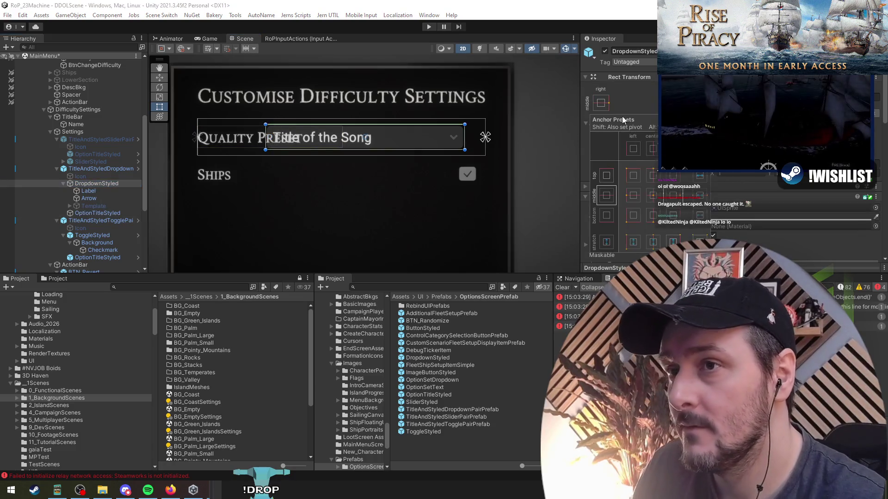
{"action": "left_click", "coordinate": [682, 198], "text": "alt+shift"}
{"action": "mouse_move", "coordinate": [287, 137]}
{"action": "left_mouse_down"}
{"action": "mouse_move", "coordinate": [353, 139]}
{"action": "mouse_move", "coordinate": [310, 141]}
{"action": "left_mouse_up"}
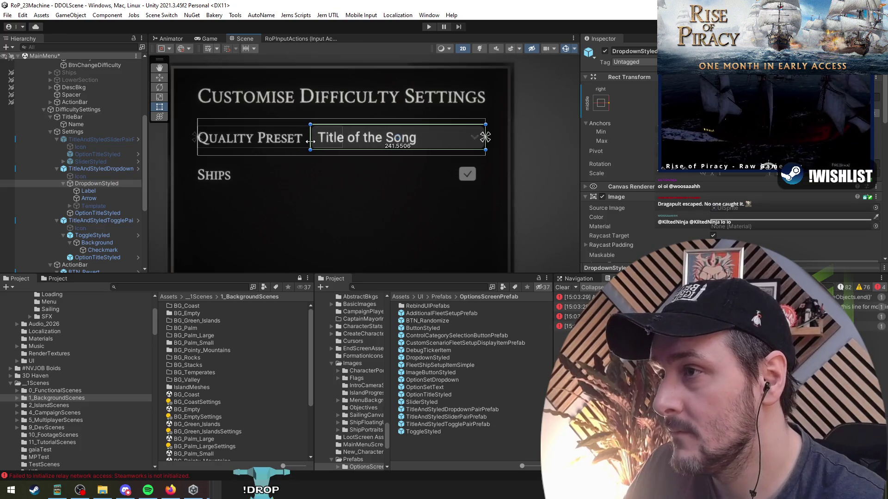
Change the row's title text from Quality Preset to Difficulty
{"action": "left_click", "coordinate": [90, 191]}
{"action": "left_click", "coordinate": [107, 199]}
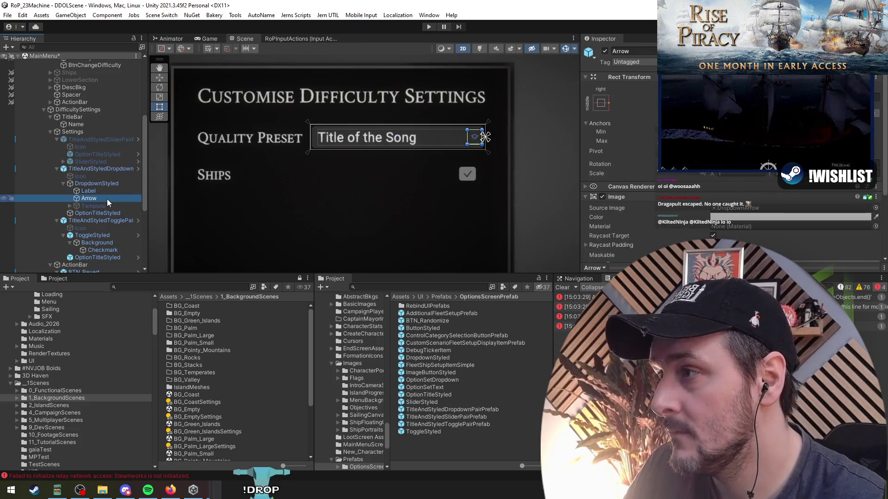
{"action": "left_click", "coordinate": [98, 212]}
{"action": "left_click", "coordinate": [715, 229]}
{"action": "type", "text": "Difficulty"}
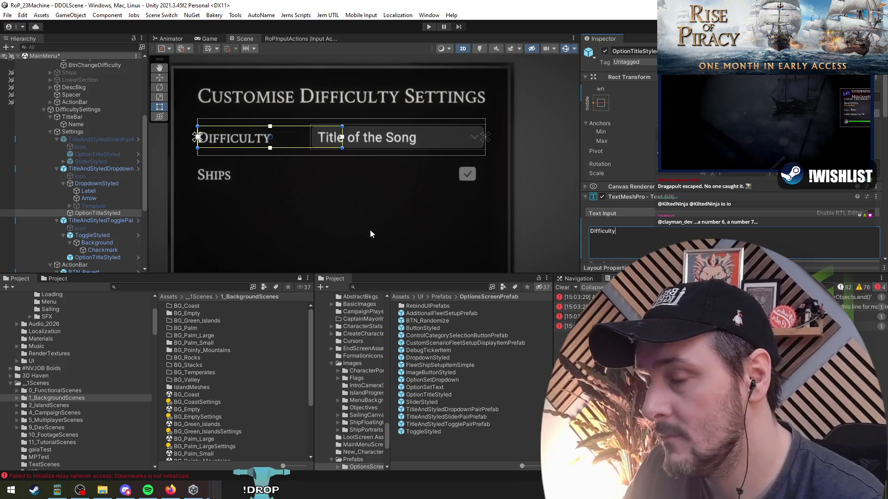
{"action": "type", "text": " Pre"}
{"action": "key", "text": "BackSpace"}
{"action": "key", "text": "BackSpace"}
{"action": "key", "text": "BackSpace"}
{"action": "key", "text": "Escape"}
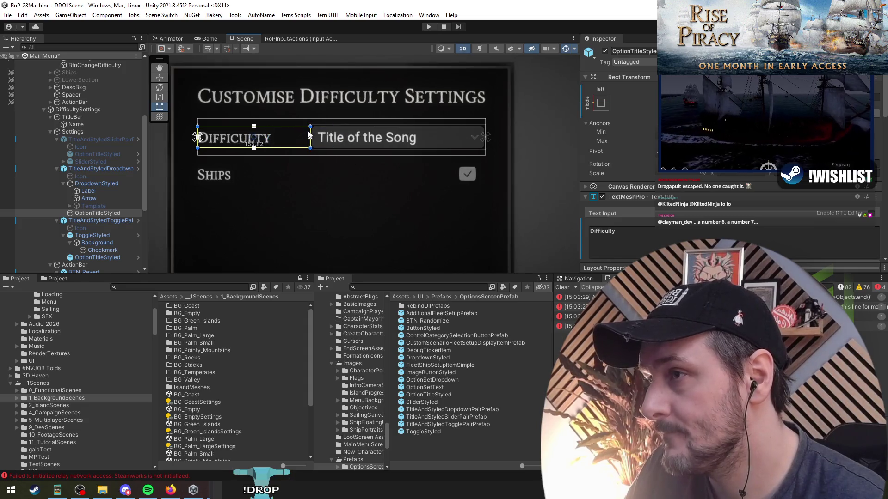
{"action": "left_click", "coordinate": [96, 183]}
{"action": "scroll", "coordinate": [342, 205], "scroll_direction": "down", "scroll_amount": 3}
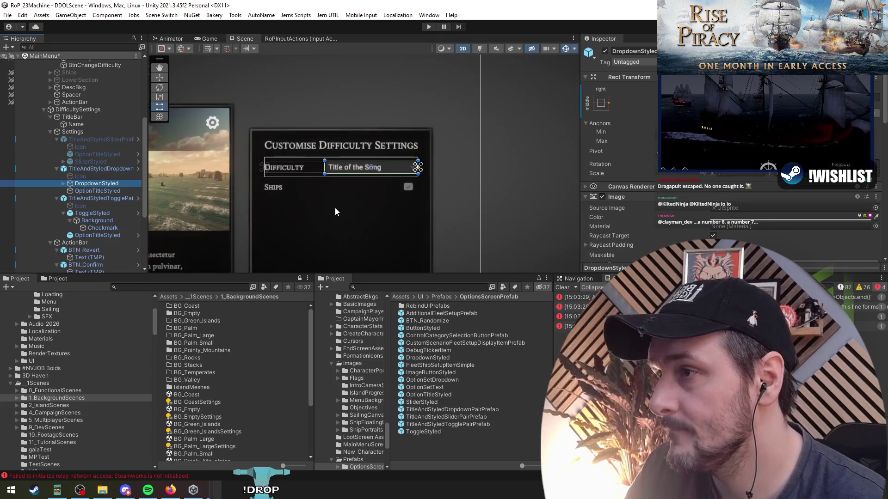
Drag the Ships label's right edge so its box stretches toward the checkbox
{"action": "left_click", "coordinate": [57, 169]}
{"action": "left_click", "coordinate": [40, 178]}
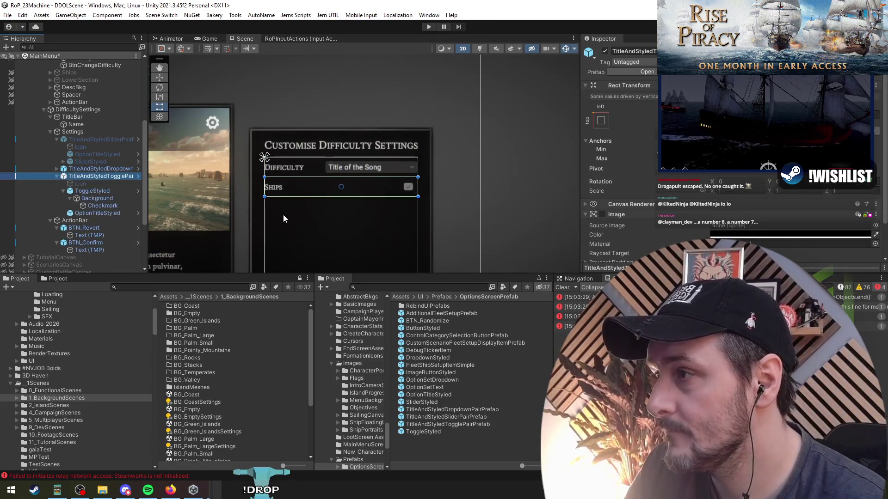
{"action": "key", "text": "Down"}
{"action": "key", "text": "Down"}
{"action": "scroll", "coordinate": [291, 217], "scroll_direction": "up", "scroll_amount": 3}
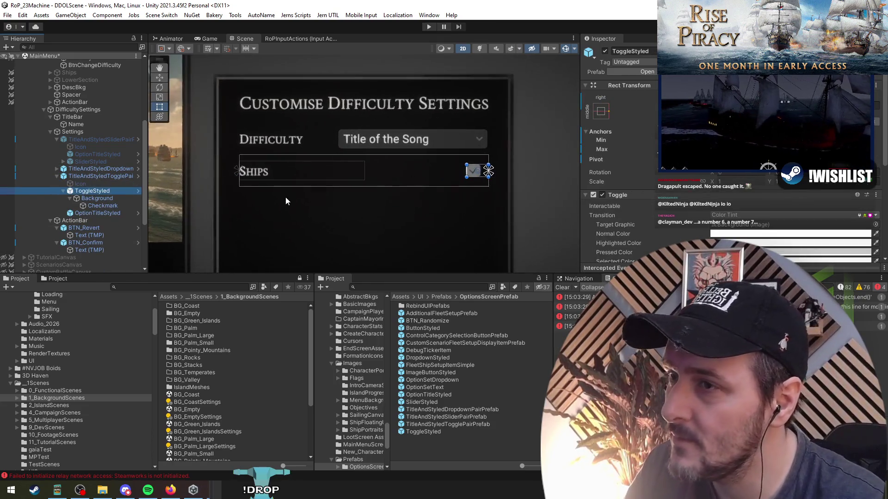
{"action": "left_click_drag", "start_coordinate": [285, 201], "coordinate": [270, 202]}
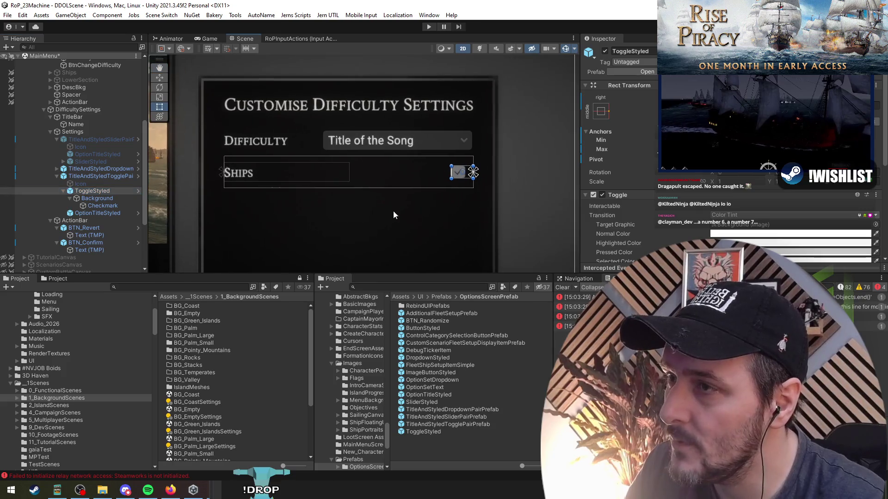
{"action": "left_click", "coordinate": [97, 199]}
{"action": "left_click", "coordinate": [109, 212]}
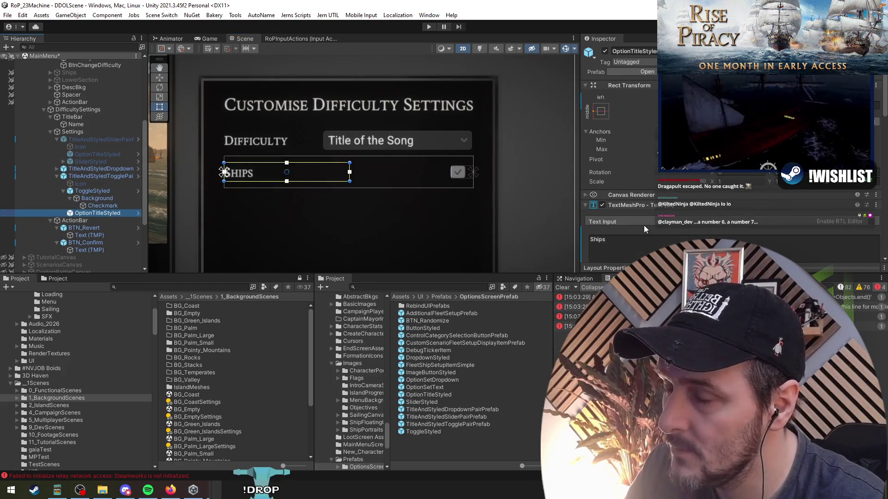
{"action": "left_click_drag", "start_coordinate": [349, 167], "coordinate": [422, 171]}
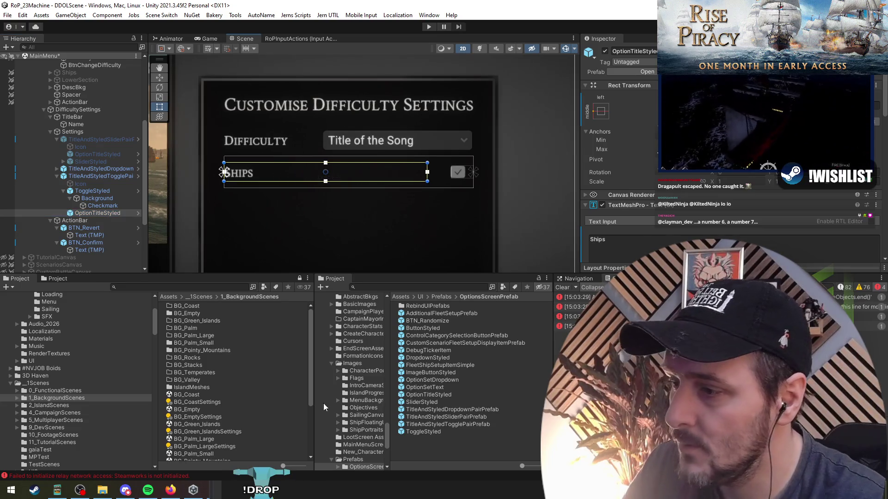
{"action": "key", "text": "alt+Tab"}
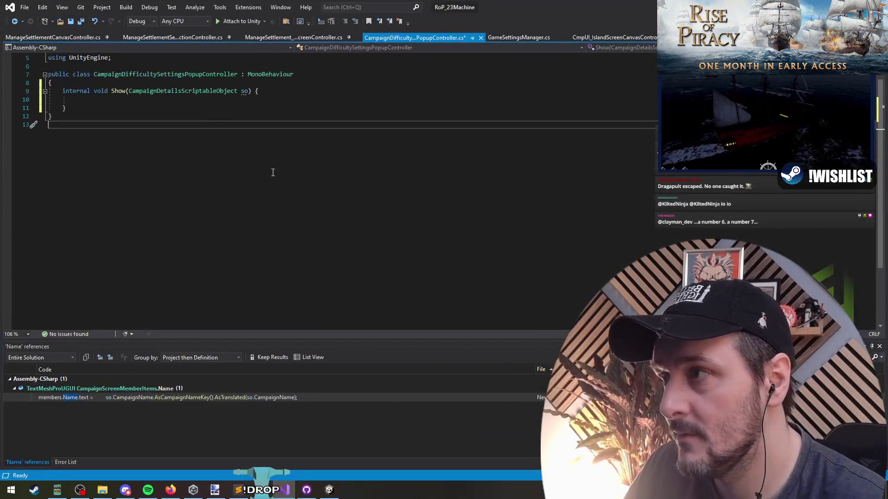
Search the solution and Extensions.cs for difficulty-related code
{"action": "key", "text": "ctrl+Tab"}
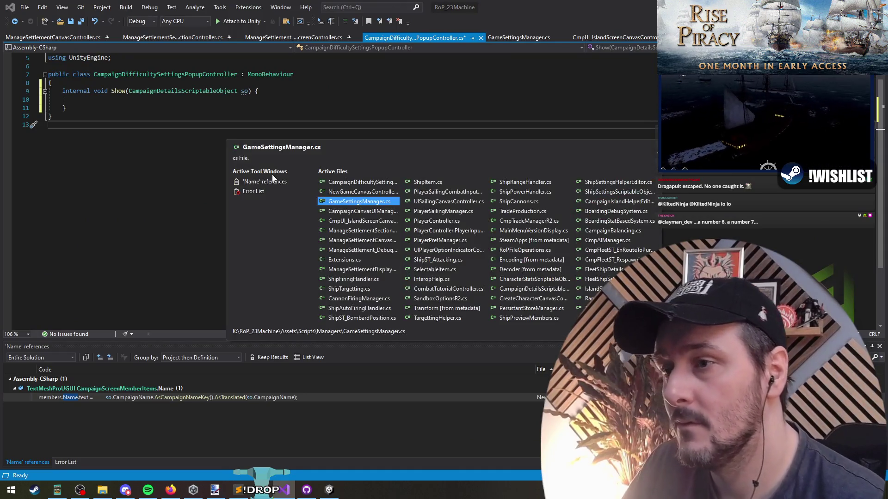
{"action": "left_click", "coordinate": [196, 196]}
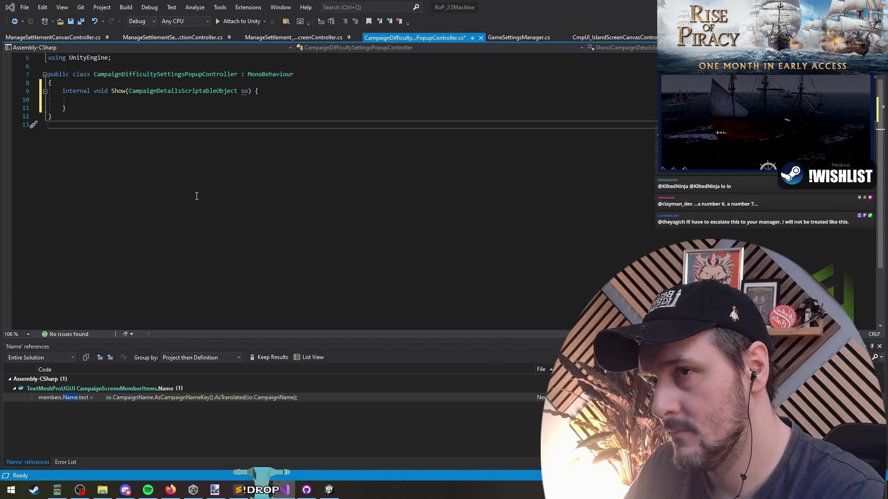
{"action": "key", "text": "ctrl+t"}
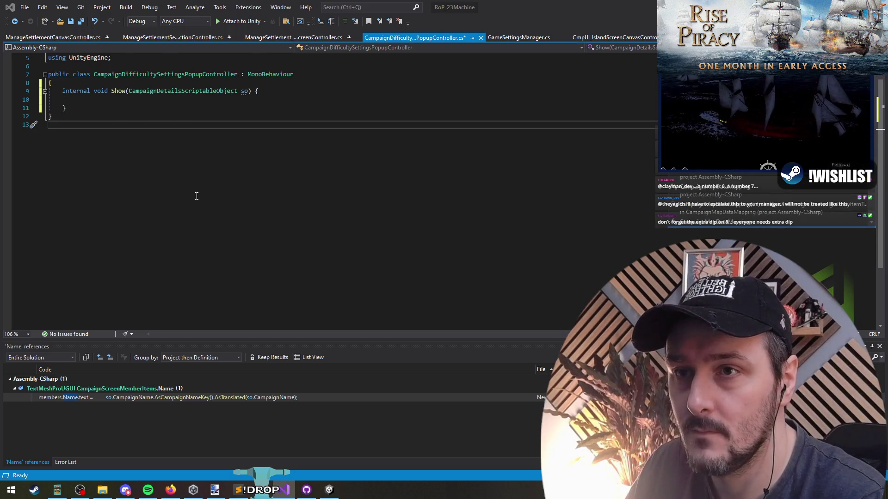
{"action": "key", "text": "Return"}
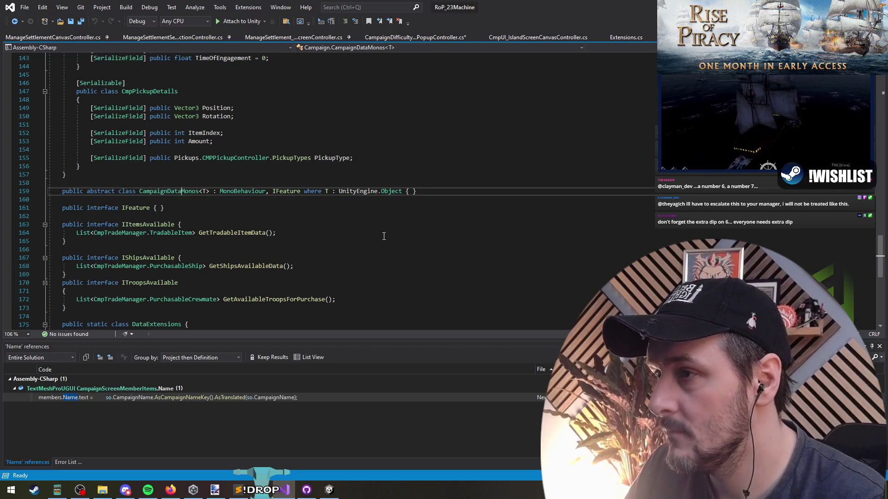
{"action": "scroll", "coordinate": [396, 245], "scroll_direction": "down", "scroll_amount": 4}
{"action": "scroll", "coordinate": [394, 245], "scroll_direction": "up", "scroll_amount": 8}
{"action": "scroll", "coordinate": [392, 245], "scroll_direction": "up", "scroll_amount": 3}
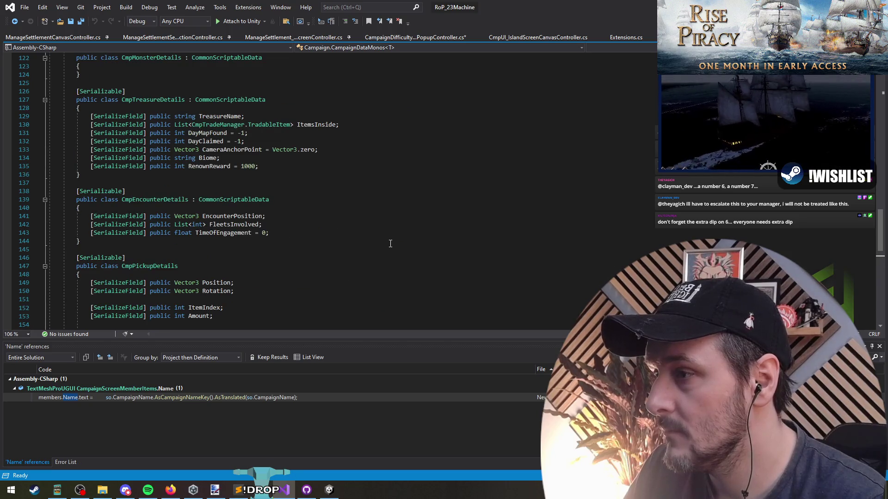
{"action": "key", "text": "ctrl+Home"}
{"action": "scroll", "coordinate": [370, 245], "scroll_direction": "down", "scroll_amount": 1}
{"action": "key", "text": "F3"}
{"action": "type", "text": "ficu"}
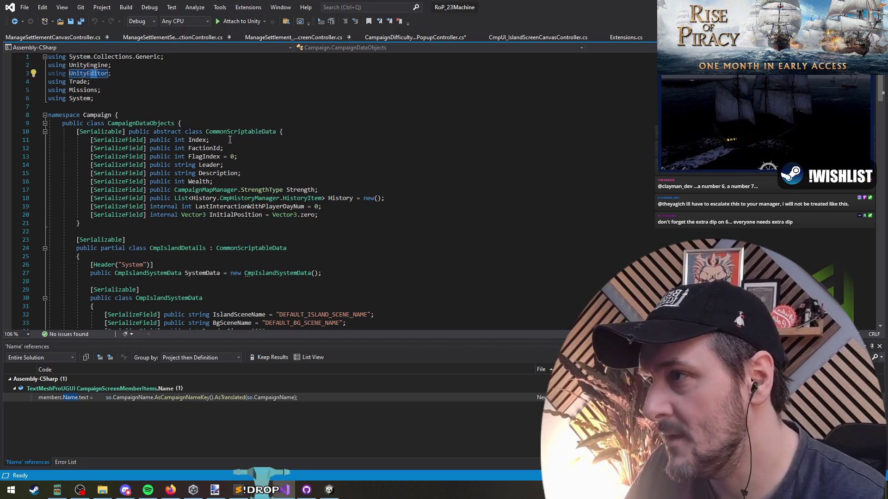
{"action": "left_click", "coordinate": [241, 121]}
Go to CampaignDetailsScriptableObject's definition and paste ShipComesWithCrew into the Unity toggle label
{"action": "key", "text": "ctrl+Tab"}
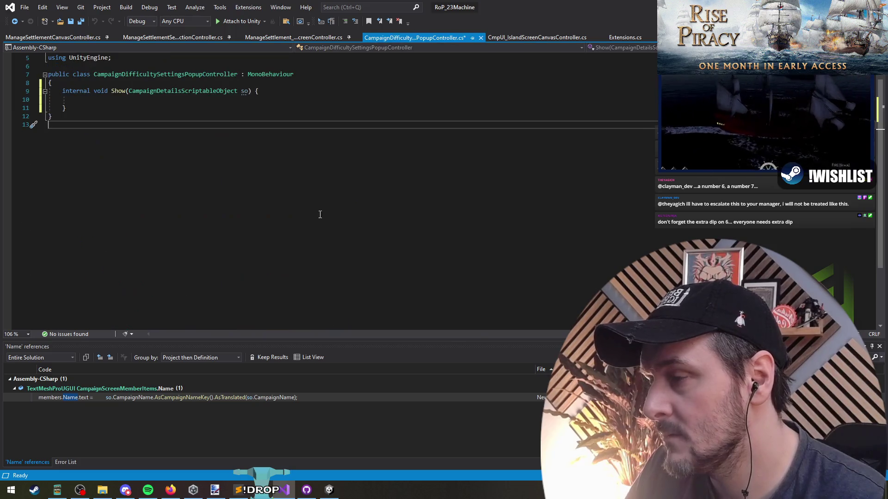
{"action": "left_click", "coordinate": [206, 90]}
{"action": "key", "text": "F12"}
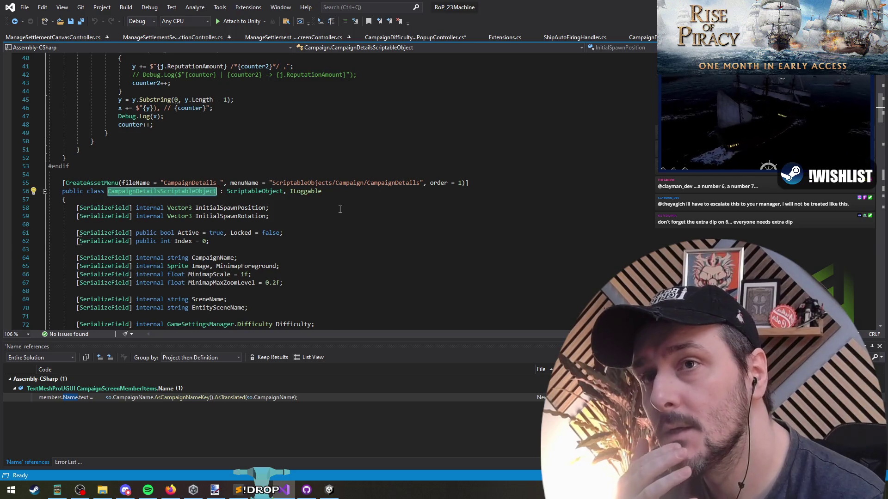
{"action": "scroll", "coordinate": [340, 210], "scroll_direction": "down", "scroll_amount": 14}
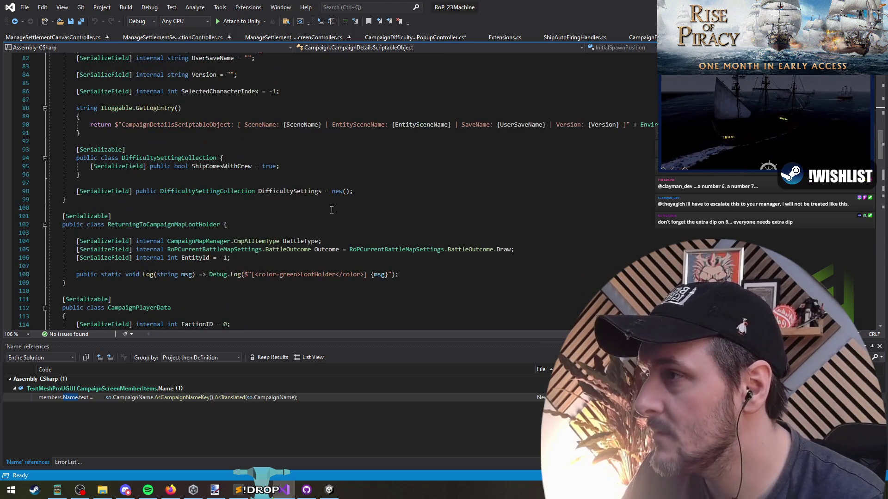
{"action": "double_click", "coordinate": [234, 166]}
{"action": "key", "text": "ctrl+c"}
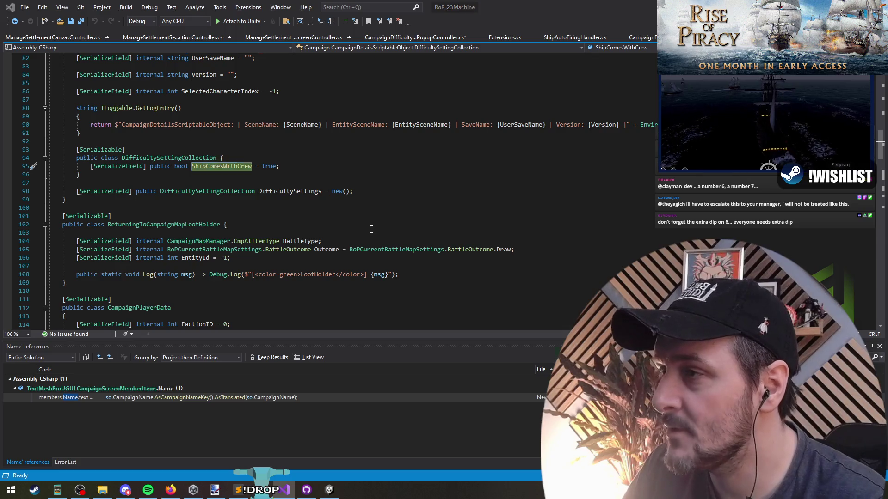
{"action": "key", "text": "alt+Tab"}
{"action": "key", "text": "ctrl+v"}
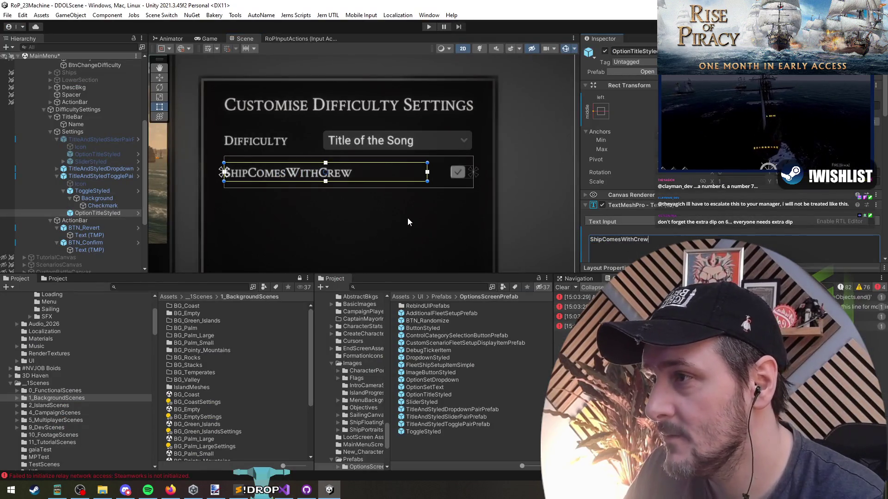
Replace the toggle label with 'Purchased Ships Have Crew'
{"action": "scroll", "coordinate": [346, 139], "scroll_direction": "down", "scroll_amount": 3}
{"action": "key", "text": "ctrl+a"}
{"action": "type", "text": "Purchased Ships Have Crew"}
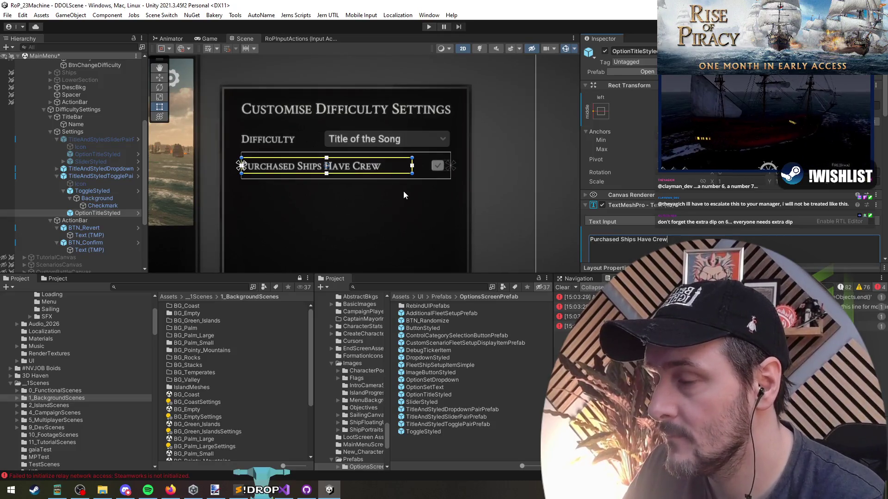
{"action": "double_click", "coordinate": [642, 240]}
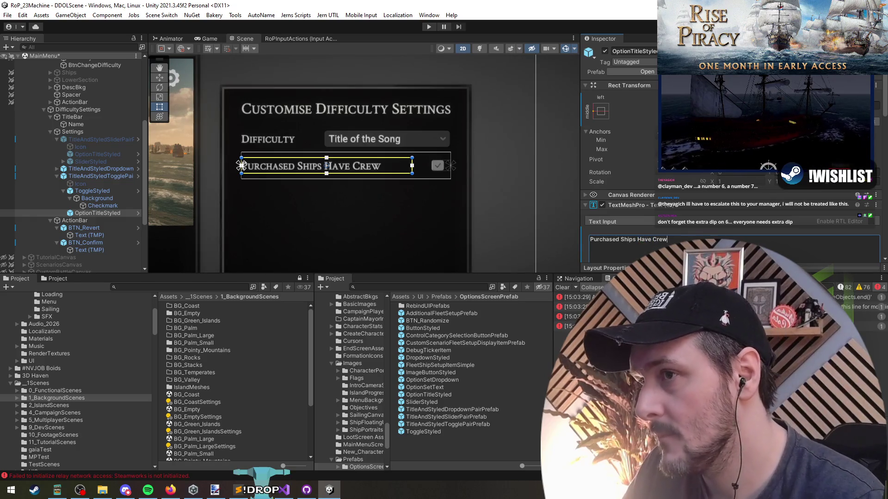
Review the Settings layout, collapsing the slider pair and checking the Revert/Confirm action bar
{"action": "left_click", "coordinate": [313, 225]}
{"action": "left_click_drag", "start_coordinate": [310, 224], "coordinate": [306, 211]}
{"action": "left_click", "coordinate": [93, 169]}
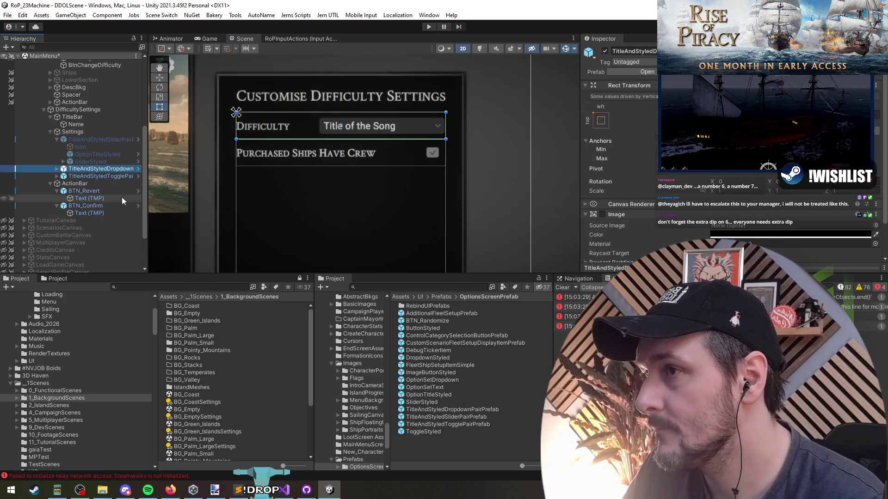
{"action": "left_click", "coordinate": [57, 139]}
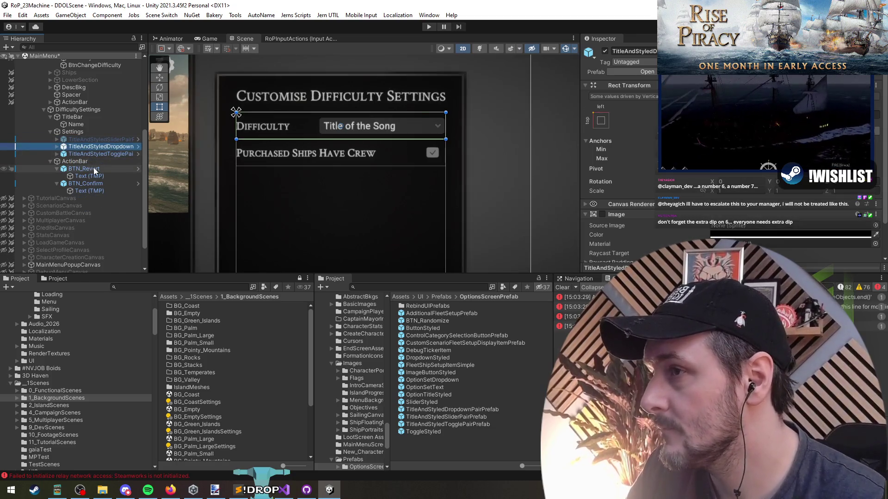
{"action": "left_click", "coordinate": [71, 132]}
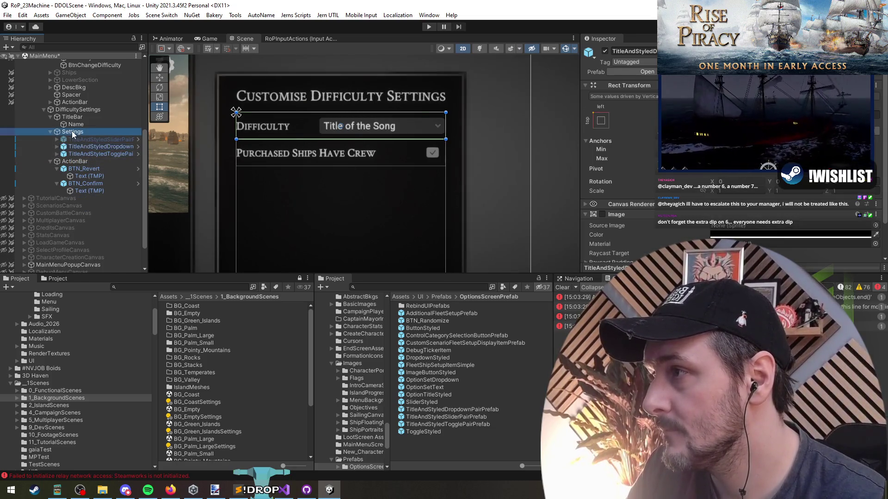
{"action": "left_click", "coordinate": [100, 160]}
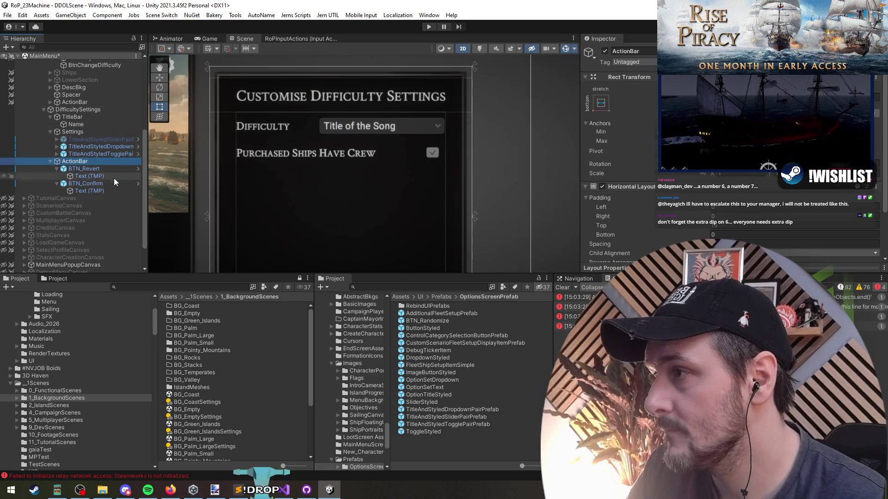
{"action": "scroll", "coordinate": [322, 169], "scroll_direction": "down", "scroll_amount": 2}
{"action": "mouse_move", "coordinate": [322, 168]}
{"action": "left_mouse_down"}
{"action": "mouse_move", "coordinate": [507, 147]}
{"action": "mouse_move", "coordinate": [507, 184]}
{"action": "mouse_move", "coordinate": [386, 167]}
{"action": "mouse_move", "coordinate": [303, 179]}
{"action": "left_mouse_up"}
{"action": "scroll", "coordinate": [304, 175], "scroll_direction": "down", "scroll_amount": 1}
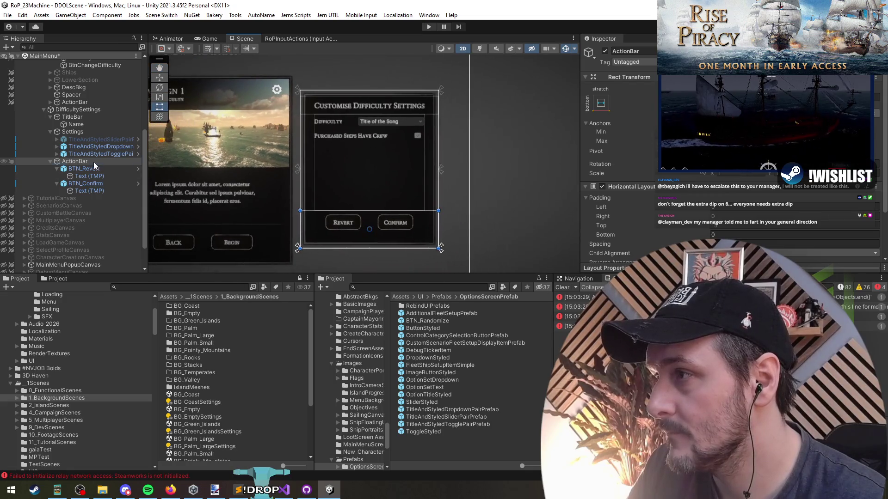
Nudge the DifficultySettings panel slightly right with the Move tool, then reselect the toggle row
{"action": "left_click", "coordinate": [76, 134]}
{"action": "left_click", "coordinate": [74, 111]}
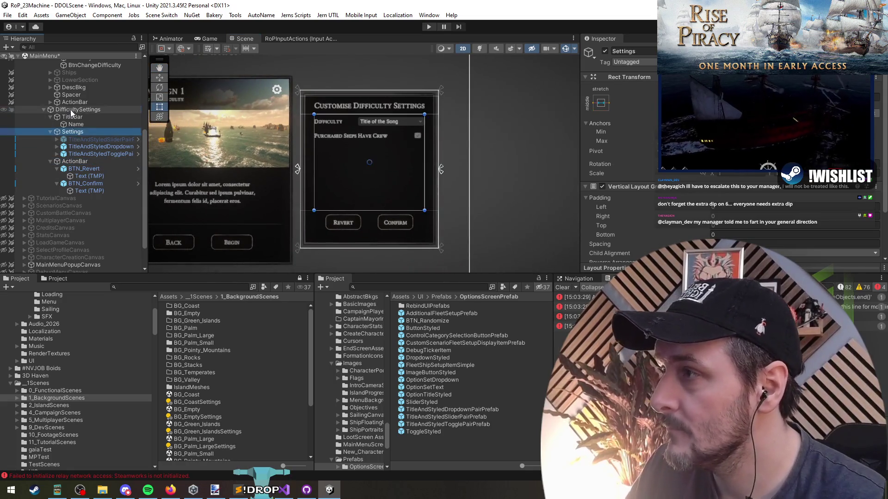
{"action": "key", "text": "w"}
{"action": "mouse_move", "coordinate": [406, 169]}
{"action": "left_mouse_down"}
{"action": "mouse_move", "coordinate": [527, 171]}
{"action": "mouse_move", "coordinate": [431, 174]}
{"action": "left_mouse_up"}
{"action": "scroll", "coordinate": [462, 199], "scroll_direction": "up", "scroll_amount": 2}
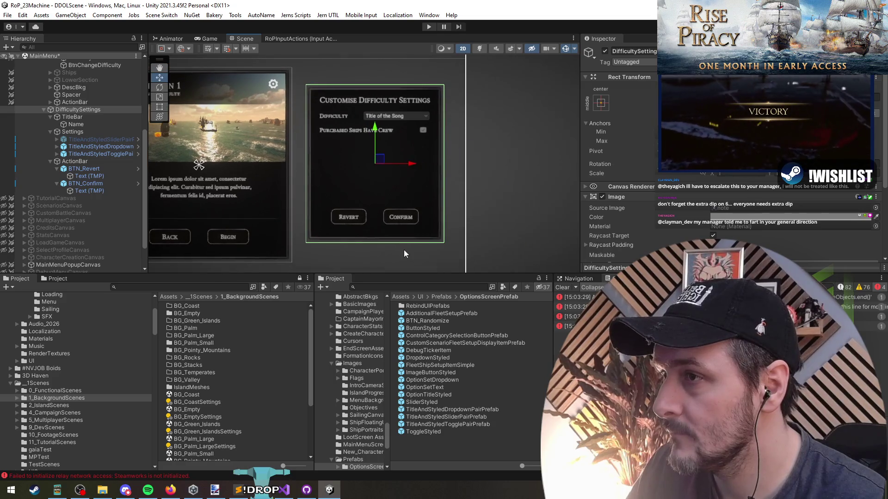
{"action": "left_click", "coordinate": [392, 174]}
{"action": "scroll", "coordinate": [381, 174], "scroll_direction": "down", "scroll_amount": 2}
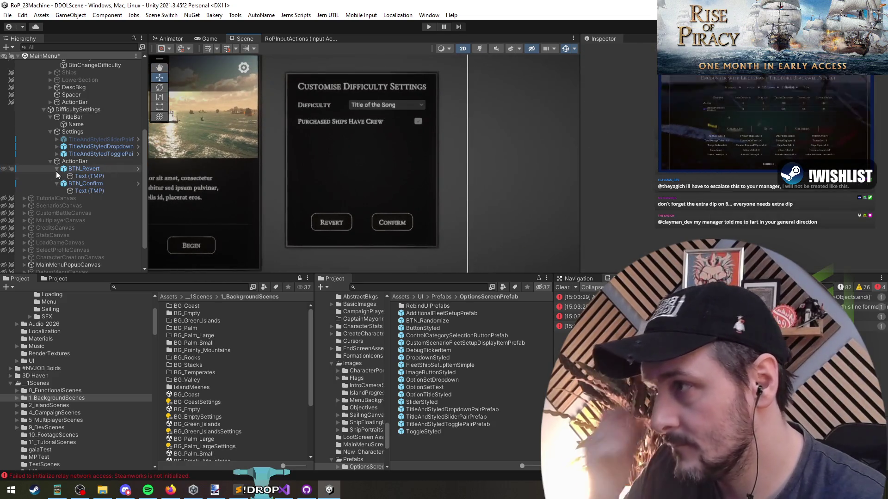
{"action": "left_click", "coordinate": [71, 170]}
{"action": "left_click", "coordinate": [78, 159]}
{"action": "key", "text": "Left"}
{"action": "left_click", "coordinate": [97, 154]}
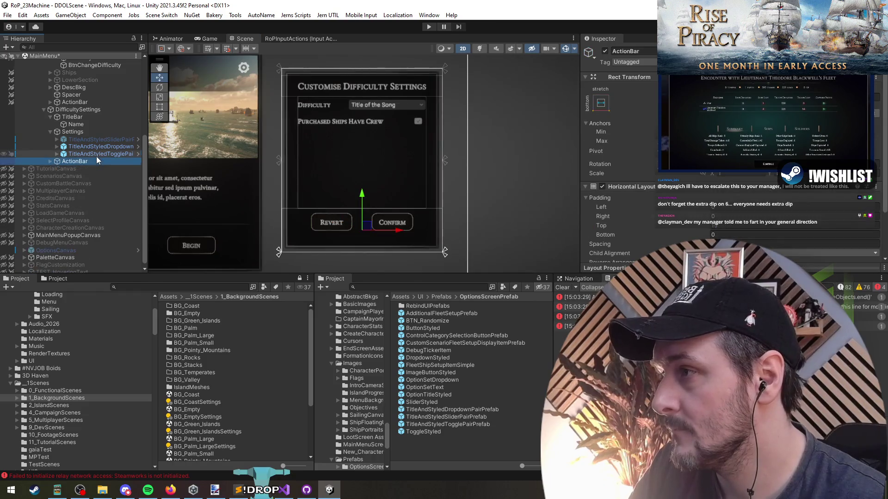
Duplicate the Purchased Ships Have Crew toggle row and expand the copy's children
{"action": "key", "text": "ctrl+d"}
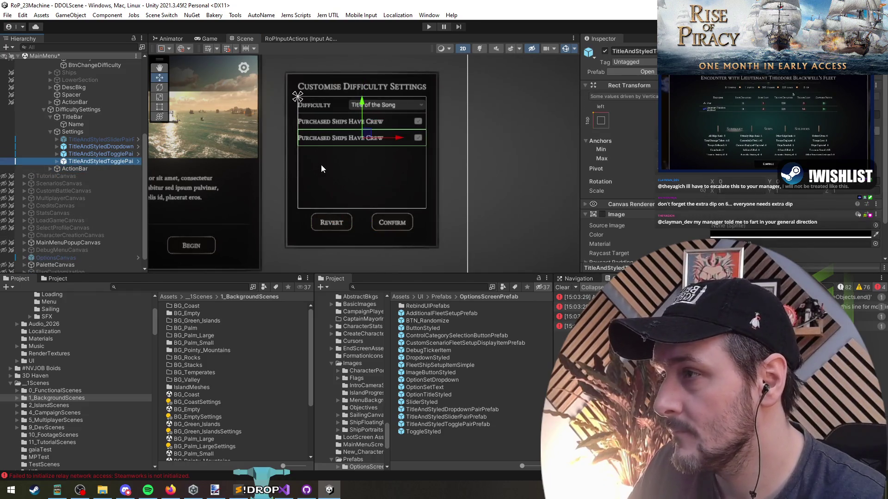
{"action": "key", "text": "Right"}
{"action": "key", "text": "Down"}
{"action": "key", "text": "Down"}
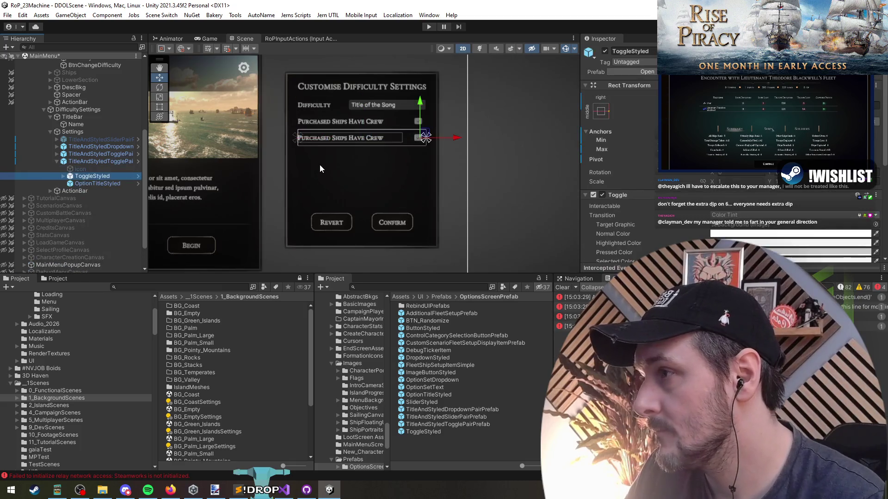
{"action": "key", "text": "Right"}
{"action": "key", "text": "Down"}
{"action": "key", "text": "Right"}
{"action": "key", "text": "Down"}
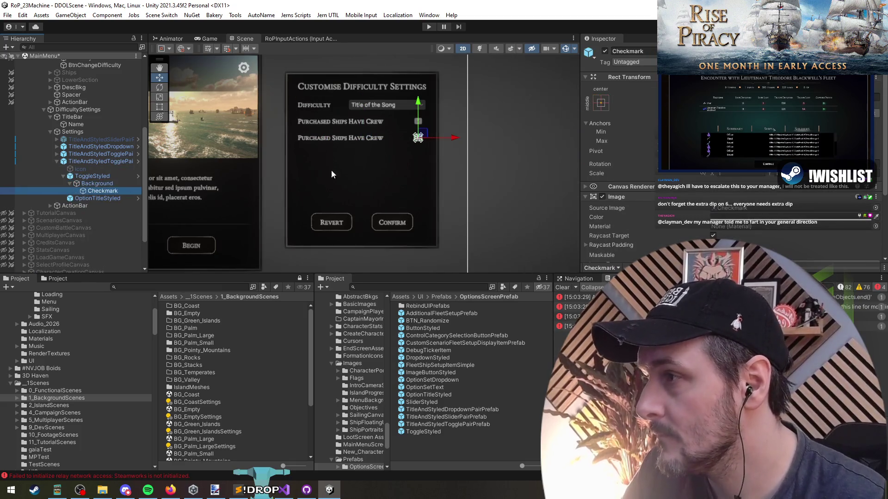
Set the copy's label text to 'Auto-Range Available'
{"action": "left_click", "coordinate": [97, 198]}
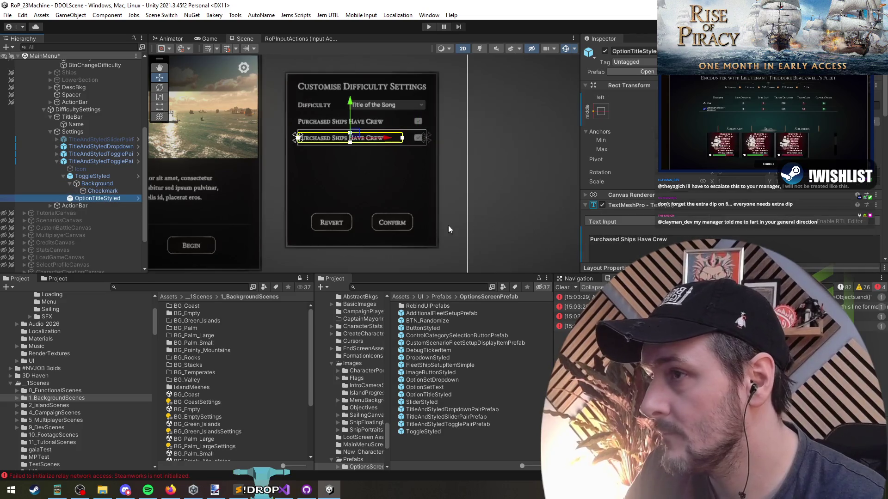
{"action": "left_click", "coordinate": [646, 236]}
{"action": "key", "text": "ctrl+a"}
{"action": "type", "text": "Auto A"}
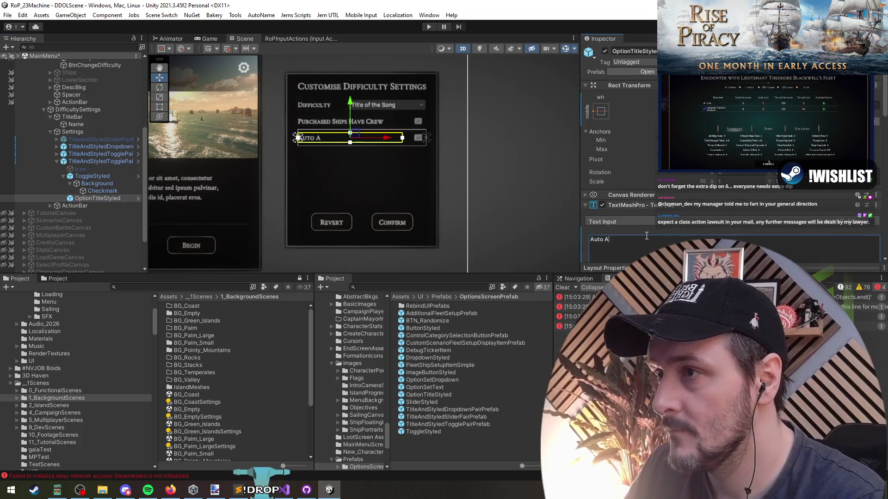
{"action": "type", "text": "im Available"}
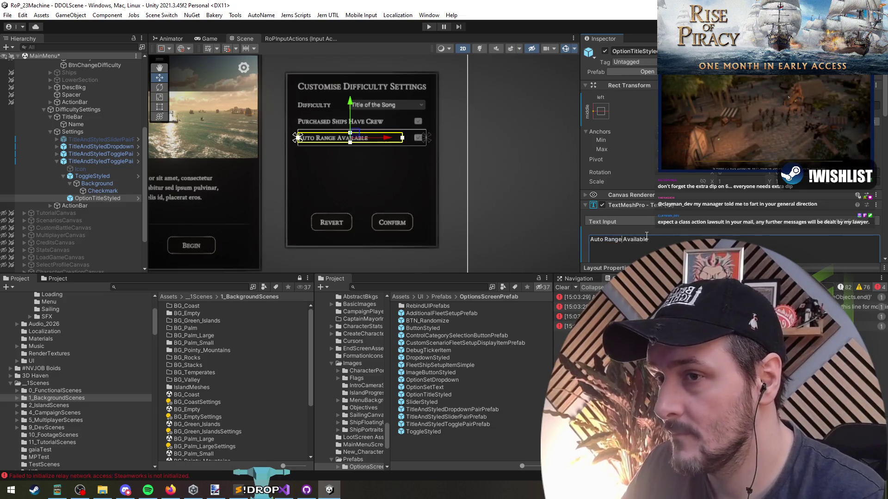
{"action": "key", "text": "ctrl+Left"}
{"action": "key", "text": "BackSpace"}
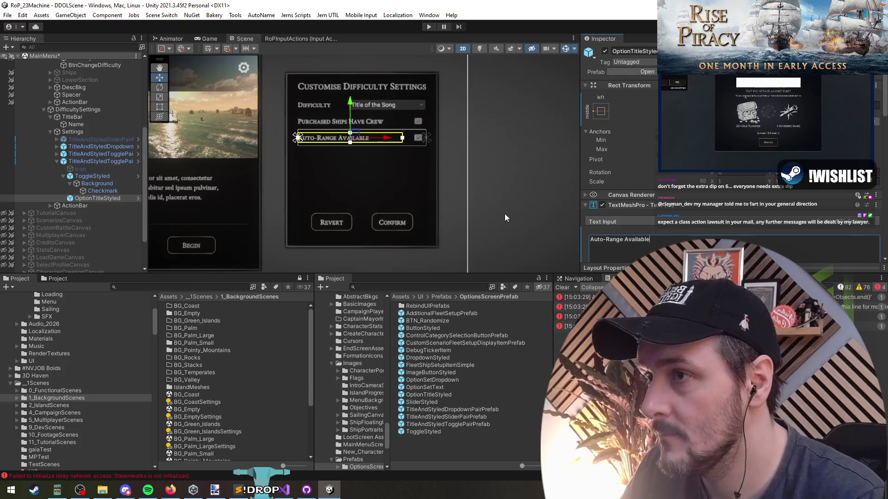
{"action": "left_click", "coordinate": [393, 134]}
{"action": "scroll", "coordinate": [390, 135], "scroll_direction": "up", "scroll_amount": 3}
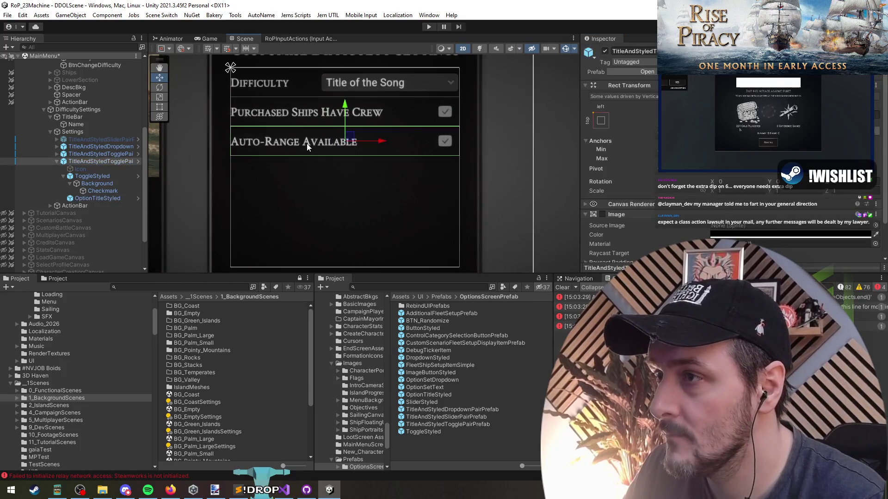
Inspect the Auto-Range toggle and Difficulty dropdown rows in the Hierarchy
{"action": "scroll", "coordinate": [471, 192], "scroll_direction": "down", "scroll_amount": 2}
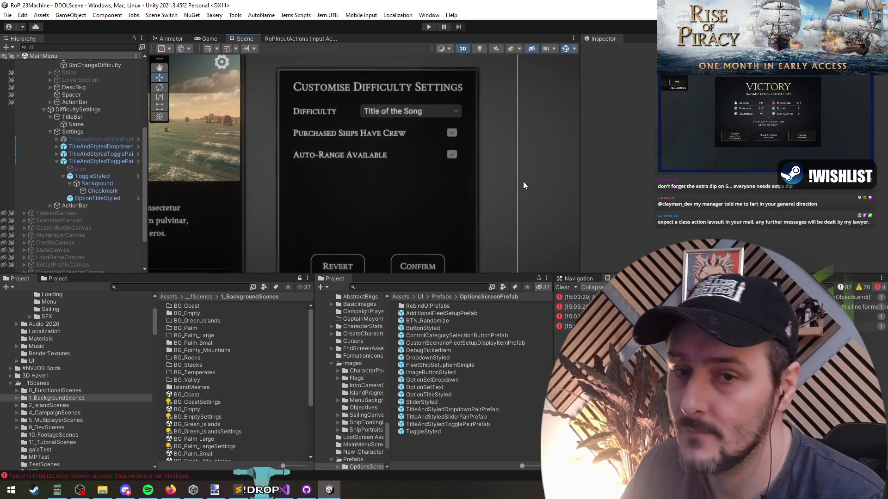
{"action": "key", "text": "alt+Tab"}
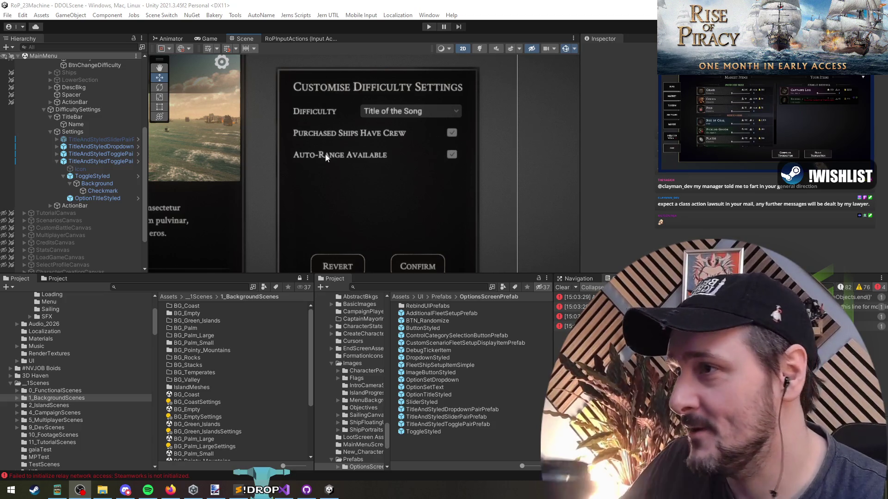
{"action": "scroll", "coordinate": [336, 157], "scroll_direction": "down", "scroll_amount": 3}
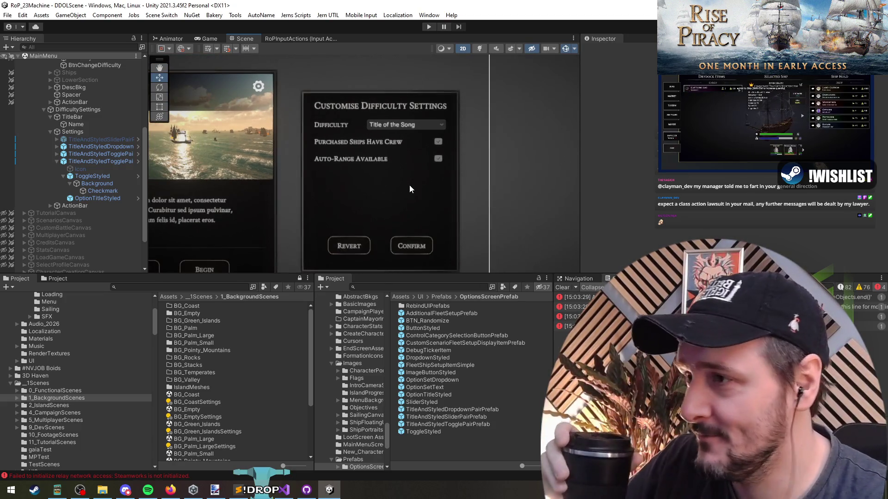
{"action": "left_click", "coordinate": [95, 160]}
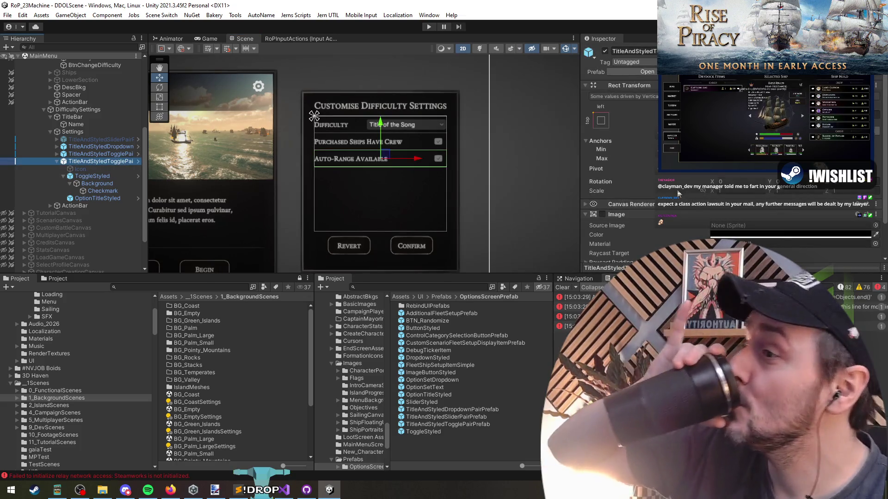
{"action": "left_click", "coordinate": [96, 146]}
{"action": "left_click", "coordinate": [103, 159]}
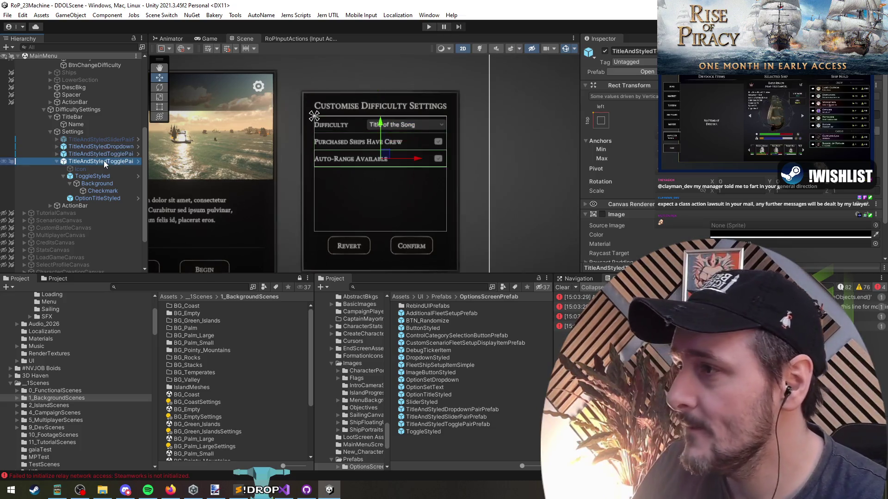
{"action": "left_click", "coordinate": [99, 148]}
{"action": "scroll", "coordinate": [361, 189], "scroll_direction": "up", "scroll_amount": 1}
{"action": "scroll", "coordinate": [362, 194], "scroll_direction": "up", "scroll_amount": 2}
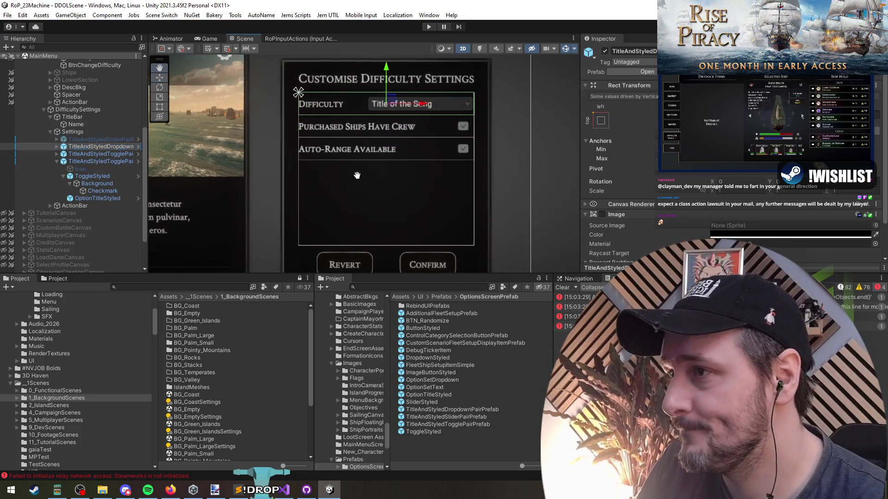
Select the DifficultySettings panel and open its CampaignDifficultySettingsPopupController script
{"action": "left_click", "coordinate": [73, 131]}
{"action": "left_click", "coordinate": [74, 110]}
{"action": "scroll", "coordinate": [106, 147], "scroll_direction": "up", "scroll_amount": 3}
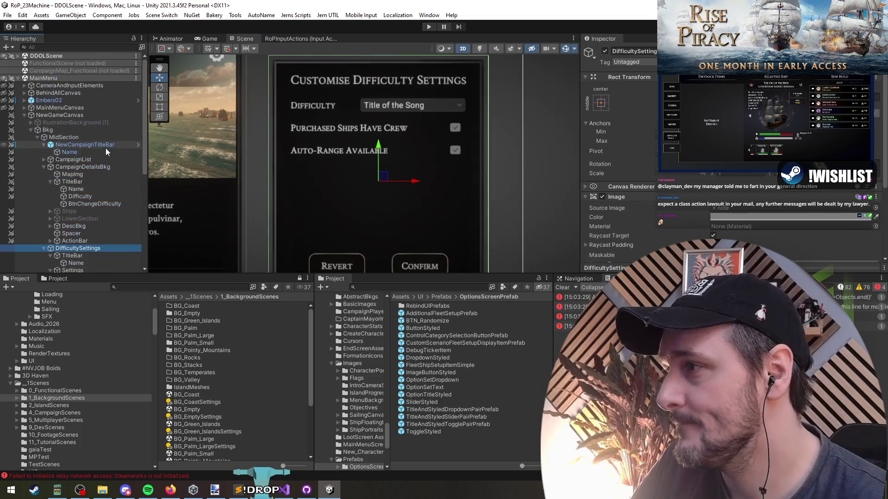
{"action": "scroll", "coordinate": [65, 138], "scroll_direction": "up", "scroll_amount": 3}
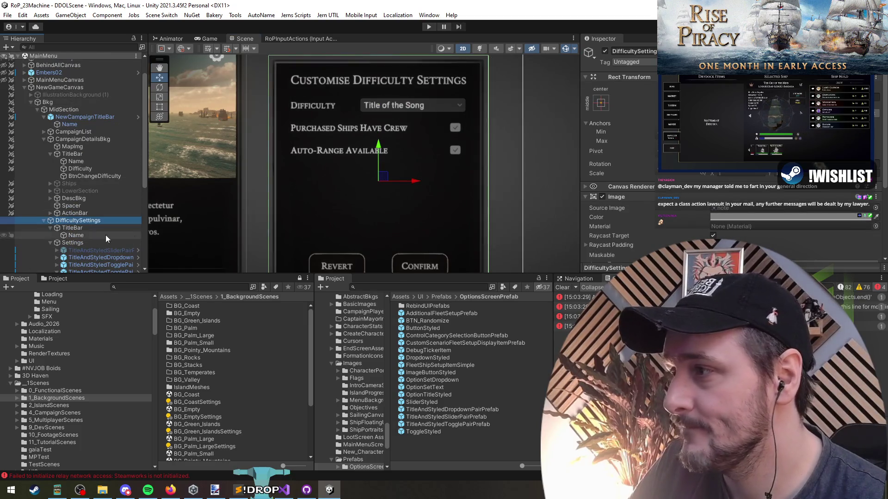
{"action": "scroll", "coordinate": [734, 180], "scroll_direction": "down", "scroll_amount": 5}
{"action": "double_click", "coordinate": [734, 205]}
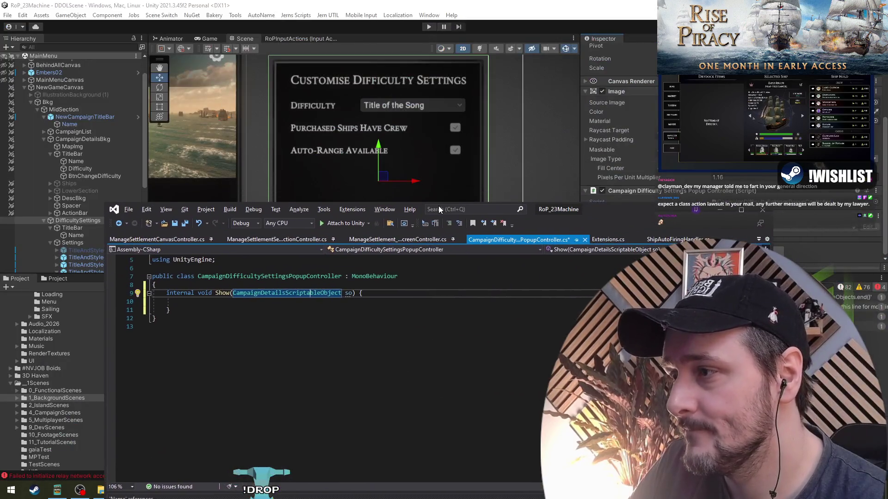
Start a public TMPro.TMP_Dropdown field at the top of the controller class
{"action": "left_click", "coordinate": [252, 302]}
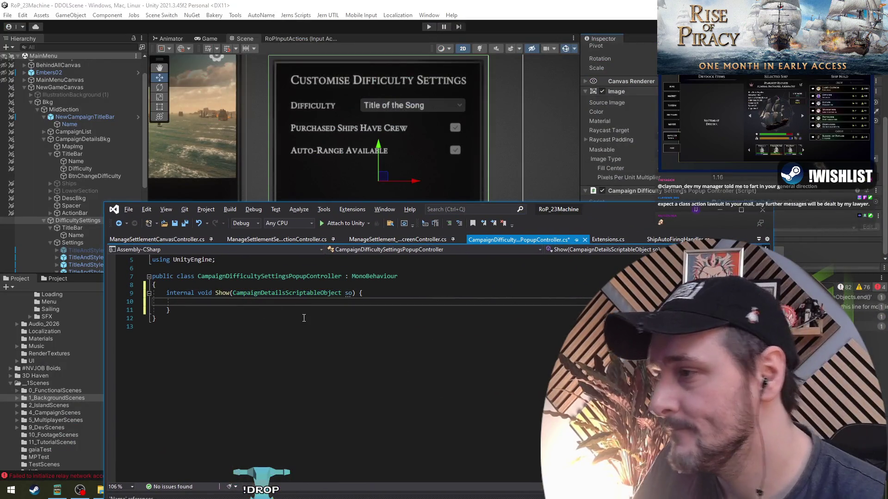
{"action": "left_click", "coordinate": [231, 286]}
{"action": "key", "text": "Return"}
{"action": "key", "text": "Return"}
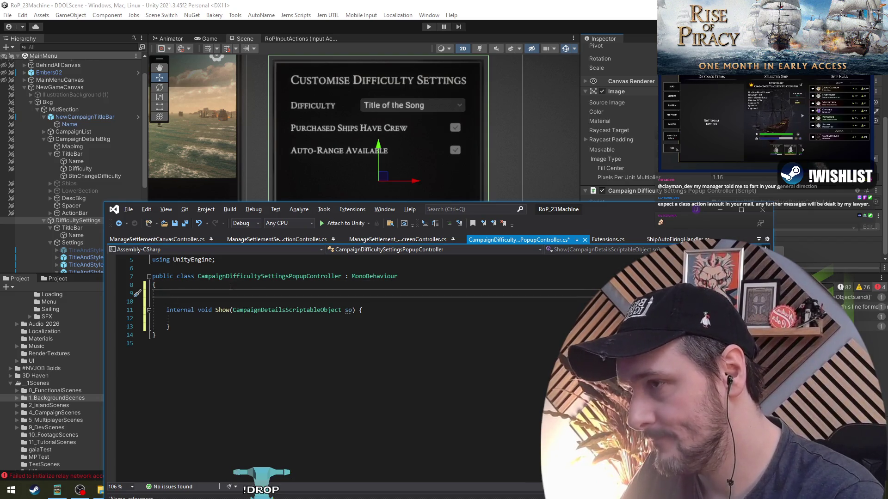
{"action": "type", "text": "public "}
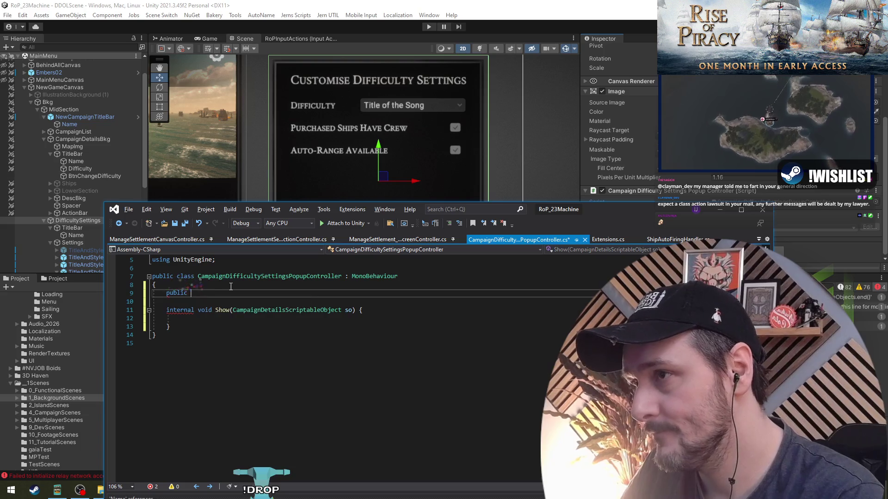
{"action": "type", "text": "TMP.Dro"}
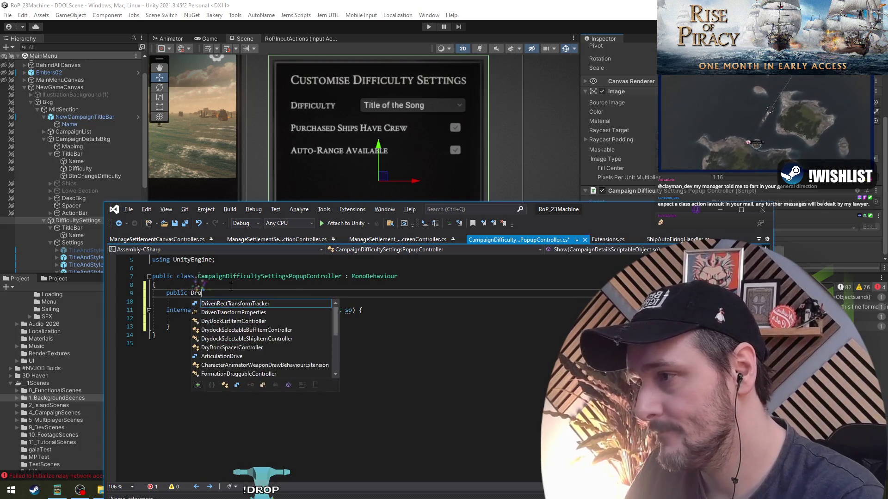
{"action": "type", "text": "pdown"}
{"action": "key", "text": "Tab"}
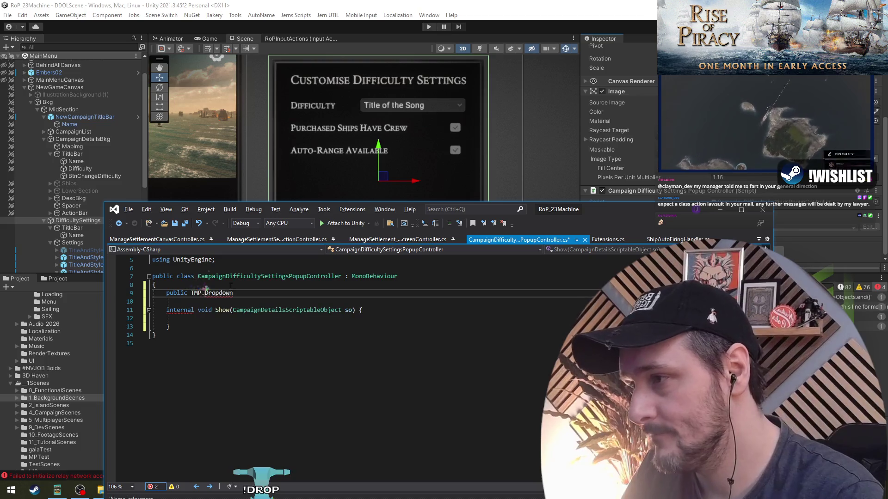
{"action": "key", "text": "BackSpace"}
{"action": "type", "text": "_"}
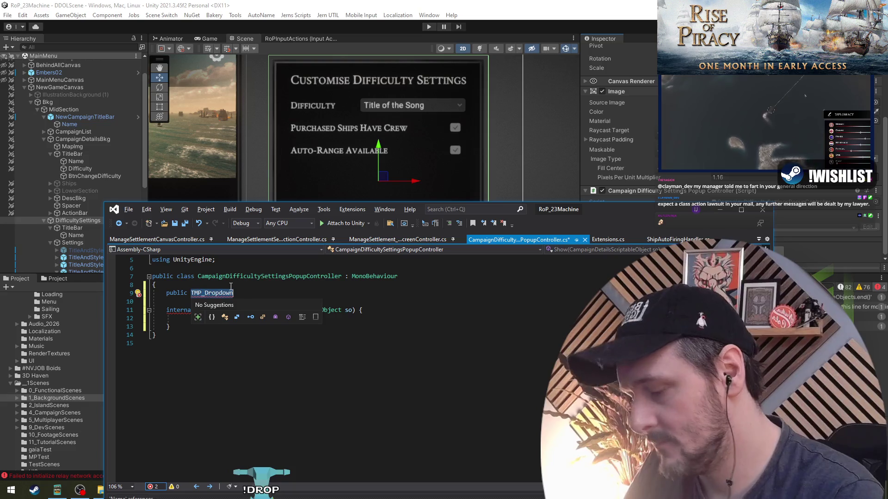
{"action": "type", "text": "TMPro.dr"}
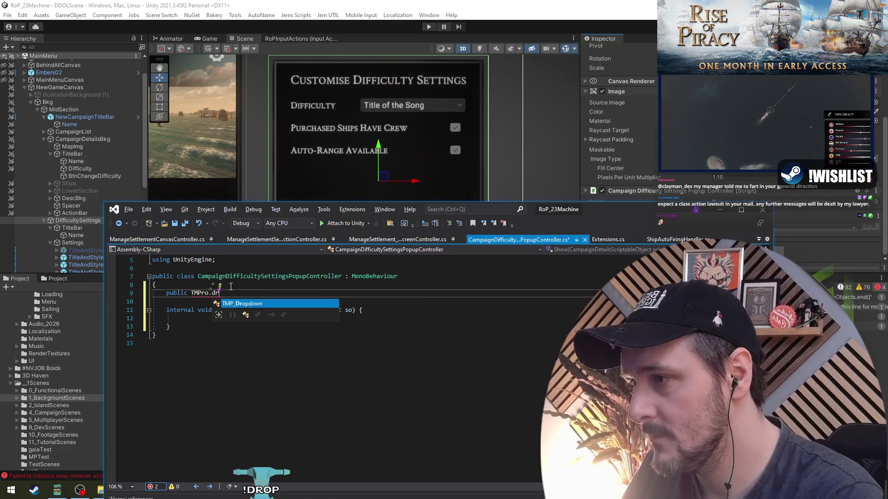
{"action": "key", "text": "Tab"}
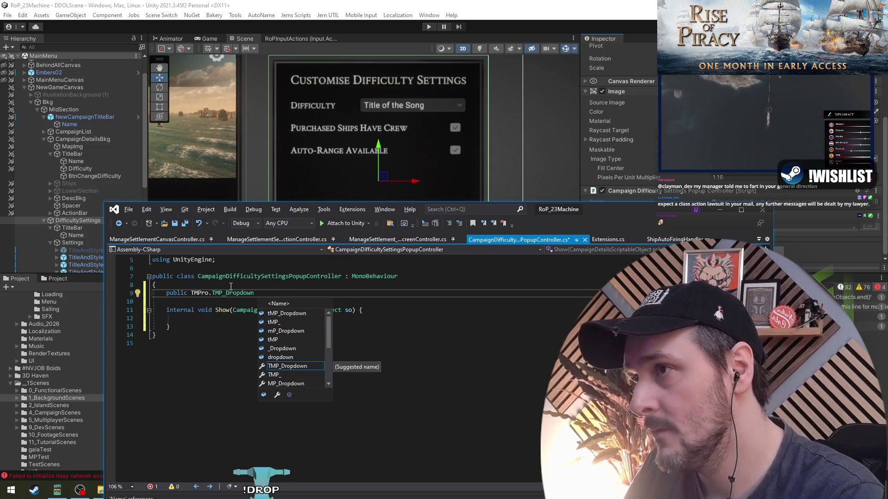
Name the field DifficultyDropdown, complete the declaration and switch back to Unity
{"action": "type", "text": "D"}
{"action": "key", "text": "BackSpace"}
{"action": "type", "text": "dif"}
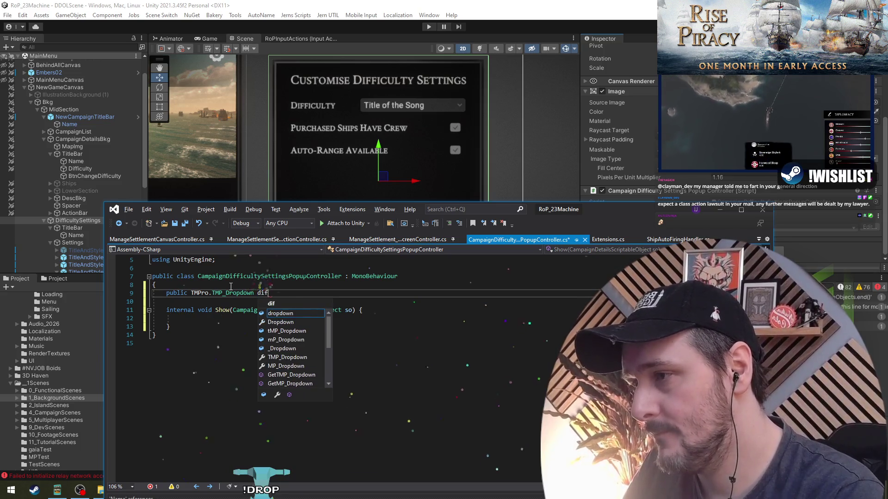
{"action": "type", "text": "ficultyDropdown"}
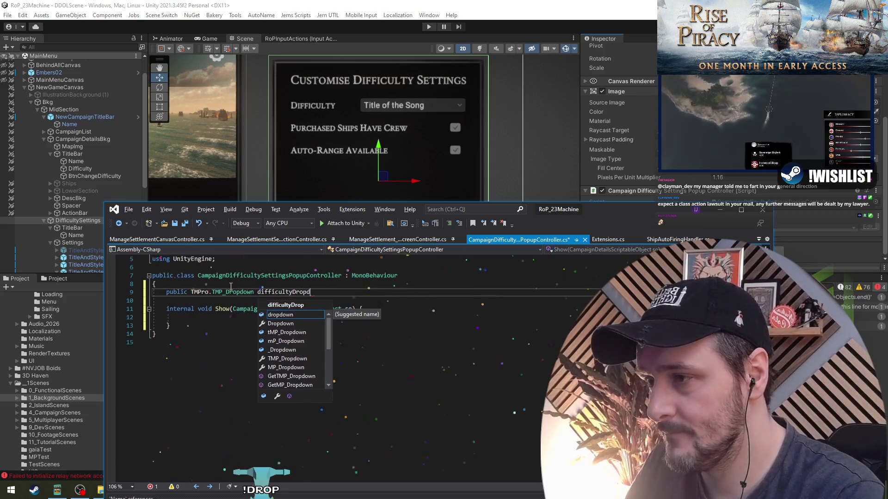
{"action": "key", "text": "Escape"}
{"action": "type", "text": ";"}
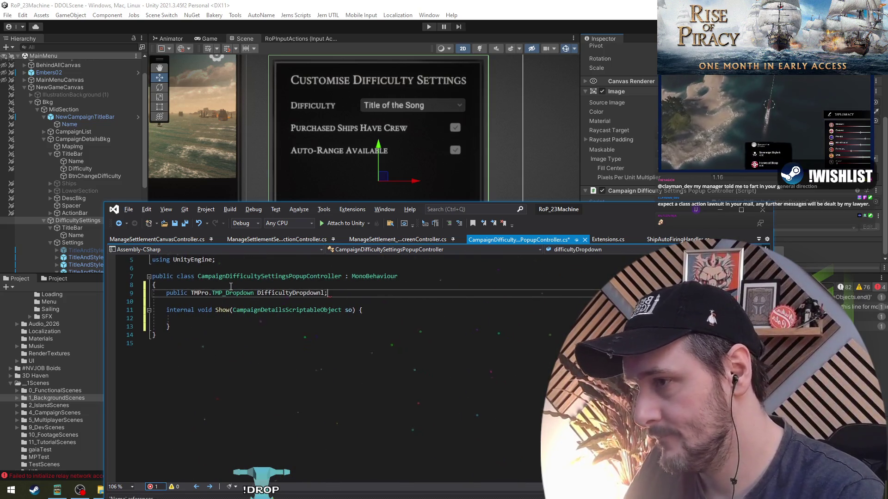
{"action": "key", "text": "ctrl+Left"}
{"action": "key", "text": "ctrl+Left"}
{"action": "key", "text": "Delete"}
{"action": "type", "text": "D"}
{"action": "key", "text": "Return"}
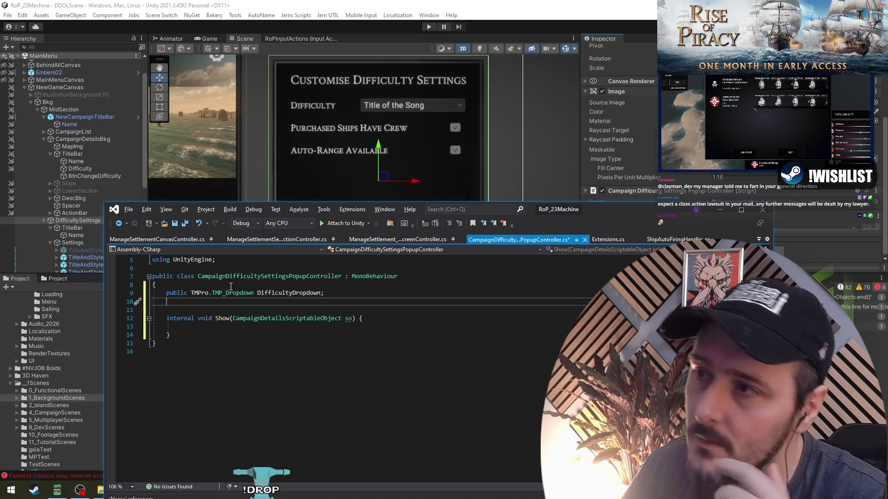
{"action": "key", "text": "Return"}
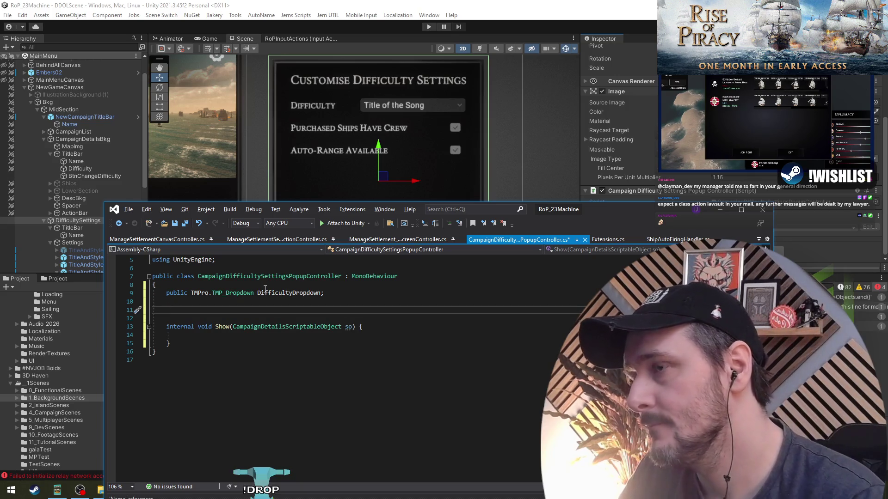
{"action": "key", "text": "alt+Tab"}
{"action": "scroll", "coordinate": [424, 115], "scroll_direction": "down", "scroll_amount": 3}
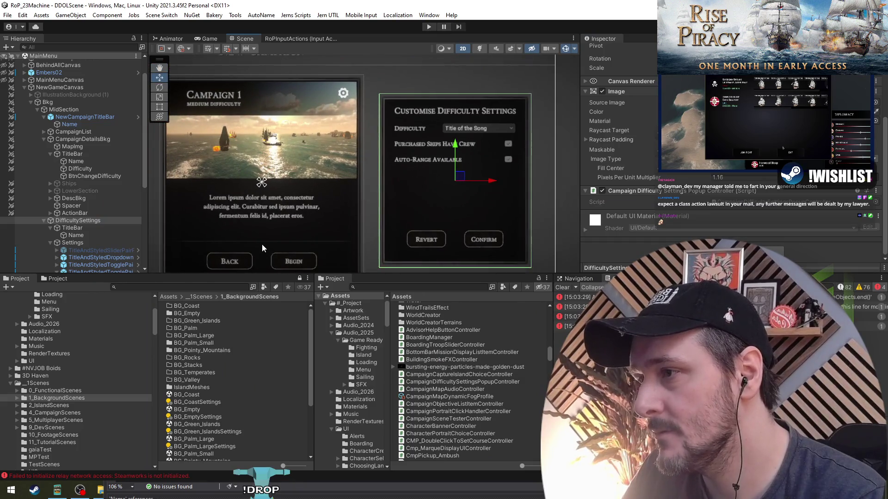
Duplicate the Spacer and place the copy in Settings after the Difficulty dropdown row
{"action": "left_click_drag", "start_coordinate": [260, 241], "coordinate": [352, 156]}
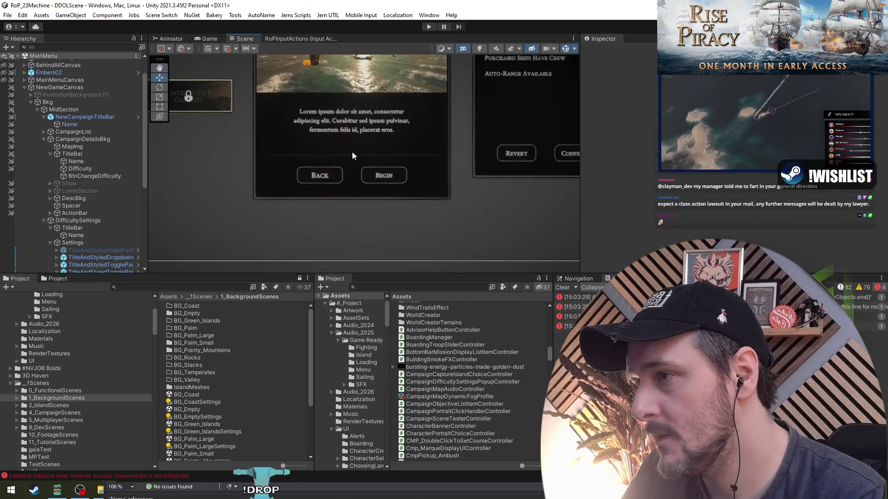
{"action": "mouse_move", "coordinate": [192, 137]}
{"action": "left_mouse_down"}
{"action": "mouse_move", "coordinate": [452, 177]}
{"action": "mouse_move", "coordinate": [391, 165]}
{"action": "left_mouse_up"}
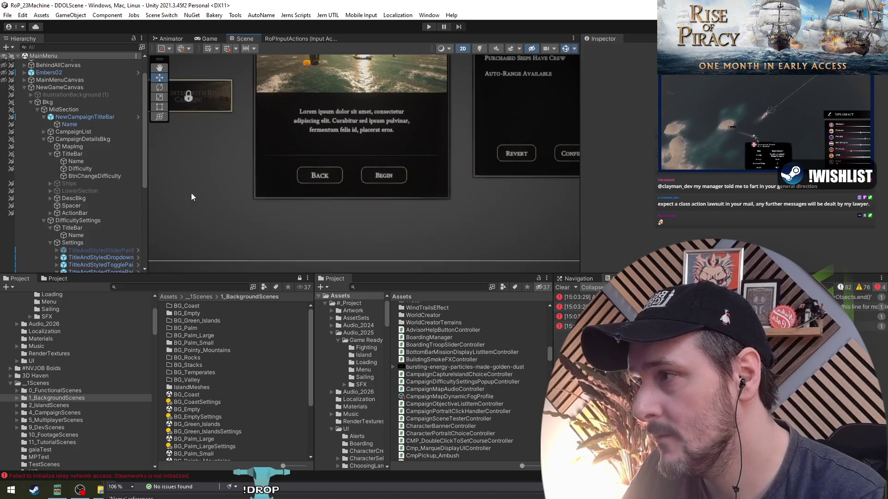
{"action": "left_click", "coordinate": [79, 206]}
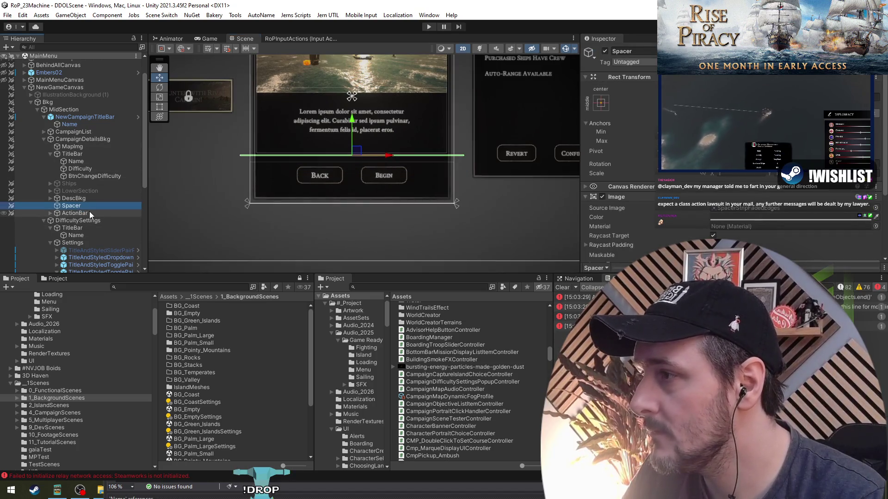
{"action": "key", "text": "ctrl+d"}
{"action": "scroll", "coordinate": [90, 212], "scroll_direction": "down", "scroll_amount": 3}
{"action": "mouse_move", "coordinate": [25, 166]}
{"action": "left_mouse_down"}
{"action": "mouse_move", "coordinate": [78, 224]}
{"action": "mouse_move", "coordinate": [78, 198]}
{"action": "mouse_move", "coordinate": [56, 192]}
{"action": "mouse_move", "coordinate": [70, 212]}
{"action": "left_mouse_up"}
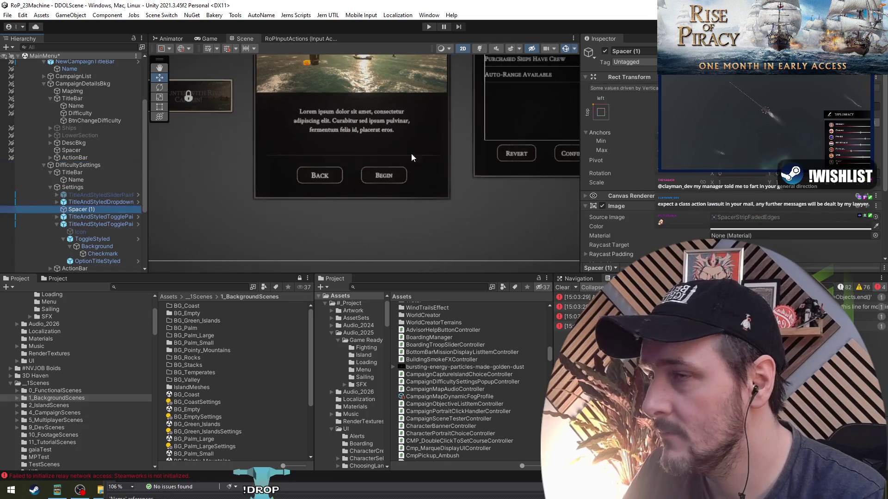
{"action": "left_click_drag", "start_coordinate": [523, 117], "coordinate": [406, 181]}
{"action": "scroll", "coordinate": [491, 111], "scroll_direction": "up", "scroll_amount": 6}
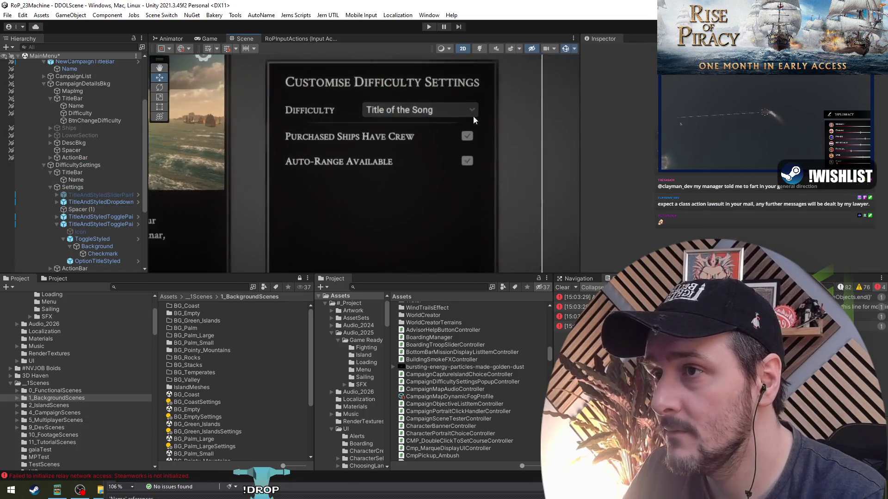
{"action": "scroll", "coordinate": [399, 159], "scroll_direction": "down", "scroll_amount": 5}
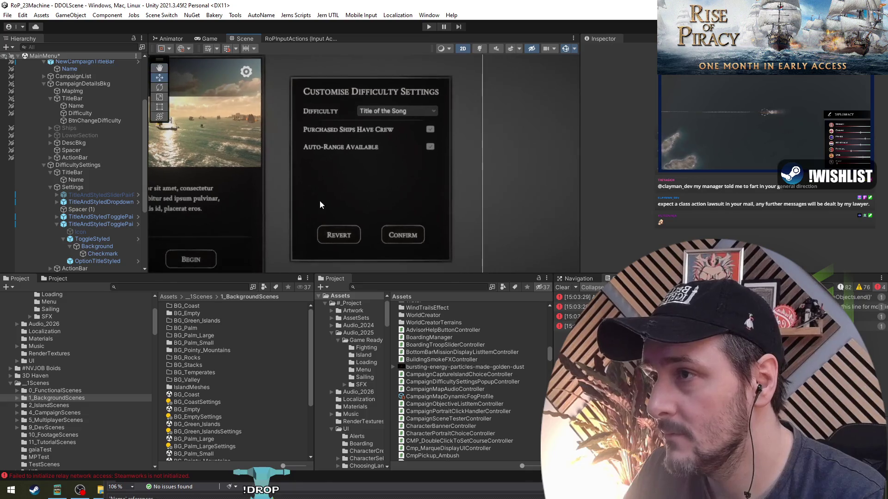
Review the dropdown and toggle rows, then return to the controller script in Visual Studio
{"action": "left_click", "coordinate": [112, 224]}
{"action": "key", "text": "Left"}
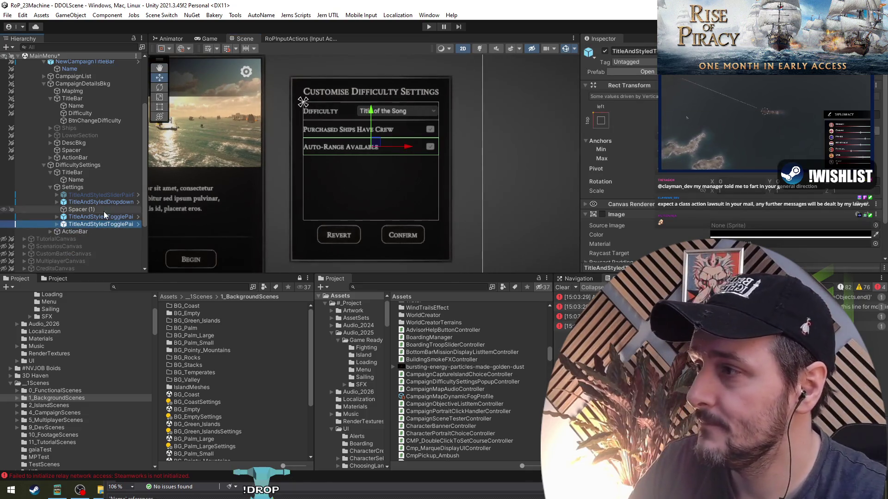
{"action": "left_click", "coordinate": [104, 217], "text": "ctrl"}
{"action": "left_click", "coordinate": [101, 202], "text": "ctrl"}
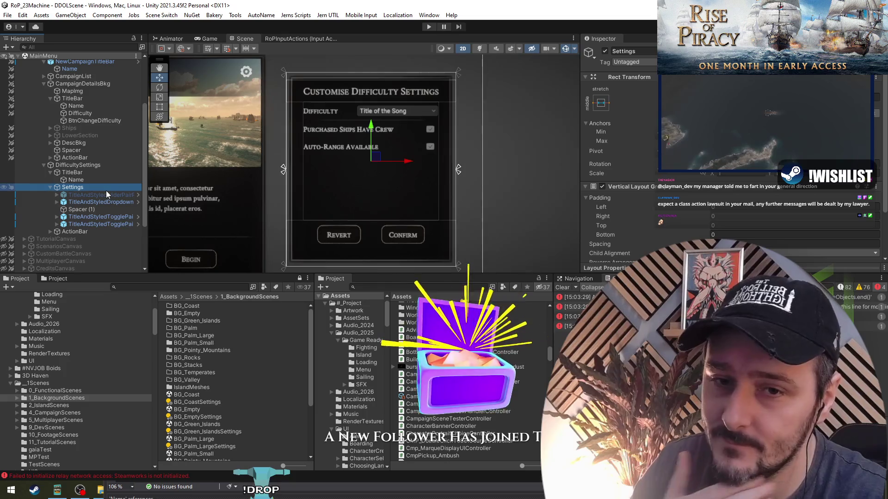
{"action": "scroll", "coordinate": [330, 179], "scroll_direction": "up", "scroll_amount": 3}
{"action": "left_click", "coordinate": [454, 138]}
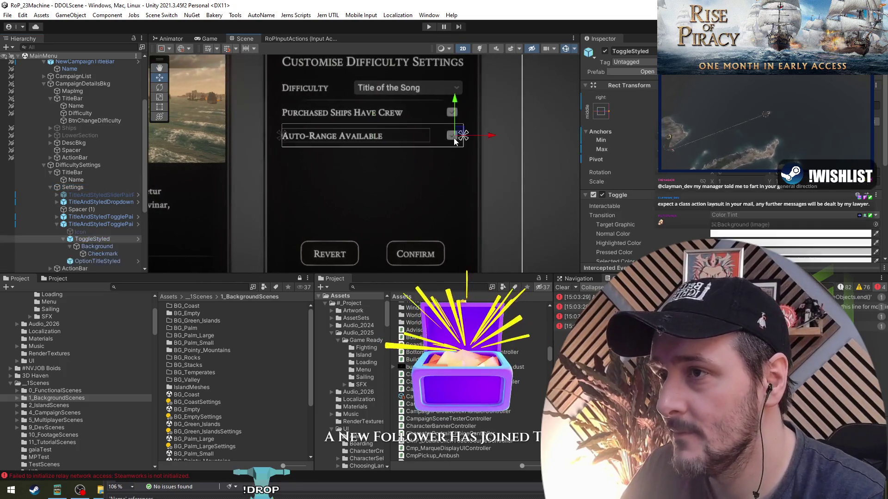
{"action": "left_click", "coordinate": [276, 491]}
{"action": "left_click", "coordinate": [396, 300]}
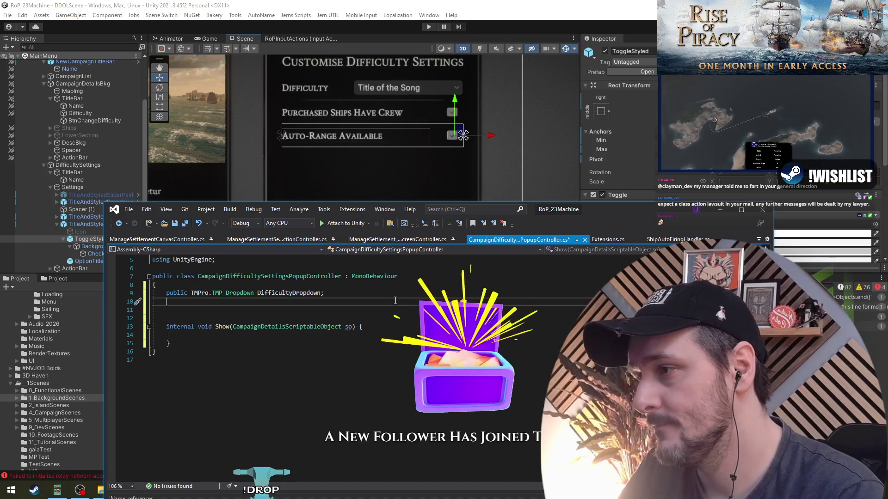
Start a public Toggle field and add 'using UnityEngine.UI;' at the top of the file
{"action": "type", "text": "public UnityTo"}
{"action": "type", "text": "ggle"}
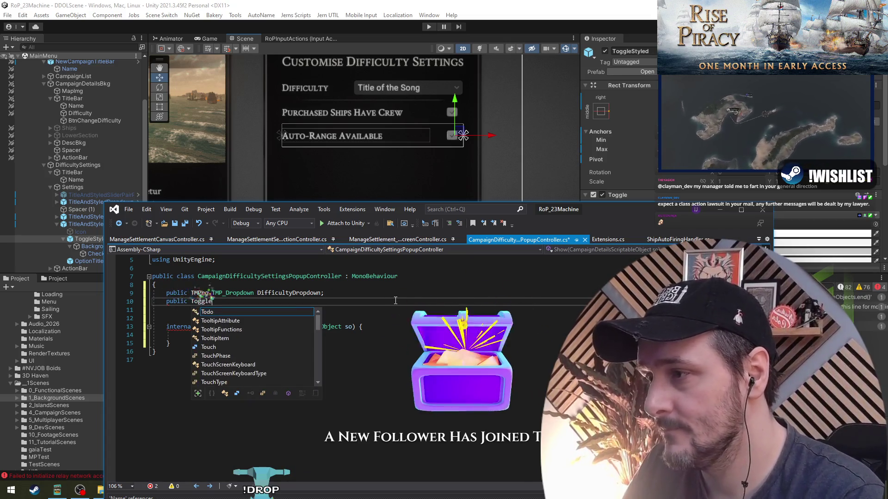
{"action": "key", "text": "ctrl+Left"}
{"action": "type", "text": "UnityEngine.UI."}
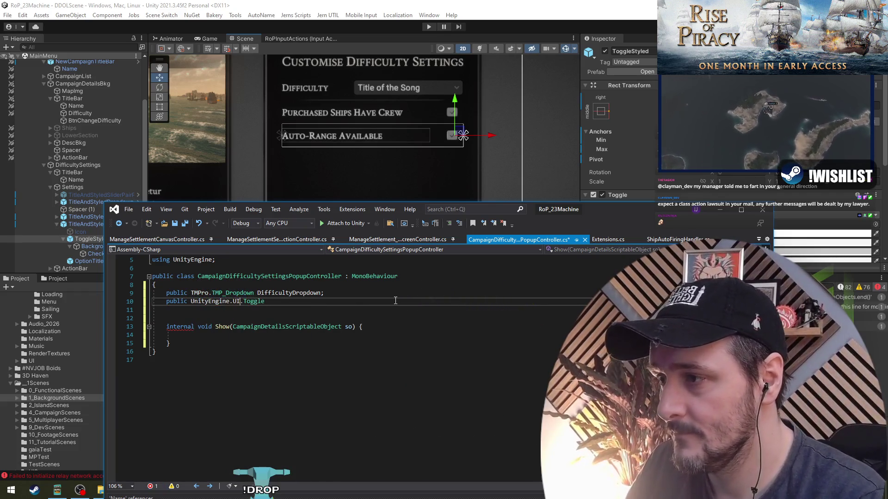
{"action": "key", "text": "Left"}
{"action": "key", "text": "ctrl+shift+Left"}
{"action": "key", "text": "ctrl+shift+Left"}
{"action": "key", "text": "ctrl+shift+Left"}
{"action": "key", "text": "ctrl+x"}
{"action": "key", "text": "ctrl+Home"}
{"action": "key", "text": "Down"}
{"action": "key", "text": "Down"}
{"action": "key", "text": "Down"}
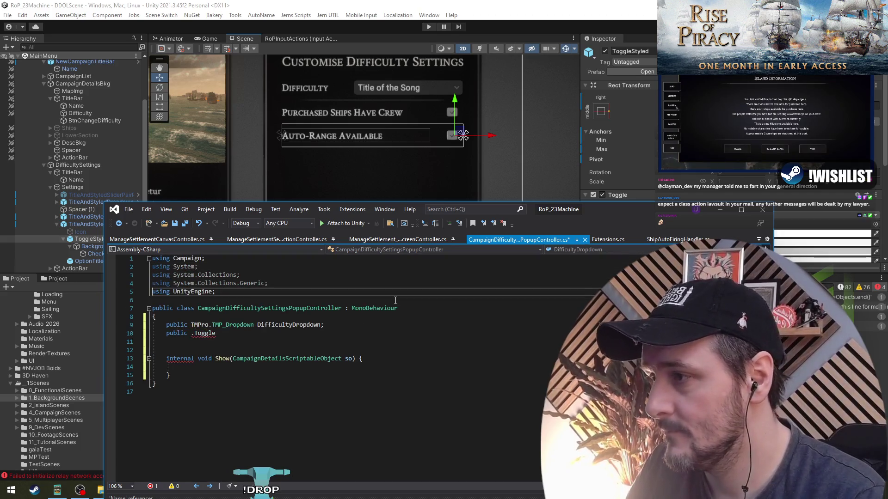
{"action": "type", "text": "using"}
{"action": "key", "text": "ctrl+v"}
{"action": "type", "text": ";"}
{"action": "key", "text": "Return"}
{"action": "key", "text": "Down"}
{"action": "key", "text": "Down"}
{"action": "key", "text": "Down"}
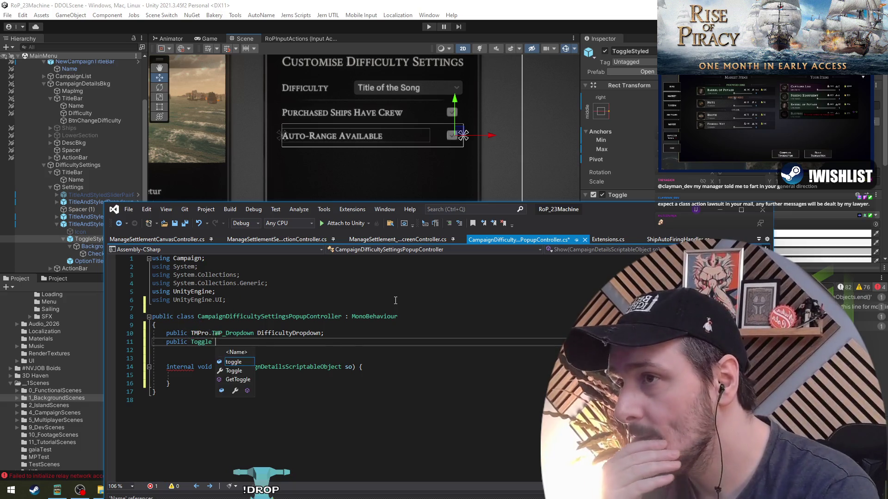
Name the Toggle fields PurchasedShipsHaveCrew and AutoRangeAvailable and tidy the blank lines around them
{"action": "type", "text": "Ships"}
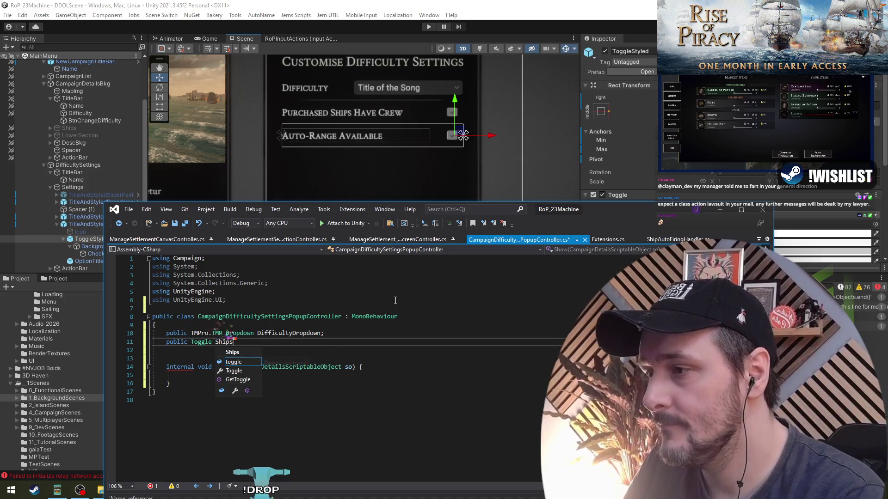
{"action": "type", "text": "HaveCrew"}
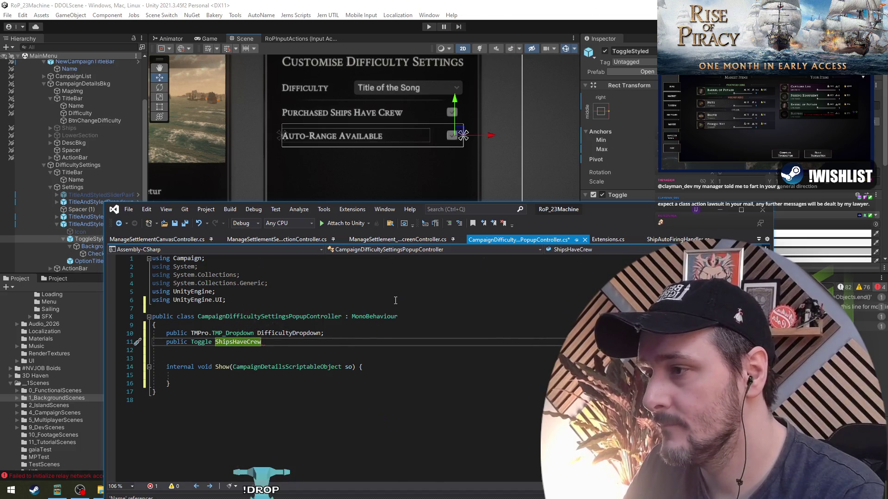
{"action": "type", "text": "ahsed"}
{"action": "key", "text": "BackSpace"}
{"action": "key", "text": "BackSpace"}
{"action": "key", "text": "BackSpace"}
{"action": "type", "text": "hased"}
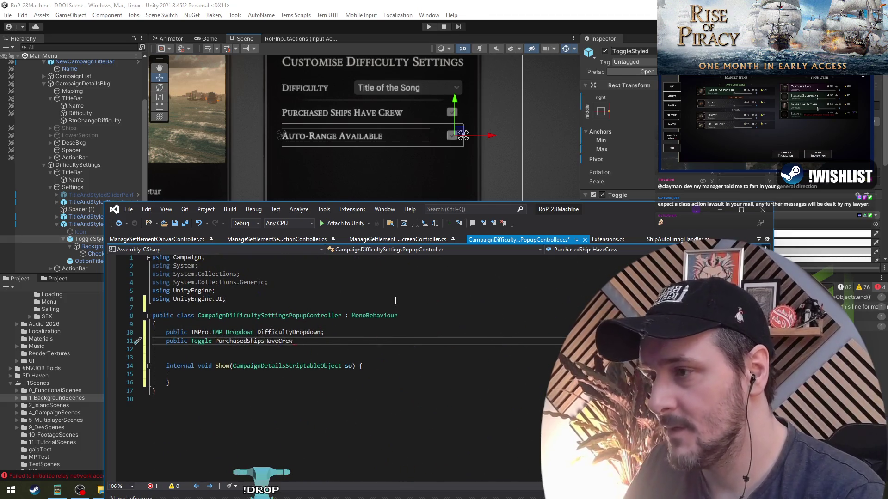
{"action": "key", "text": "End"}
{"action": "type", "text": ", AutoRangeAvailable;"}
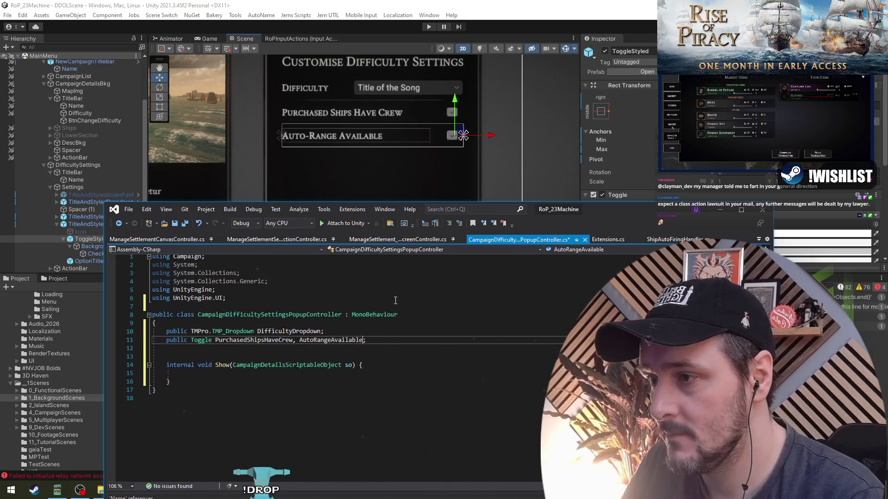
{"action": "key", "text": "Home"}
{"action": "key", "text": "Return"}
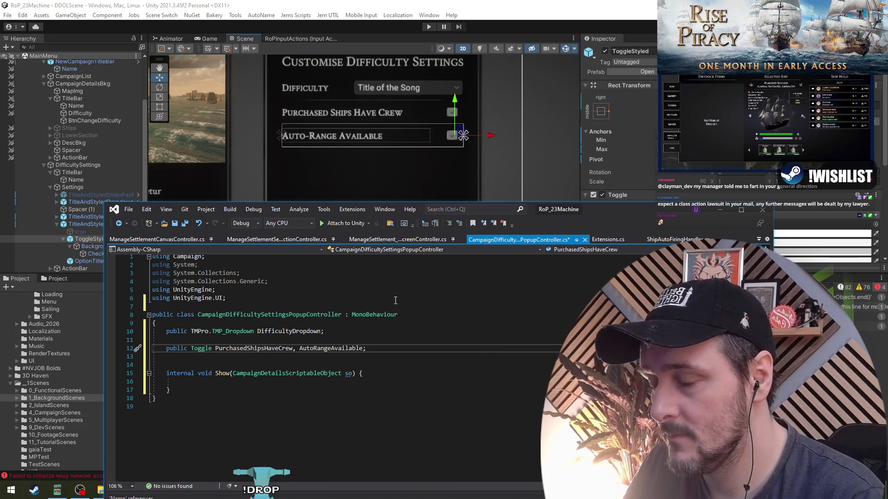
{"action": "key", "text": "ctrl+r"}
{"action": "key", "text": "ctrl+r"}
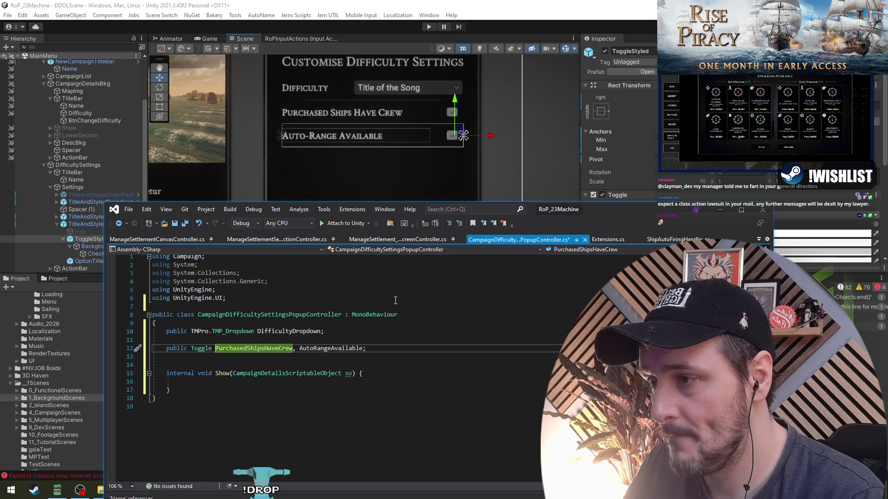
{"action": "key", "text": "Escape"}
{"action": "key", "text": "Delete"}
{"action": "key", "text": "alt+Up"}
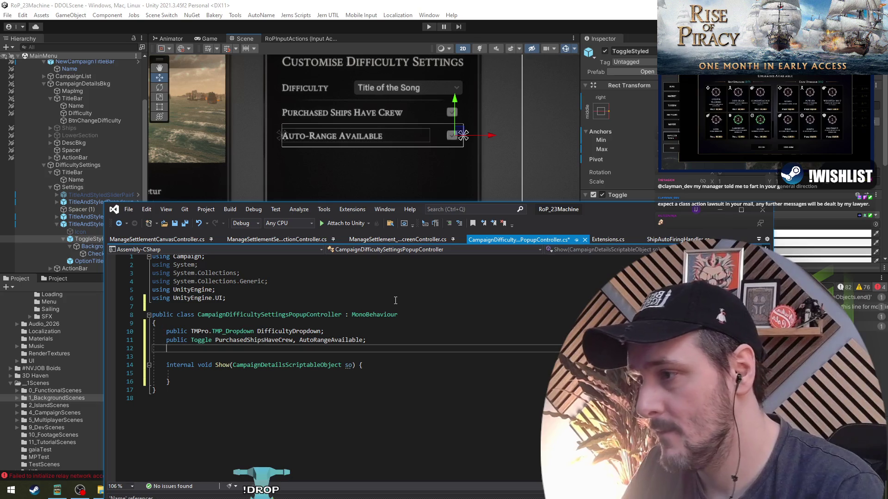
{"action": "key", "text": "Delete"}
{"action": "key", "text": "Down"}
{"action": "key", "text": "Down"}
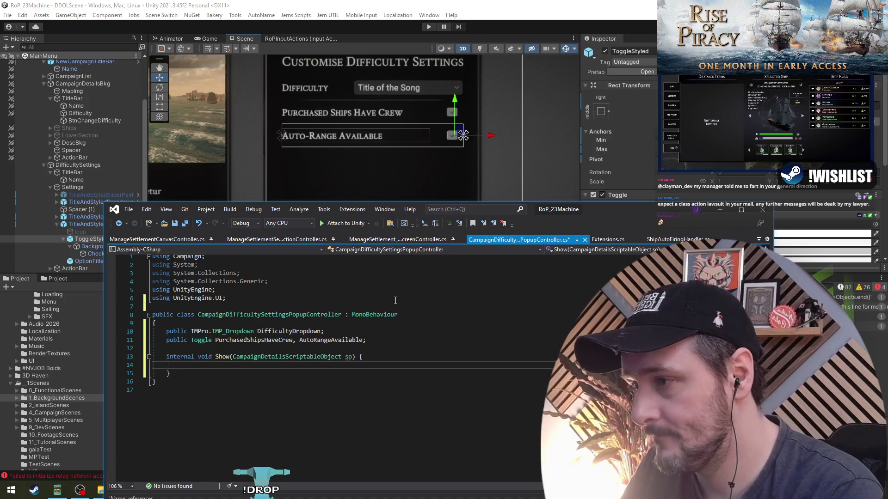
Add a DifficultyDropdown.ClearOptions() call in Show and make room above the method
{"action": "key", "text": "Down"}
{"action": "type", "text": "DiffDr.Cl();"}
{"action": "key", "text": "Up"}
{"action": "key", "text": "BackSpace"}
{"action": "key", "text": "ctrl+Return"}
{"action": "key", "text": "ctrl+Return"}
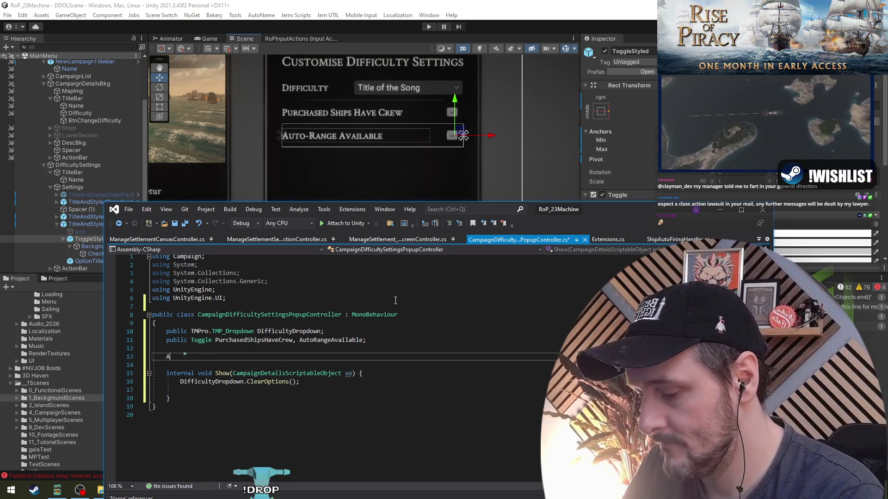
Declare a Difficulty[] AvailableDifficulties field, importing static GameSettingsManager for the Difficulty type
{"action": "type", "text": "AvailableDifficut"}
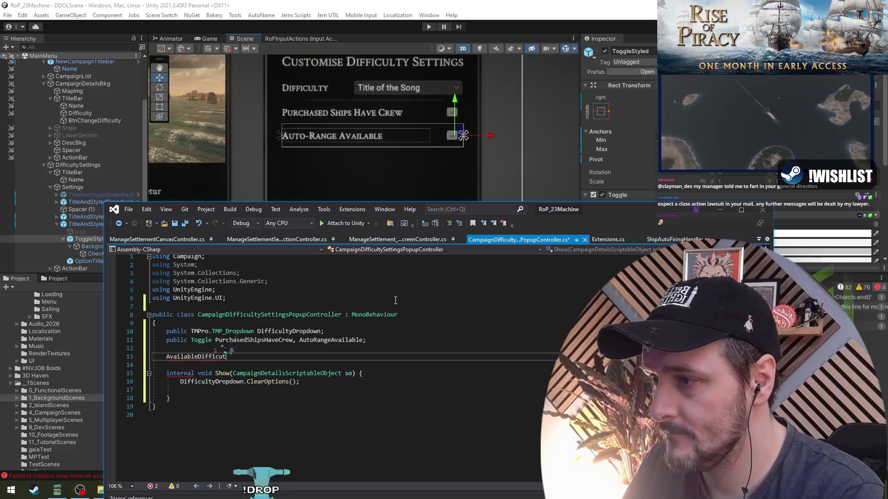
{"action": "type", "text": " {}"}
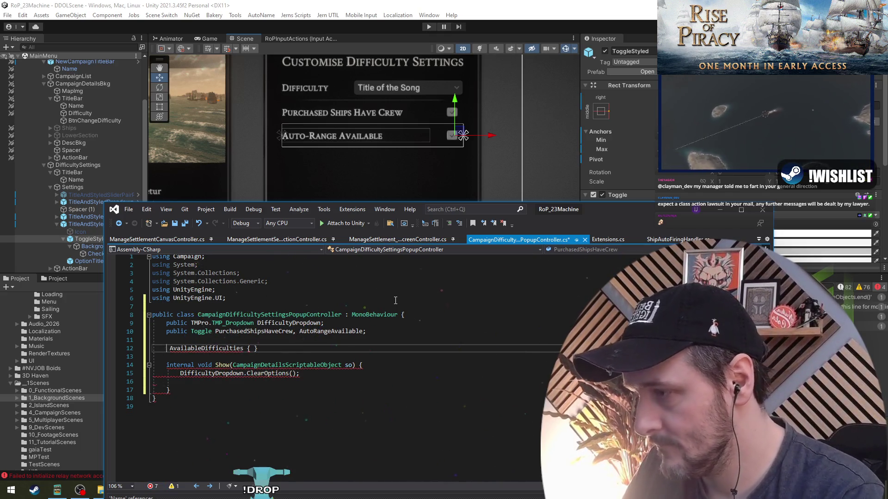
{"action": "type", "text": "Difficulty"}
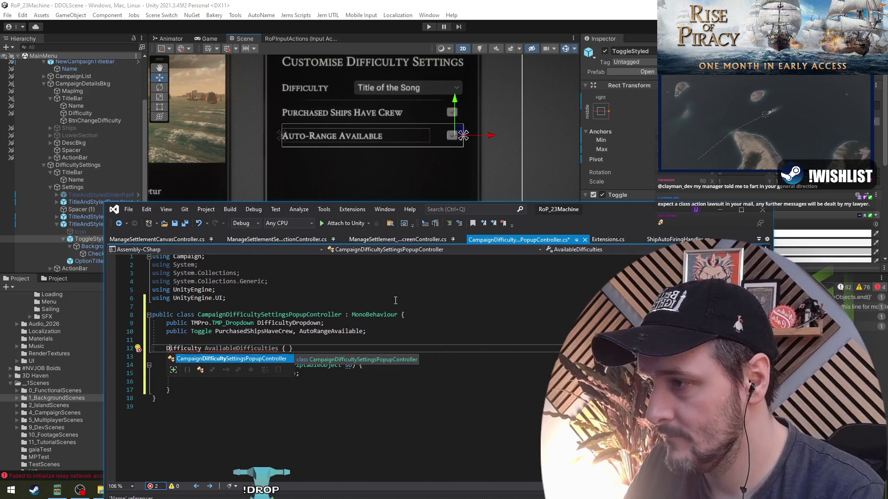
{"action": "key", "text": "shift+F10"}
{"action": "key", "text": "Return"}
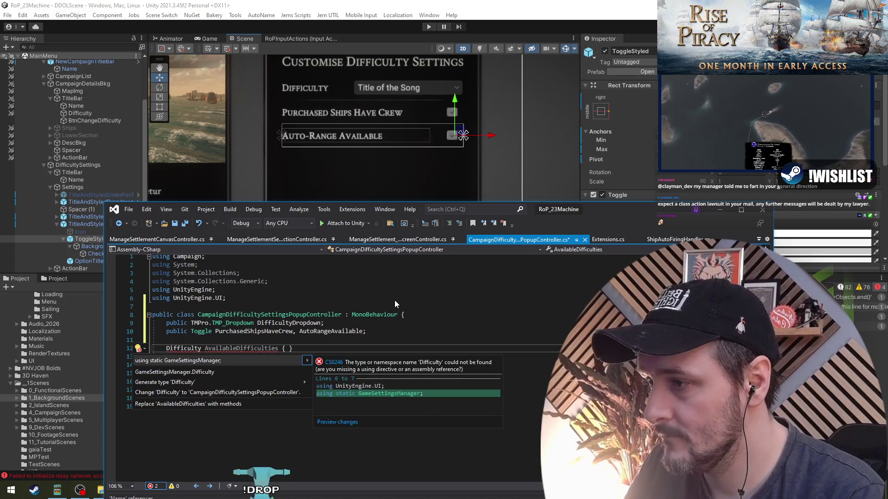
{"action": "key", "text": "Return"}
{"action": "key", "text": "ctrl+Right"}
{"action": "key", "text": "ctrl+Right"}
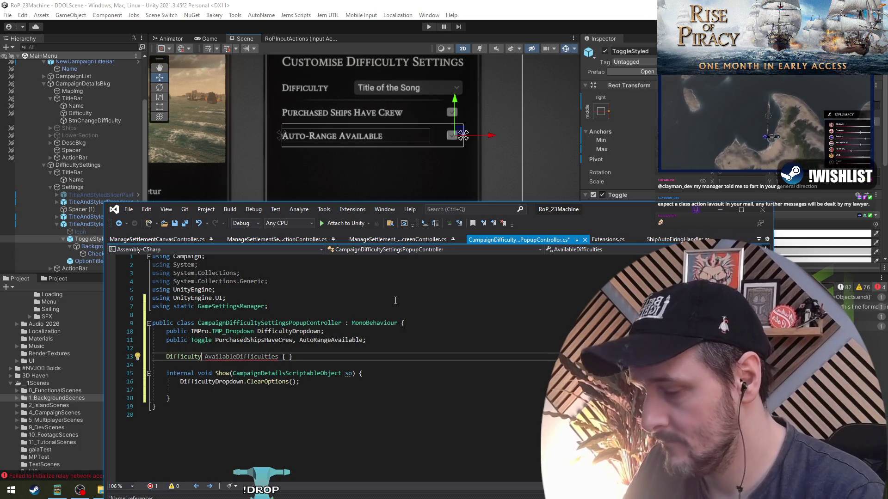
{"action": "key", "text": "ctrl+Left"}
{"action": "key", "text": "Left"}
{"action": "type", "text": "[]"}
Initialise AvailableDifficulties with an empty new[] array and maximise Visual Studio
{"action": "key", "text": "End"}
{"action": "key", "text": "Left"}
{"action": "key", "text": "Left"}
{"action": "key", "text": "Left"}
{"action": "type", "text": "= new"}
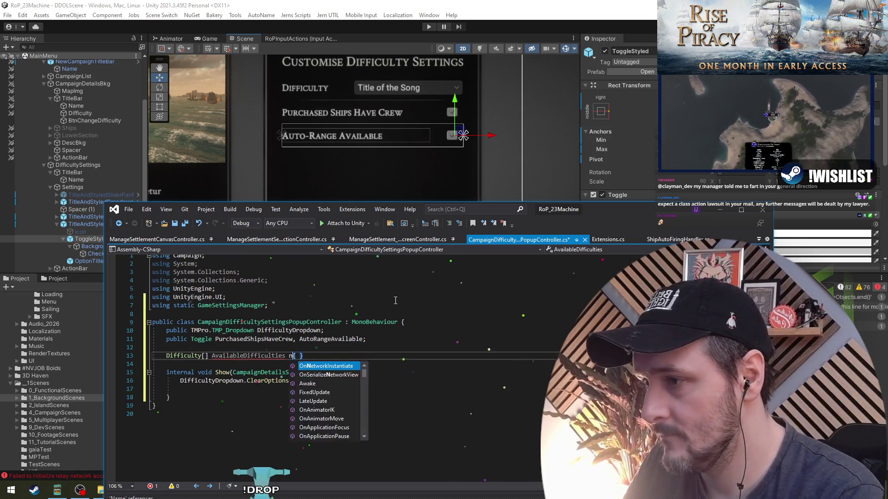
{"action": "type", "text": " [] "}
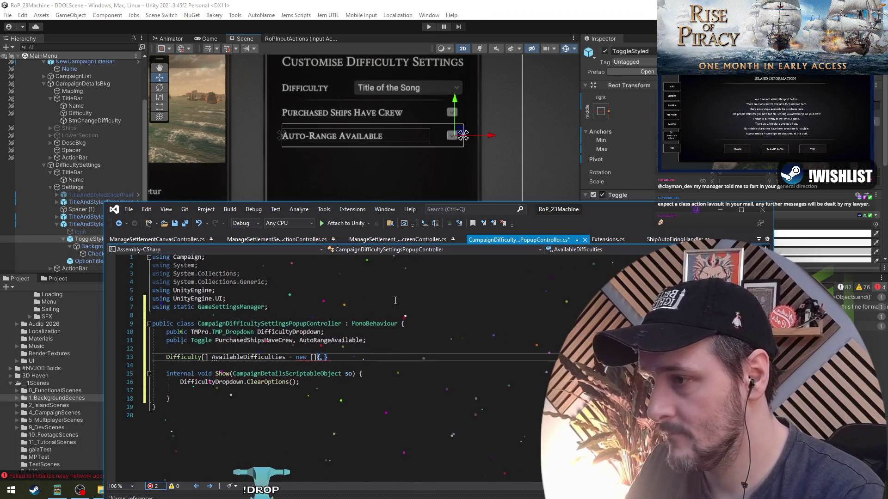
{"action": "type", "text": ";"}
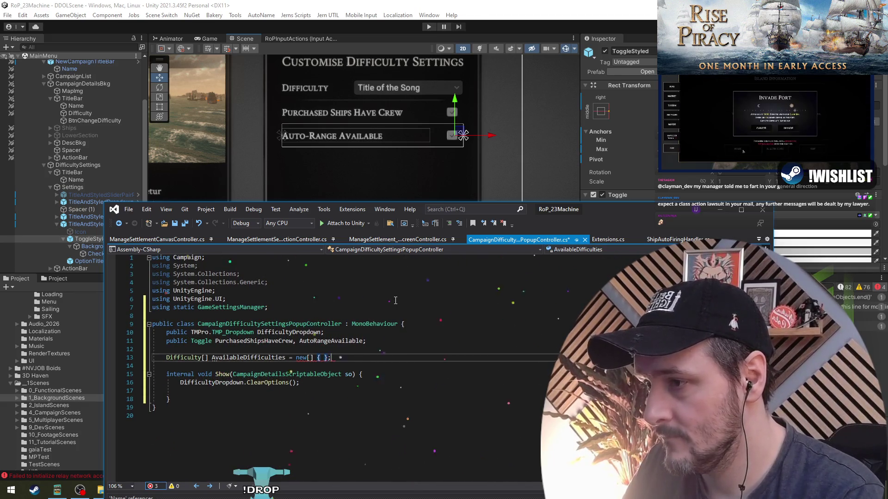
{"action": "scroll", "coordinate": [395, 300], "scroll_direction": "down", "scroll_amount": 1}
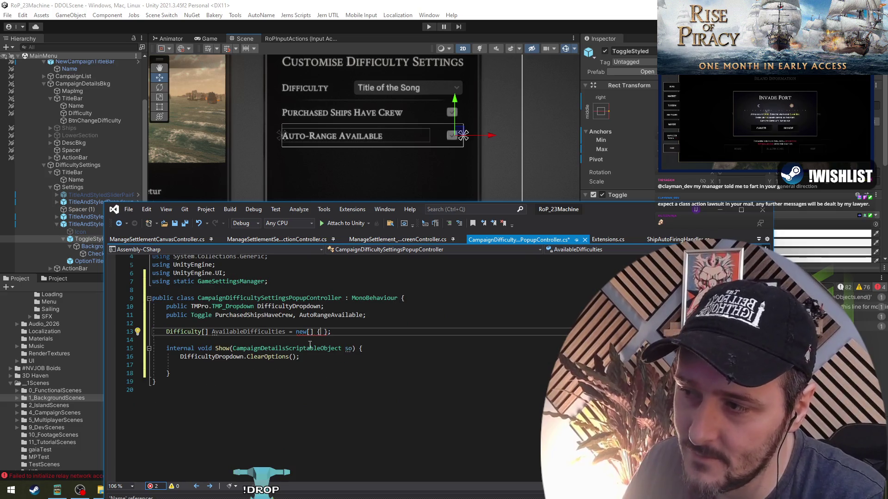
{"action": "mouse_move", "coordinate": [316, 332]}
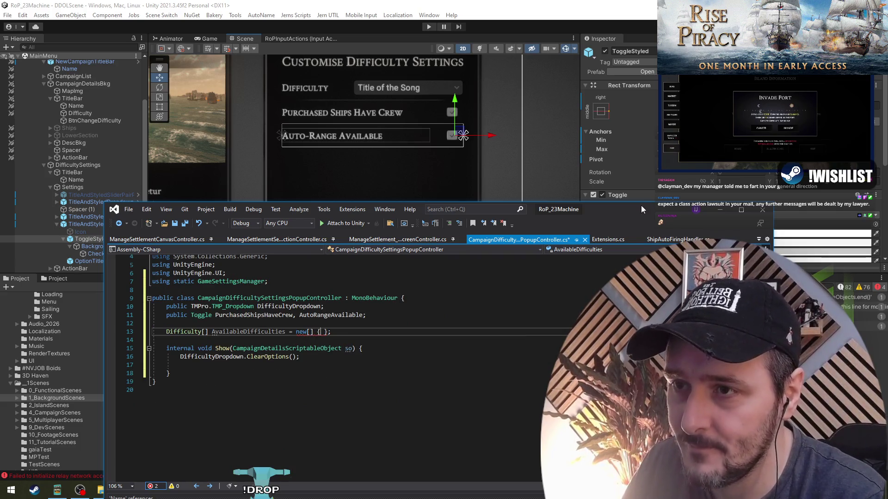
{"action": "double_click", "coordinate": [641, 205]}
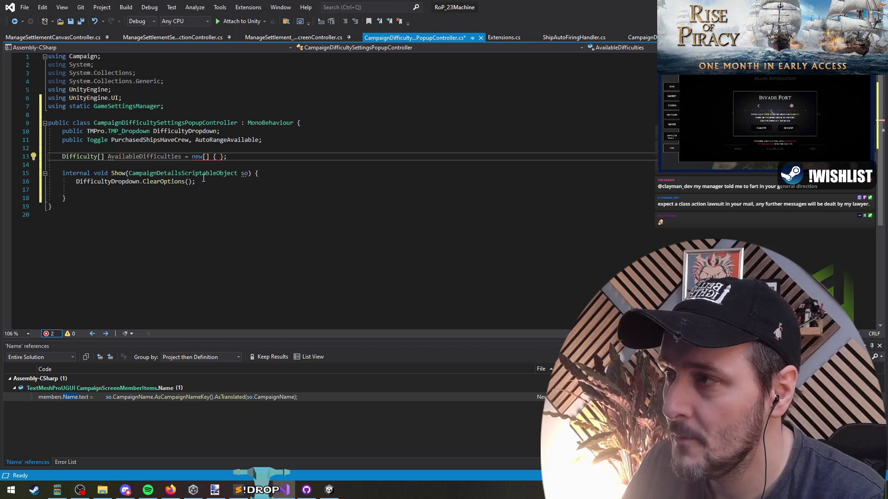
Try filling the array with Difficulty.Custom and Difficulty.Easy entries, then cut those lines
{"action": "key", "text": "Return"}
{"action": "key", "text": "Up"}
{"action": "key", "text": "Home"}
{"action": "key", "text": "ctrl+Right"}
{"action": "key", "text": "Down"}
{"action": "type", "text": "Difficulty.Custom"}
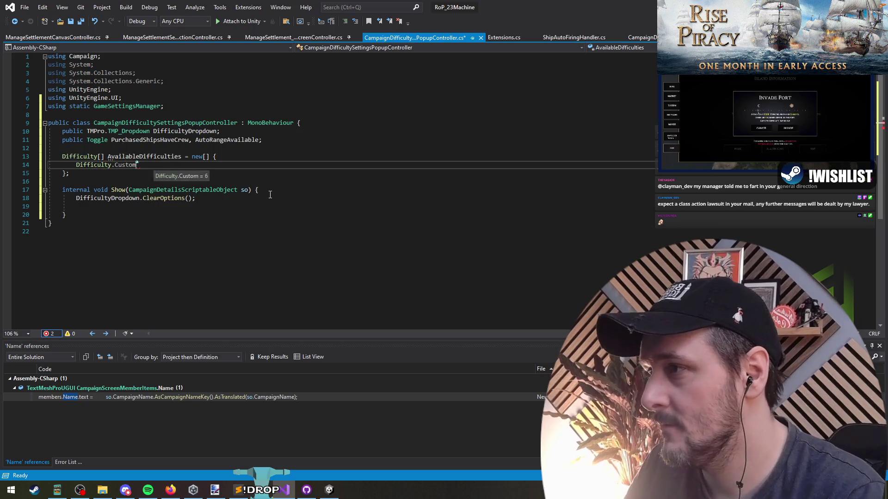
{"action": "type", "text": ","}
{"action": "key", "text": "Return"}
{"action": "key", "text": "Escape"}
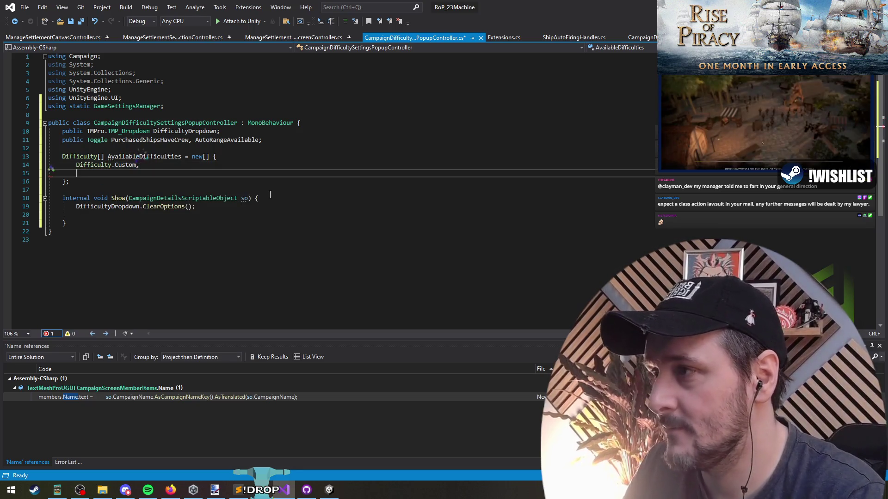
{"action": "type", "text": "Difficulty."}
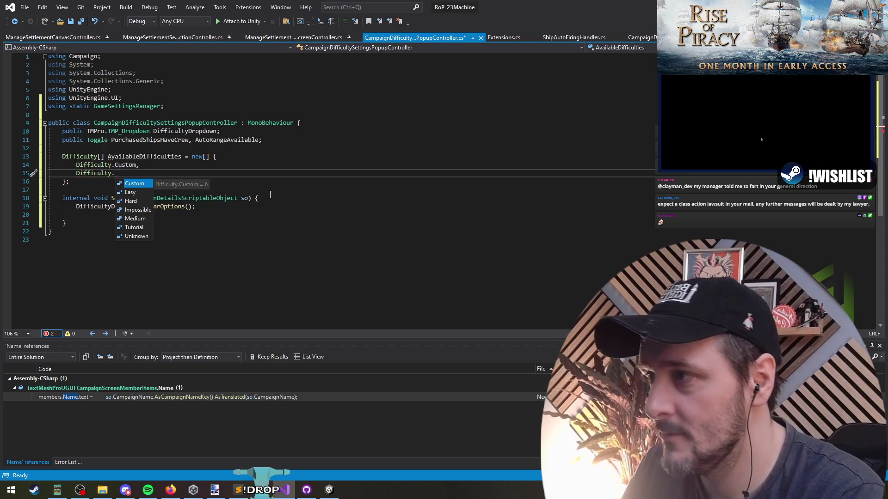
{"action": "key", "text": "Down"}
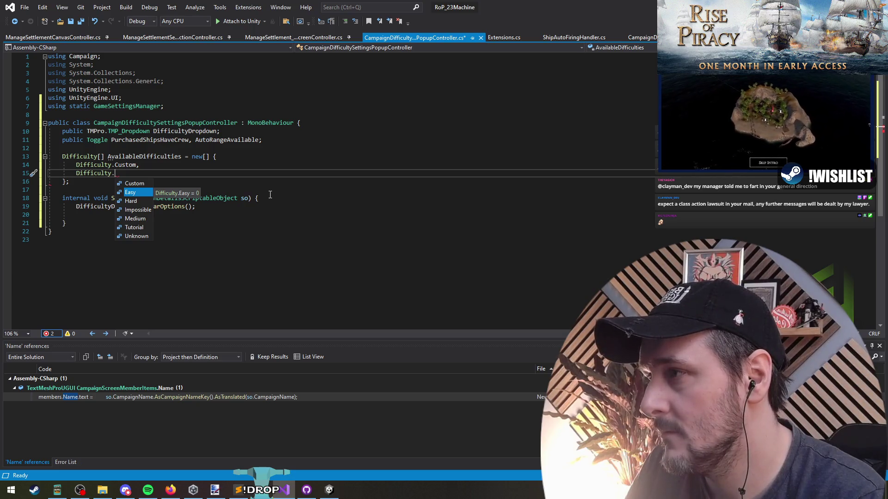
{"action": "key", "text": "Escape"}
{"action": "key", "text": "ctrl+x"}
{"action": "key", "text": "ctrl+x"}
{"action": "key", "text": "Up"}
{"action": "key", "text": "Up"}
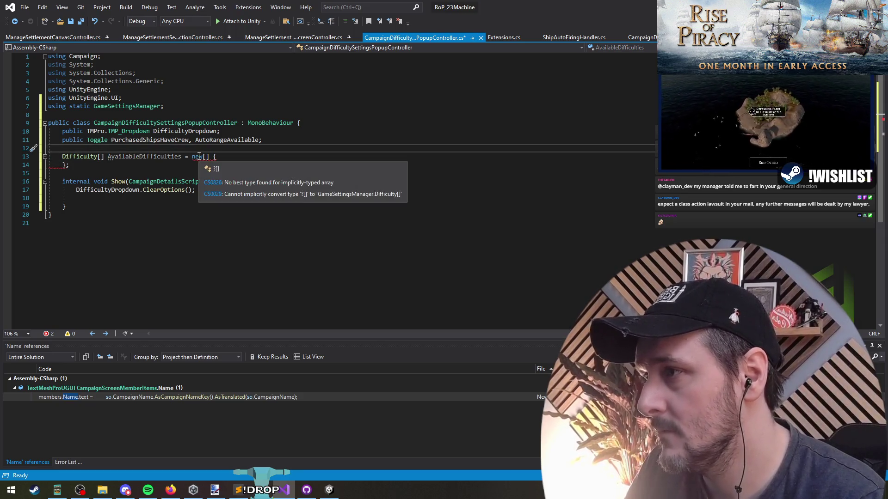
Experiment with making the Difficulty element type and the new array expression nullable
{"action": "key", "text": "Down"}
{"action": "key", "text": "ctrl+Right"}
{"action": "type", "text": "?"}
{"action": "key", "text": "Down"}
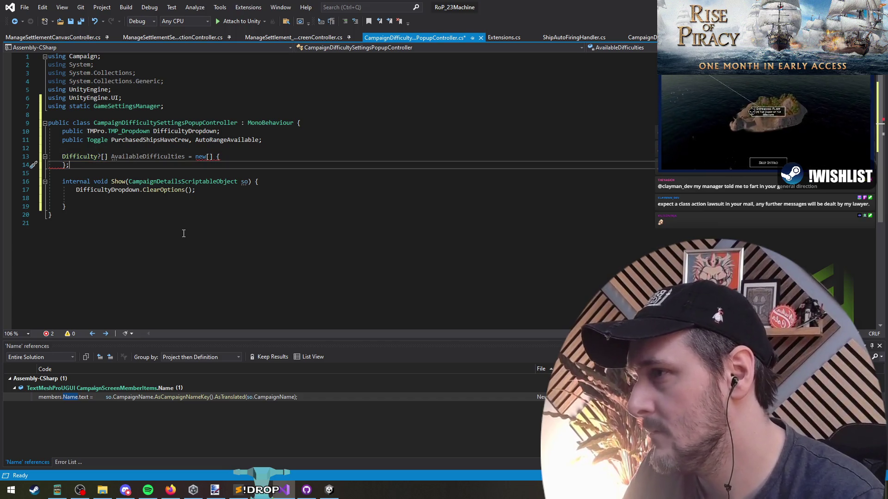
{"action": "left_click", "coordinate": [206, 157]}
{"action": "type", "text": "?"}
{"action": "key", "text": "Down"}
{"action": "key", "text": "Down"}
{"action": "key", "text": "Up"}
{"action": "key", "text": "Up"}
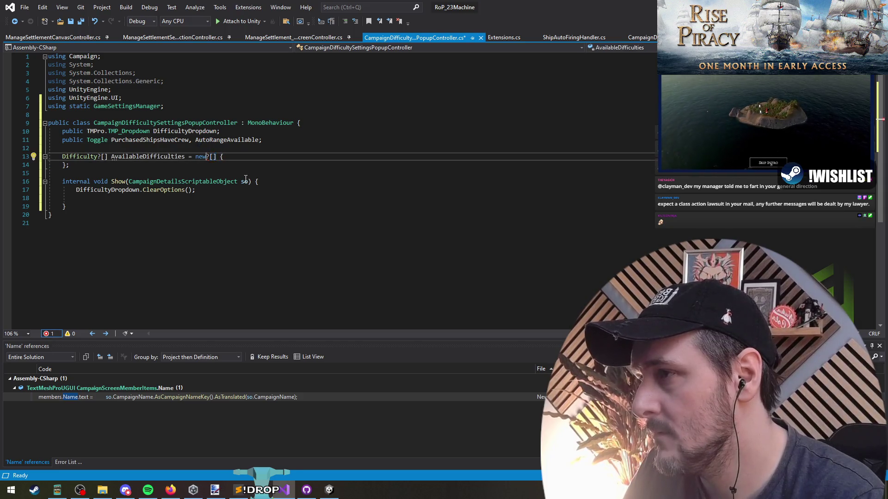
{"action": "key", "text": "Escape"}
{"action": "key", "text": "ctrl+Left"}
{"action": "key", "text": "ctrl+Left"}
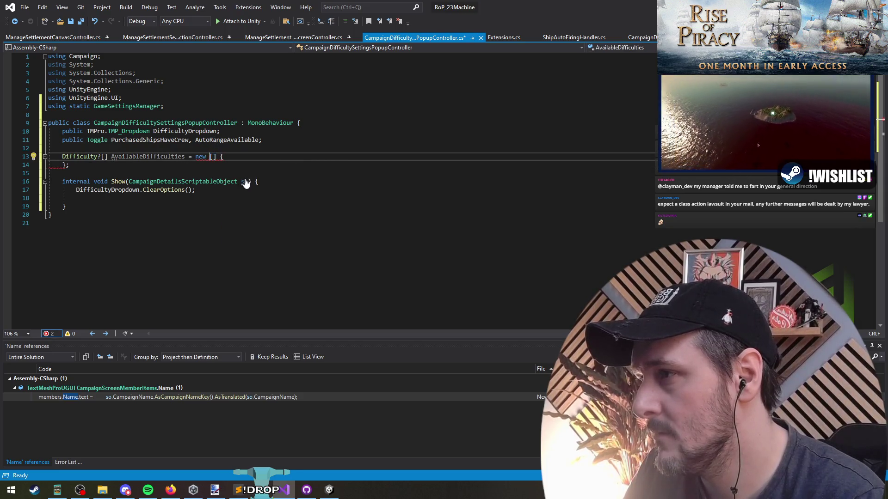
Replace the array initialiser with null and mark the element type as Difficulty?
{"action": "key", "text": "ctrl+Right"}
{"action": "key", "text": "shift+Down"}
{"action": "key", "text": "shift+End"}
{"action": "key", "text": "Delete"}
{"action": "type", "text": "n"}
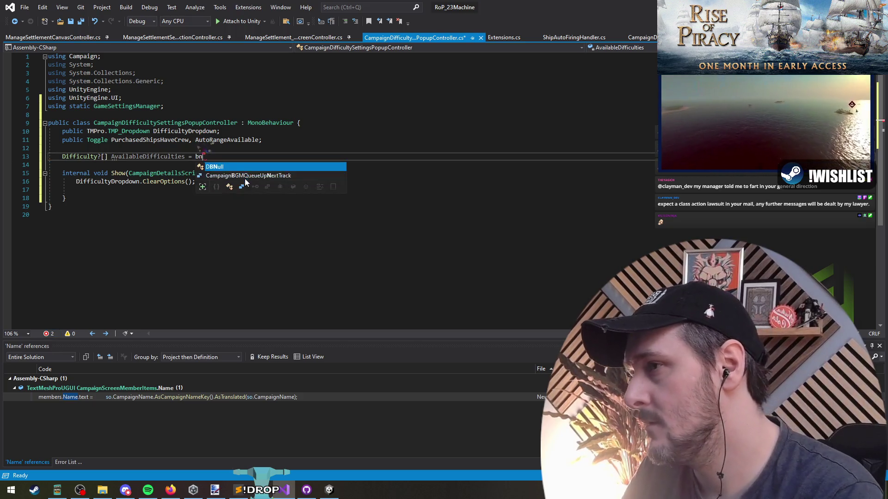
{"action": "type", "text": "ull;"}
{"action": "key", "text": "Down"}
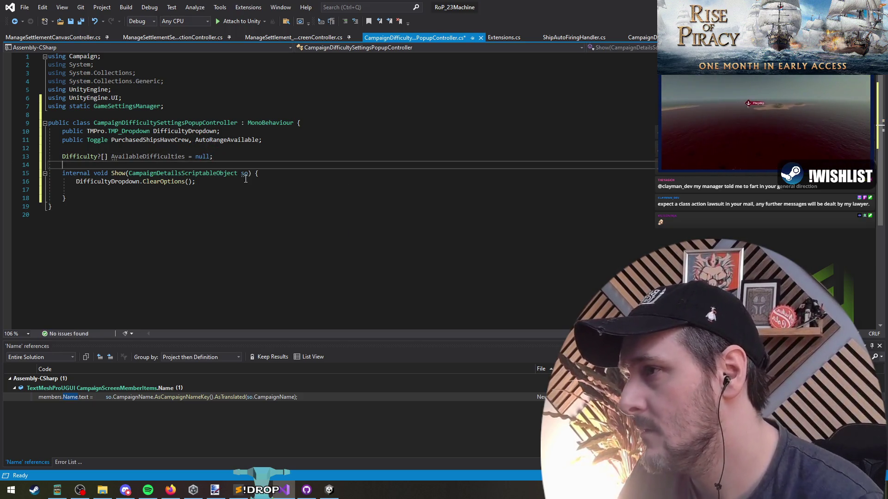
{"action": "left_click", "coordinate": [98, 158]}
{"action": "type", "text": "?"}
{"action": "key", "text": "Down"}
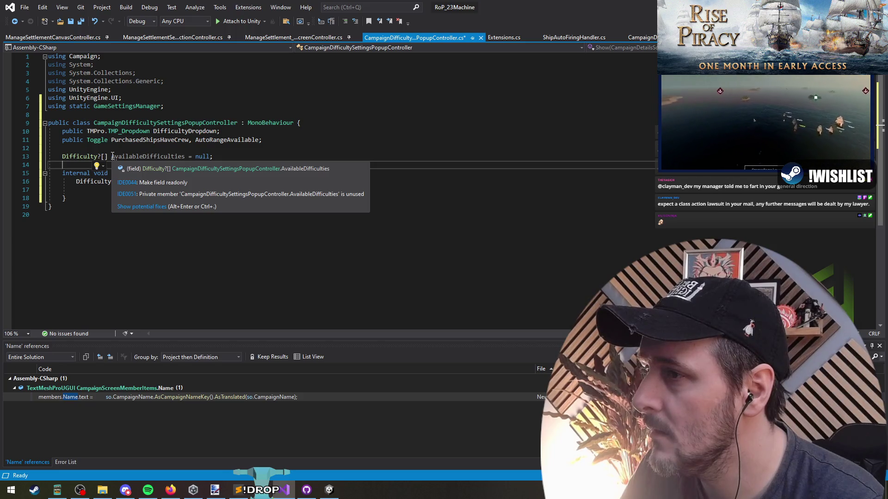
Apply the 'Make field readonly' fix, drop the '?', and replace null with new[]
{"action": "left_click", "coordinate": [98, 169]}
{"action": "left_click", "coordinate": [111, 179]}
{"action": "key", "text": "BackSpace"}
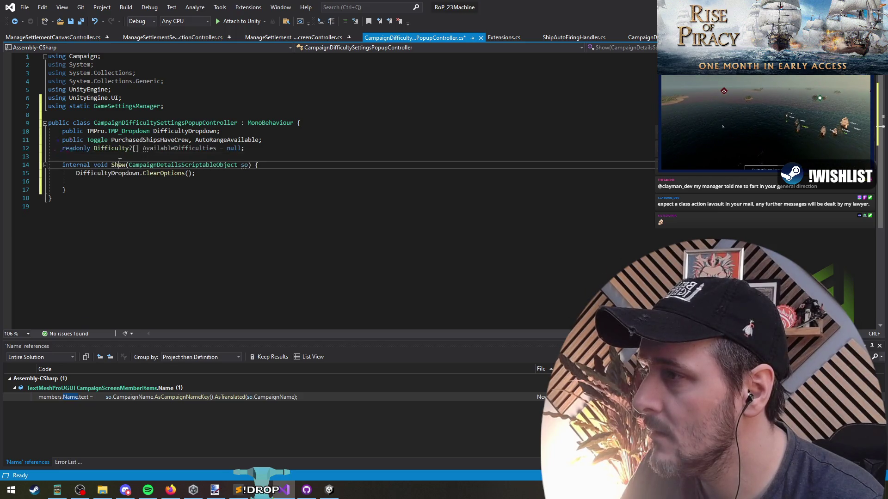
{"action": "key", "text": "BackSpace"}
{"action": "key", "text": "Return"}
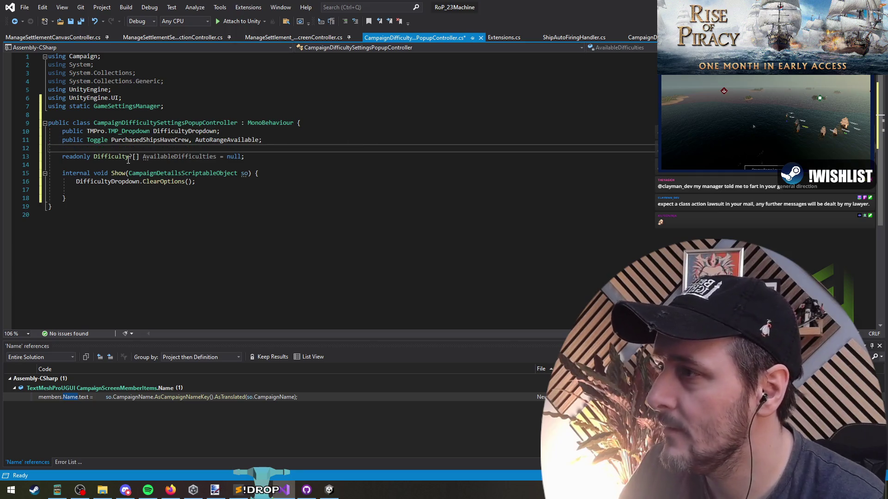
{"action": "left_click", "coordinate": [135, 159]}
{"action": "key", "text": "BackSpace"}
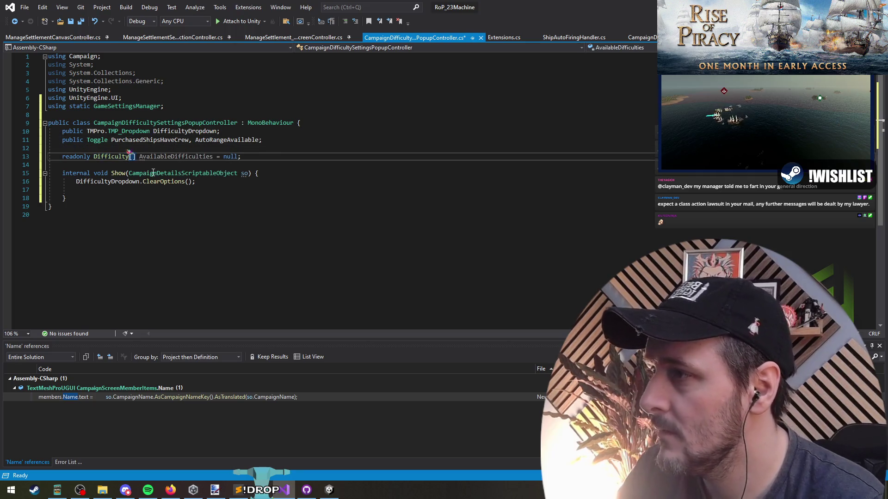
{"action": "left_click", "coordinate": [228, 165]}
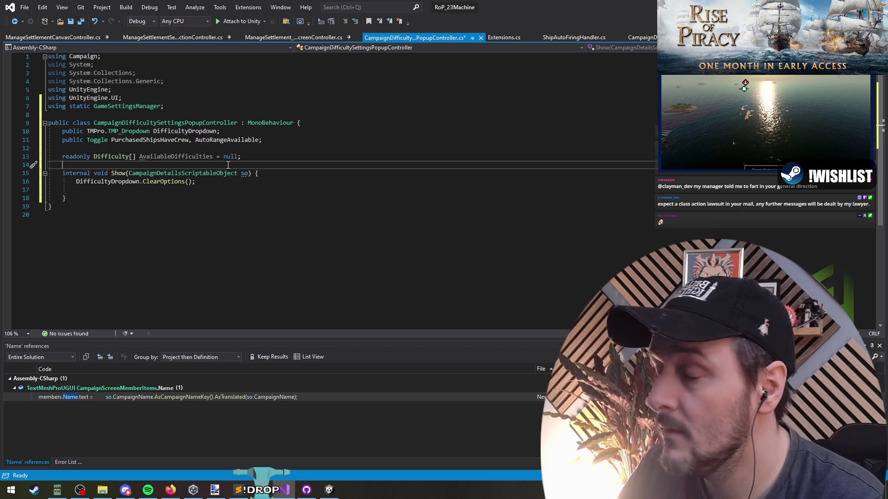
{"action": "left_click_drag", "start_coordinate": [223, 157], "coordinate": [285, 156]}
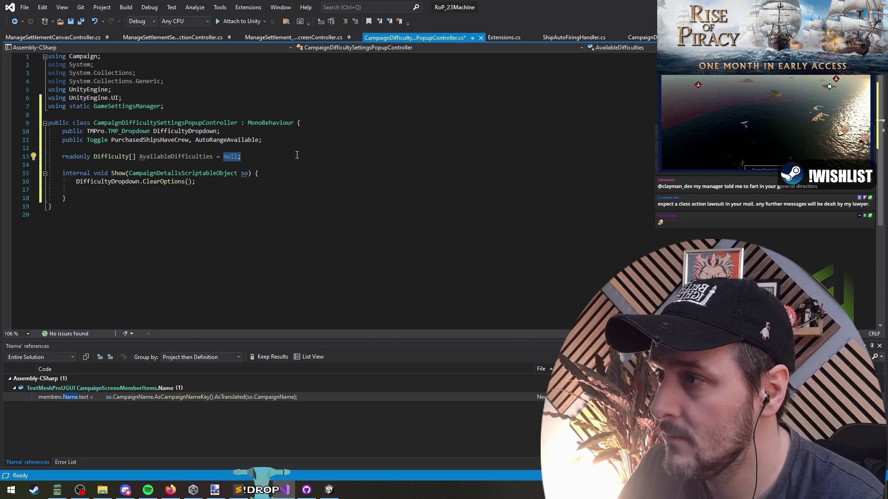
{"action": "type", "text": "new[]"}
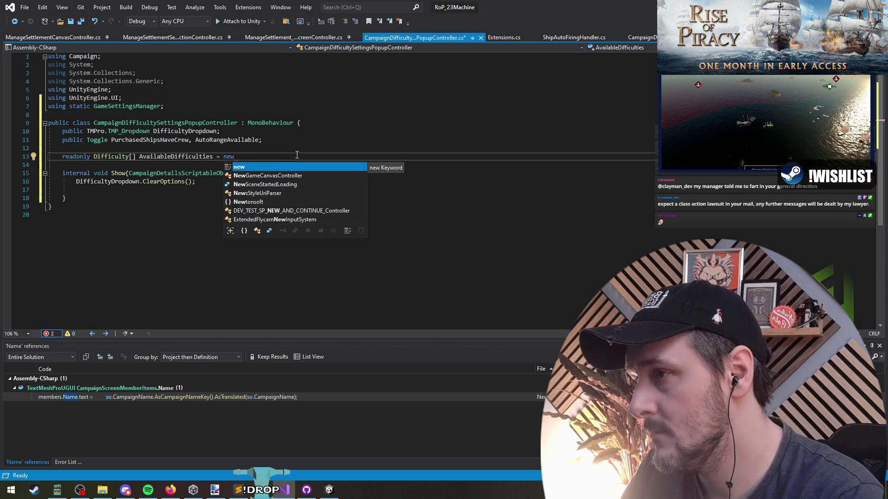
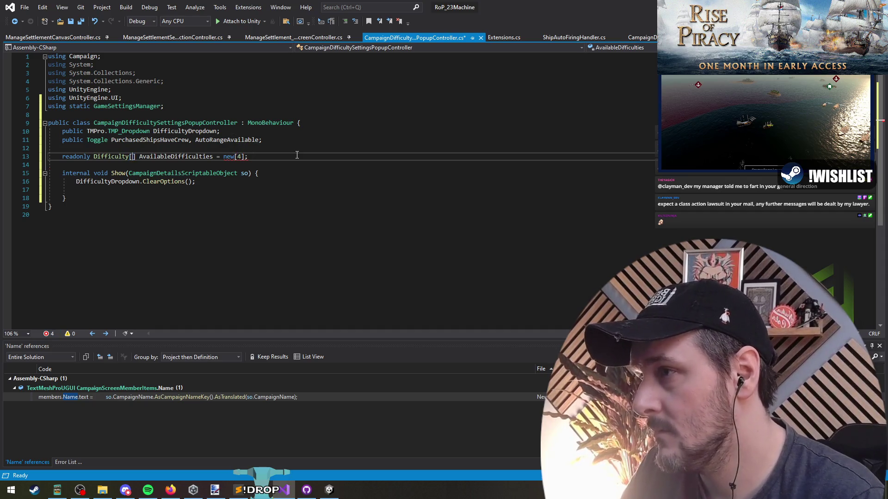
Drop the nullable mark from Difficulty and replace new[4] with an initializer holding Difficulty.Custom
{"action": "key", "text": "Down"}
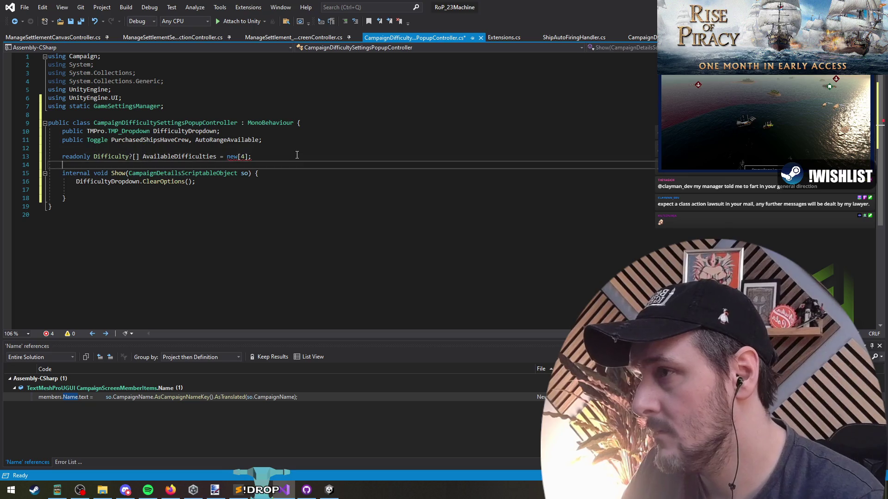
{"action": "key", "text": "Up"}
{"action": "key", "text": "Left"}
{"action": "key", "text": "Left"}
{"action": "key", "text": "BackSpace"}
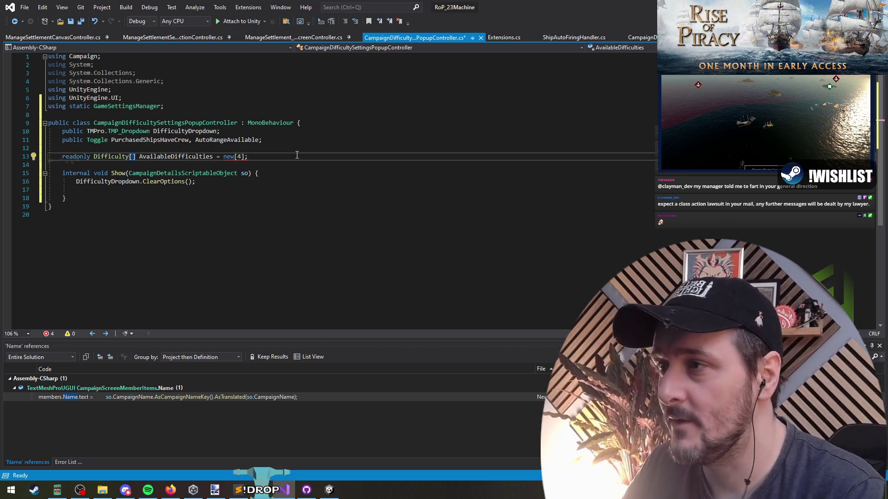
{"action": "type", "text": "{"}
{"action": "key", "text": "Escape"}
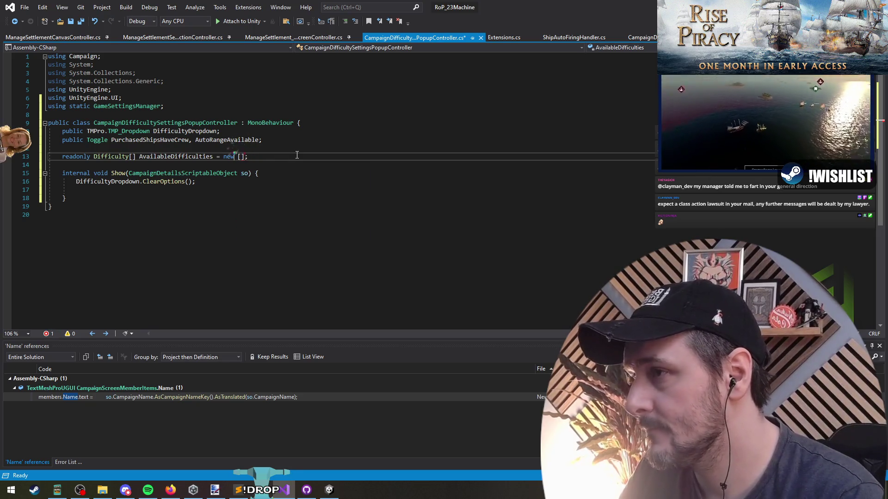
{"action": "key", "text": "BackSpace"}
{"action": "key", "text": "BackSpace"}
{"action": "key", "text": "Right"}
{"action": "key", "text": "Right"}
{"action": "type", "text": "{"}
{"action": "key", "text": "Return"}
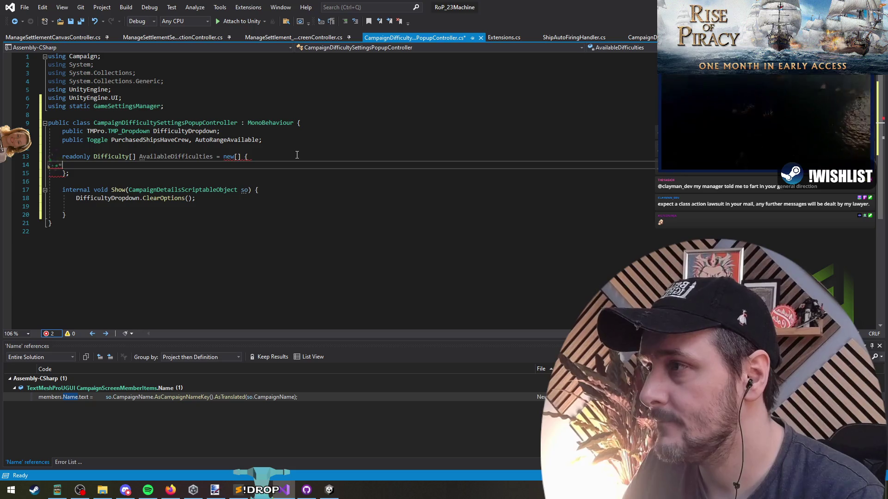
{"action": "type", "text": "Difficulty.Custom;"}
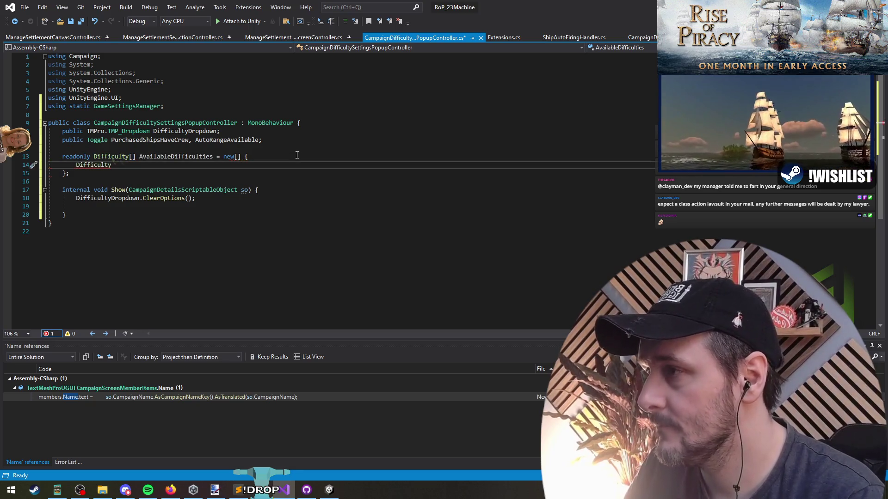
Add Difficulty.Easy, Difficulty.Medium and Difficulty.Hard entries above Custom using IntelliSense
{"action": "key", "text": "Up"}
{"action": "key", "text": "End"}
{"action": "key", "text": "Return"}
{"action": "key", "text": "Return"}
{"action": "key", "text": "Up"}
{"action": "type", "text": "Difficulty.ea"}
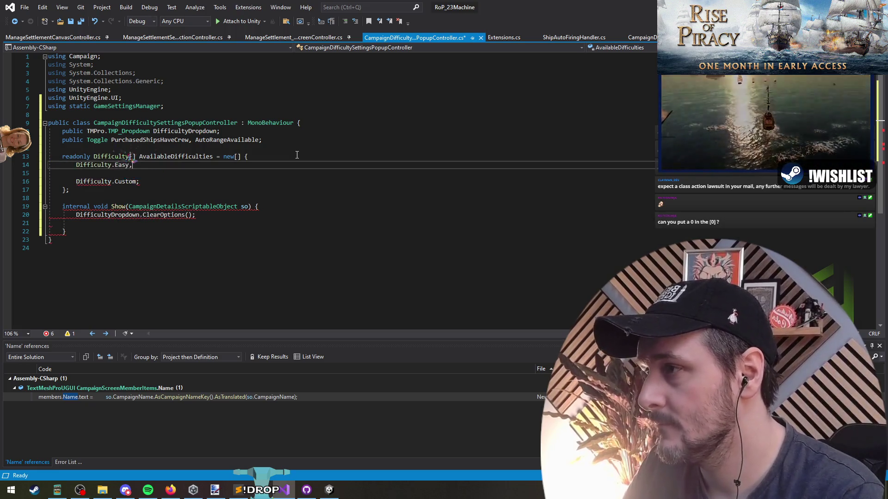
{"action": "key", "text": "Return"}
{"action": "type", "text": "Difficulty.me"}
{"action": "key", "text": "Tab"}
{"action": "key", "text": "Return"}
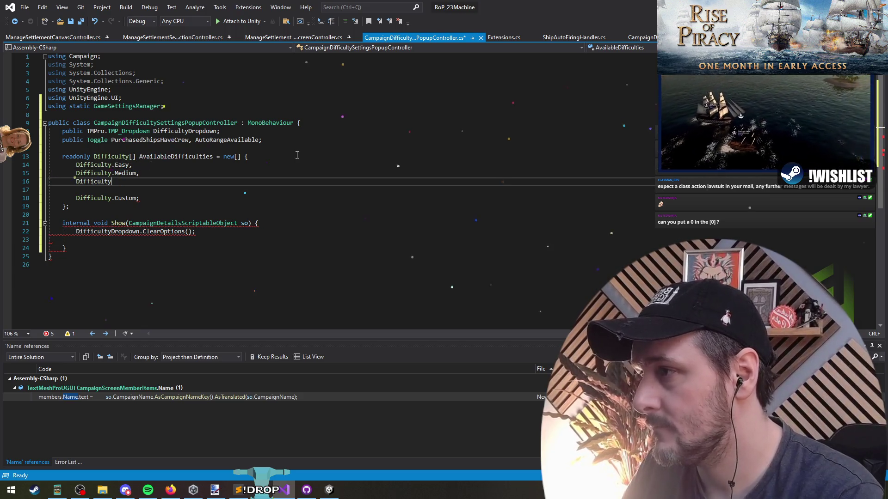
{"action": "type", "text": "."}
{"action": "key", "text": "Up"}
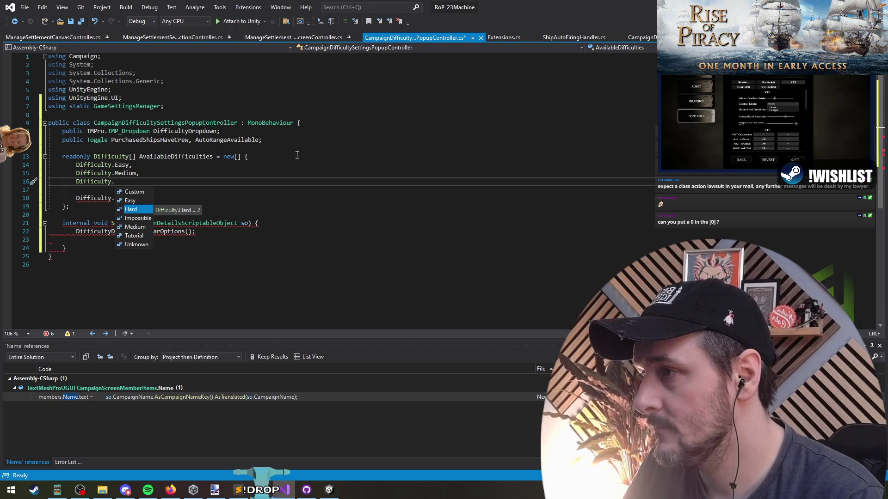
{"action": "key", "text": "Tab"}
Jump to the Difficulty enum definition to check its members
{"action": "key", "text": "Up"}
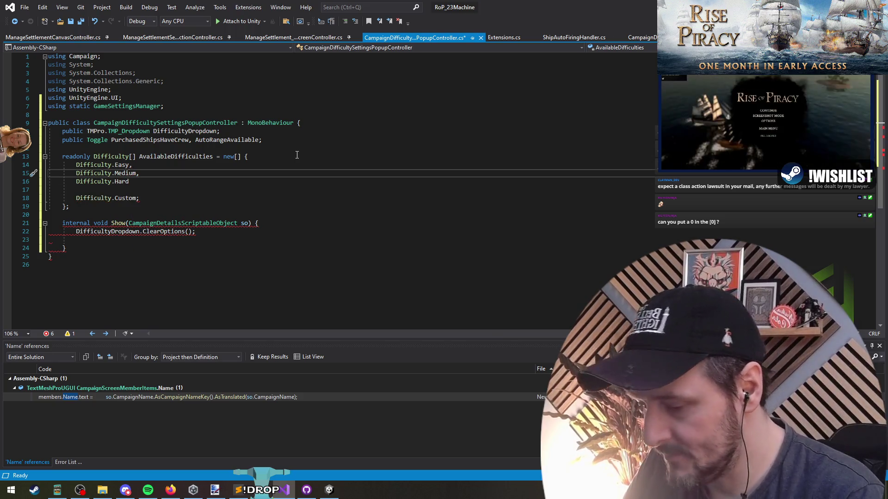
{"action": "key", "text": "F12"}
{"action": "key", "text": "ctrl+Tab"}
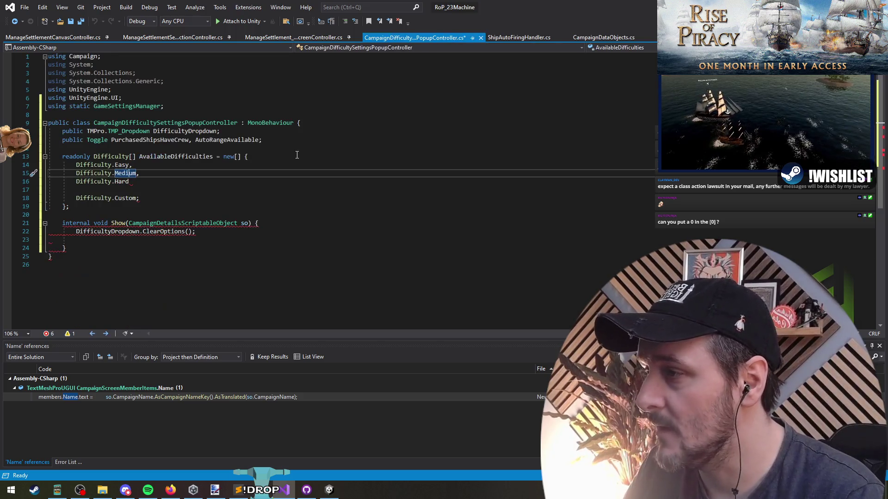
{"action": "key", "text": "F12"}
Copy the enum member names over the initializer entries, adding Difficulty.Impossible
{"action": "key", "text": "Up"}
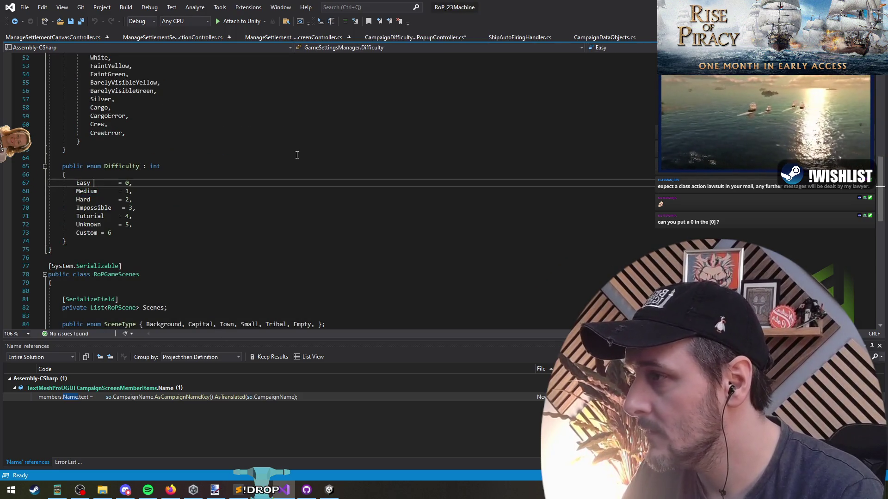
{"action": "key", "text": "shift+Down"}
{"action": "key", "text": "shift+Down"}
{"action": "key", "text": "shift+Down"}
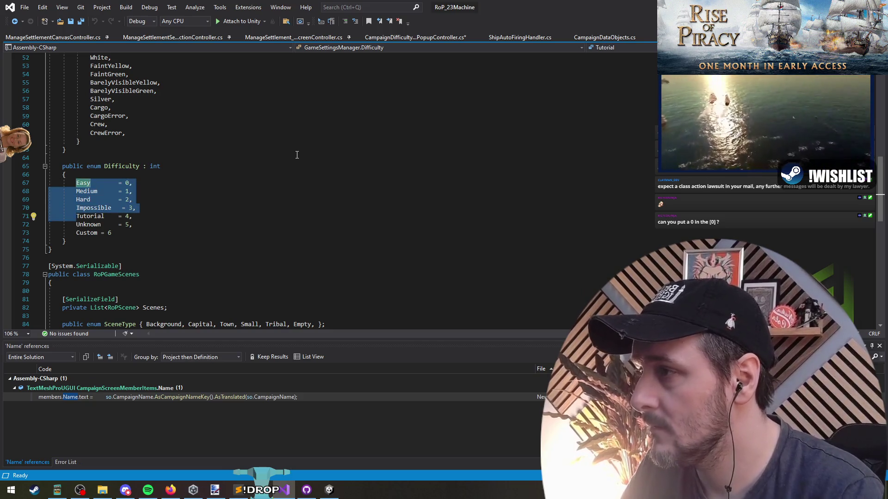
{"action": "left_click_drag", "start_coordinate": [111, 208], "coordinate": [77, 190]}
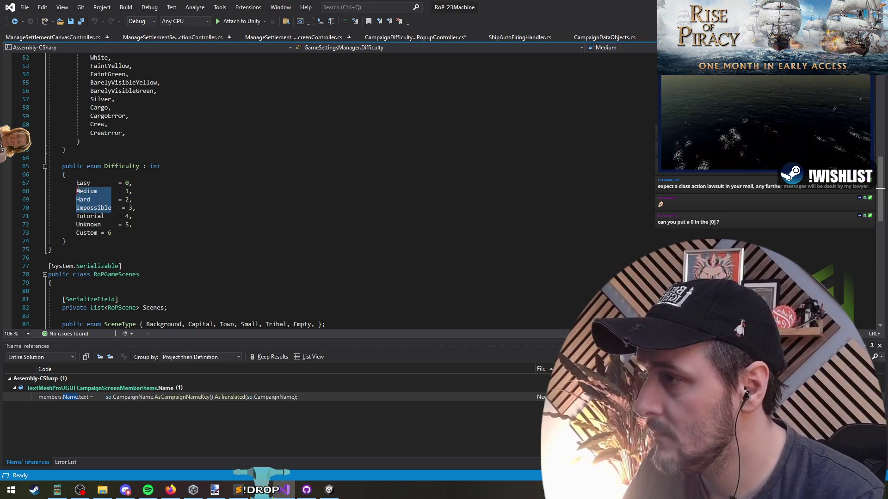
{"action": "key", "text": "ctrl+minus"}
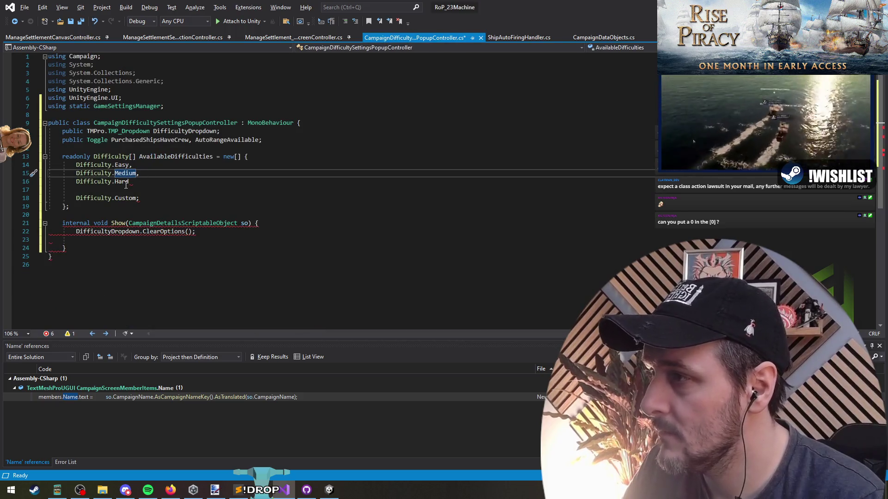
{"action": "left_click_drag", "start_coordinate": [115, 165], "coordinate": [136, 182]}
{"action": "type", "text": "Easy Medium Hard Impossible"}
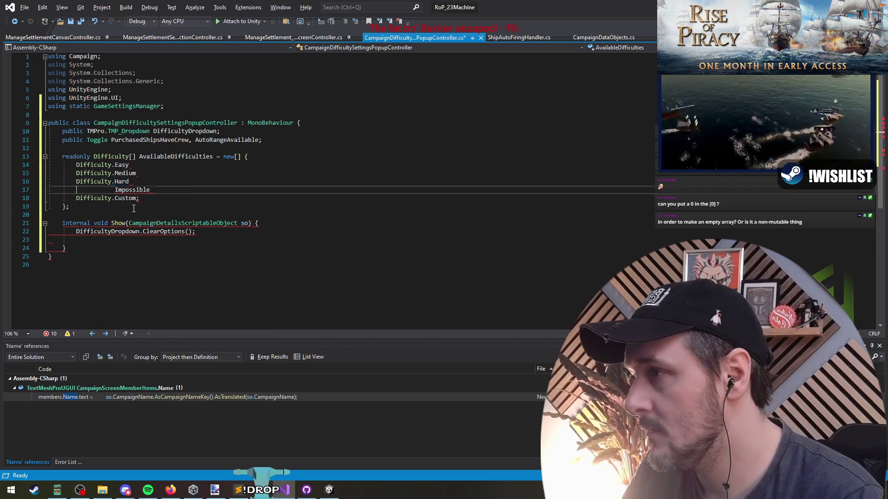
{"action": "type", "text": "Difficulty."}
Remove Custom's semicolon and add commas after every entry with a multi-line caret
{"action": "key", "text": "Down"}
{"action": "key", "text": "BackSpace"}
{"action": "key", "text": "shift+alt+Up"}
{"action": "key", "text": "shift+alt+Up"}
{"action": "key", "text": "shift+alt+Up"}
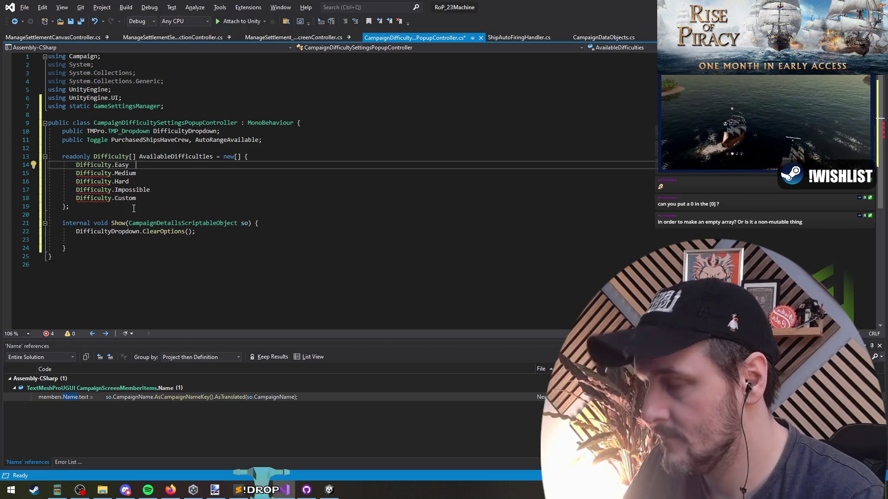
{"action": "left_click_drag", "start_coordinate": [171, 191], "coordinate": [168, 166]}
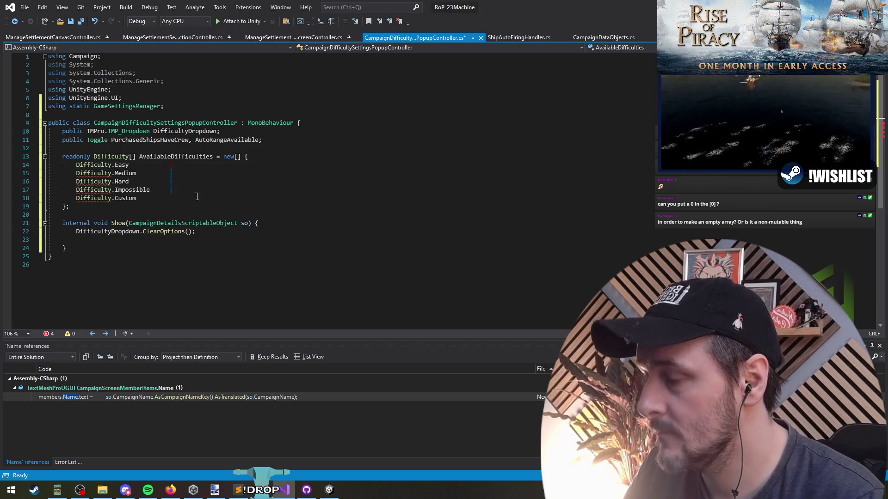
{"action": "type", "text": ","}
{"action": "left_click", "coordinate": [180, 200]}
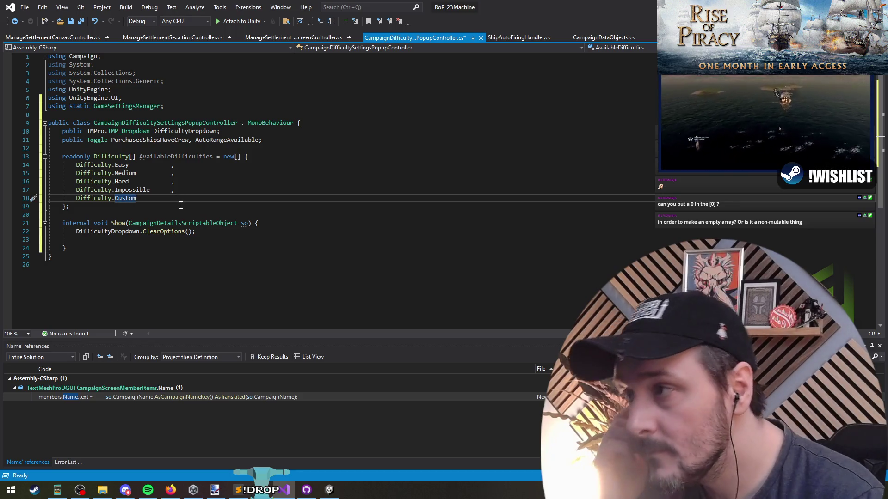
Open blank lines inside the Show method
{"action": "key", "text": "Up"}
{"action": "key", "text": "Up"}
{"action": "key", "text": "Up"}
{"action": "left_click", "coordinate": [145, 242]}
{"action": "key", "text": "Return"}
{"action": "key", "text": "Return"}
{"action": "key", "text": "Up"}
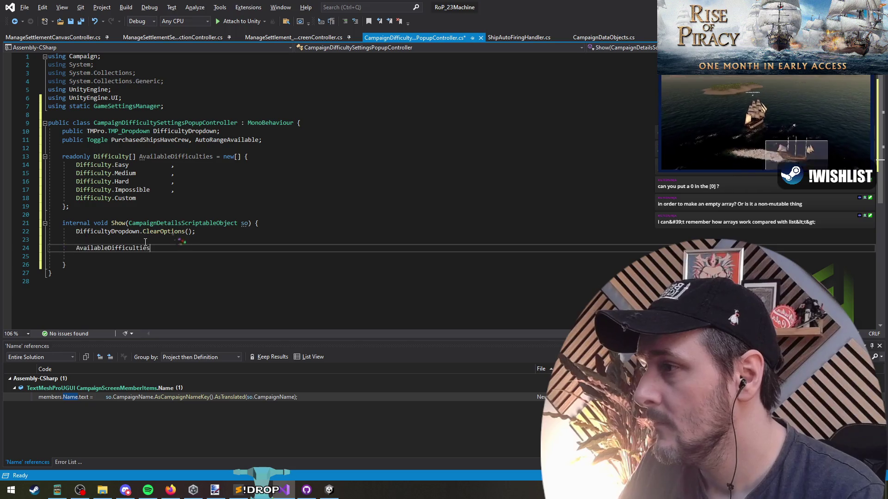
Add a foreach loop over AvailableDifficulties in Show
{"action": "type", "text": "foreach(var f in"}
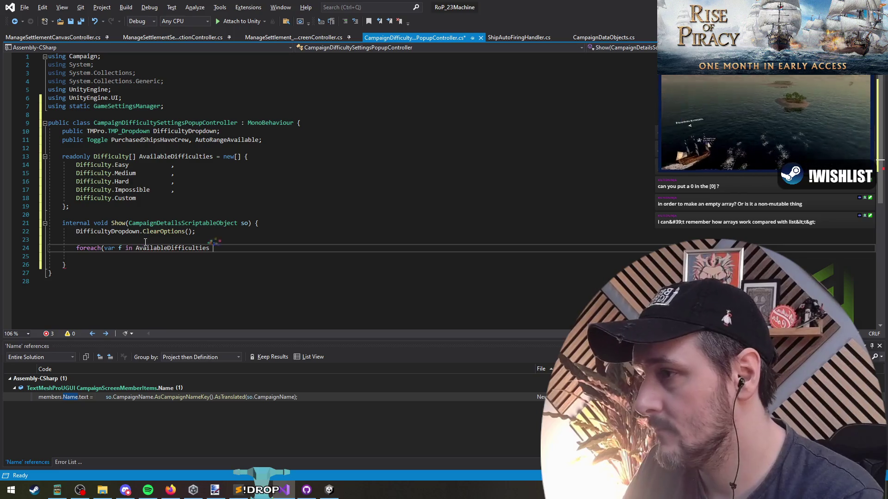
{"action": "key", "text": "BackSpace"}
{"action": "type", "text": ") {"}
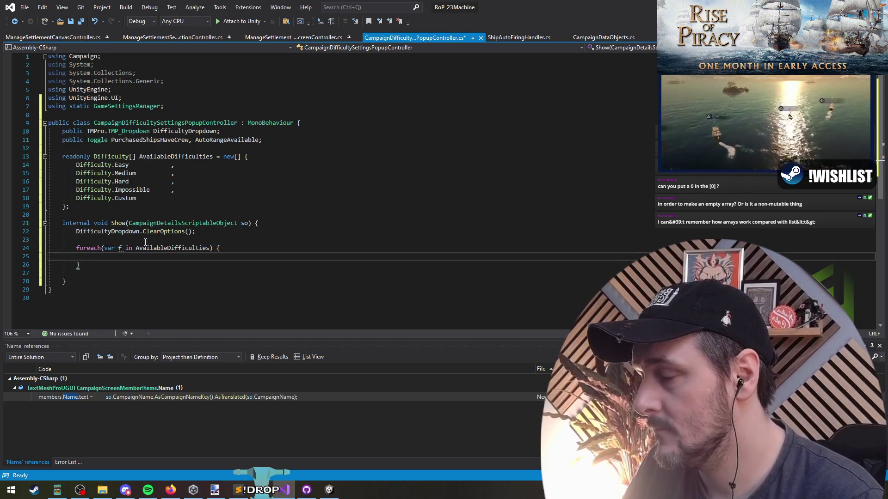
{"action": "key", "text": "Down"}
{"action": "key", "text": "Down"}
{"action": "key", "text": "Return"}
{"action": "key", "text": "Return"}
{"action": "key", "text": "Up"}
Write DifficultyDropdown.value = so.Difficulty; below the loop
{"action": "type", "text": "Difficulty."}
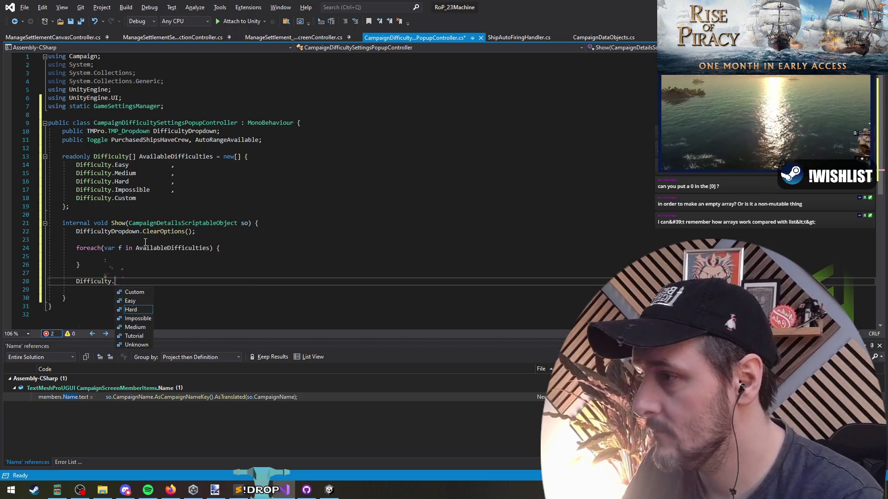
{"action": "key", "text": "ctrl+BackSpace"}
{"action": "type", "text": "Diff"}
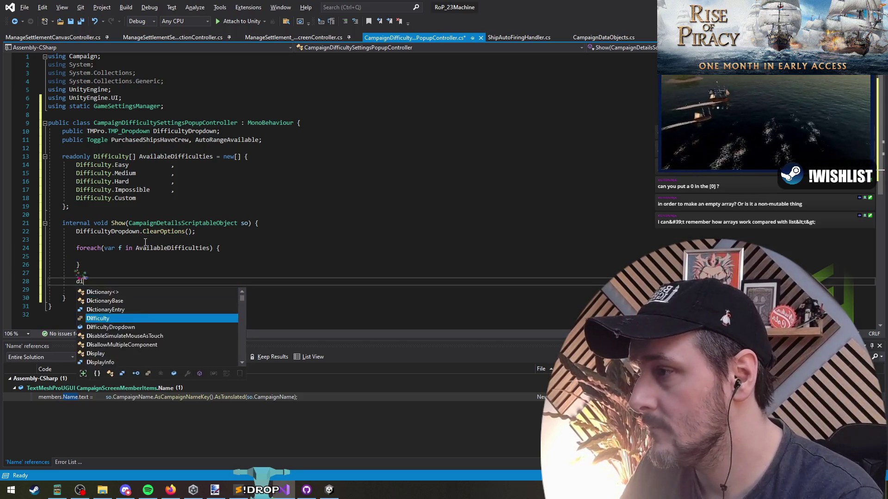
{"action": "key", "text": "Tab"}
{"action": "type", "text": ".value = so."}
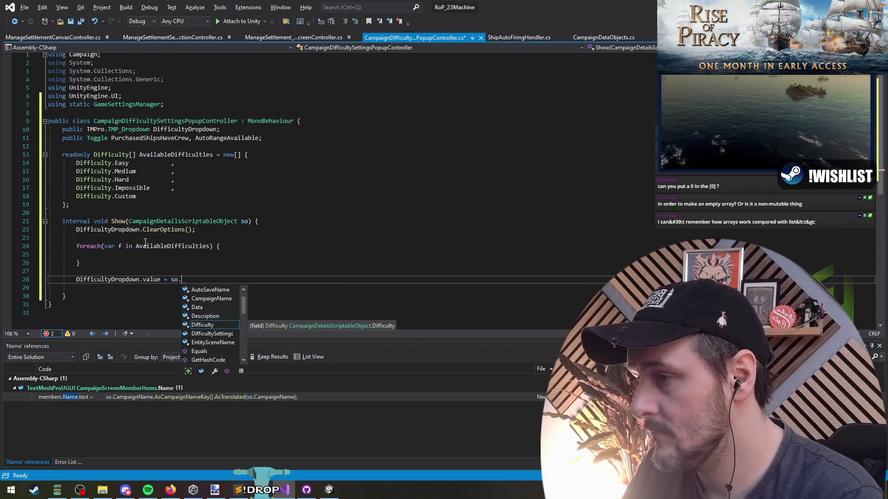
{"action": "type", "text": "Difficulty;"}
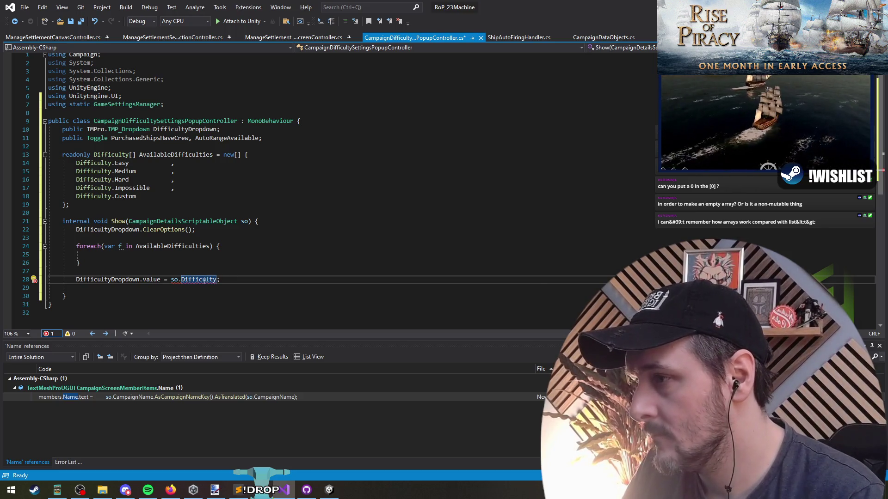
{"action": "mouse_move", "coordinate": [204, 281]}
{"action": "left_click", "coordinate": [171, 279]}
Wrap so.Difficulty in AvailableDifficulties.IndexOf() and open a new line below
{"action": "key", "text": "Up"}
{"action": "key", "text": "Up"}
{"action": "key", "text": "Up"}
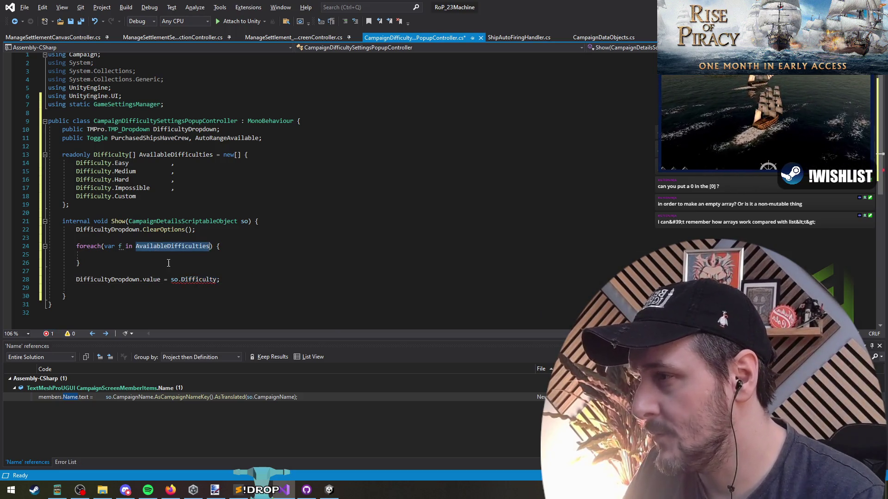
{"action": "key", "text": "Down"}
{"action": "key", "text": "Down"}
{"action": "key", "text": "Down"}
{"action": "type", "text": "AvailableDifficulties.inde"}
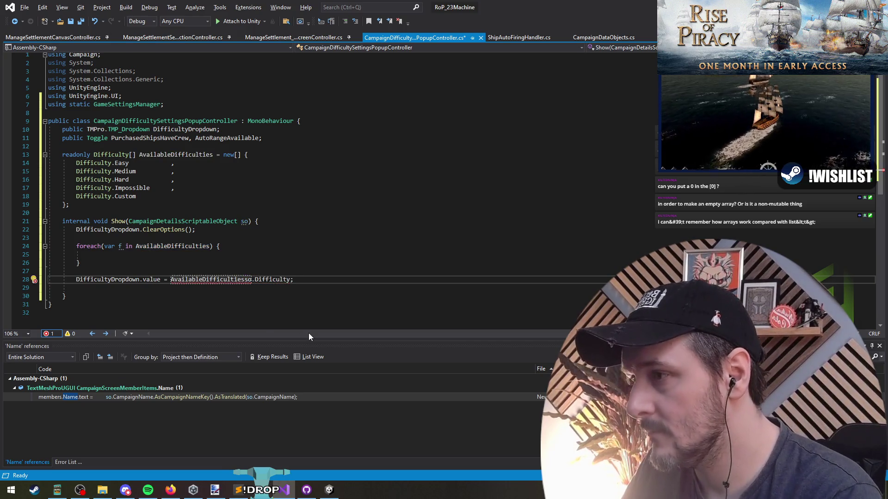
{"action": "type", "text": "x("}
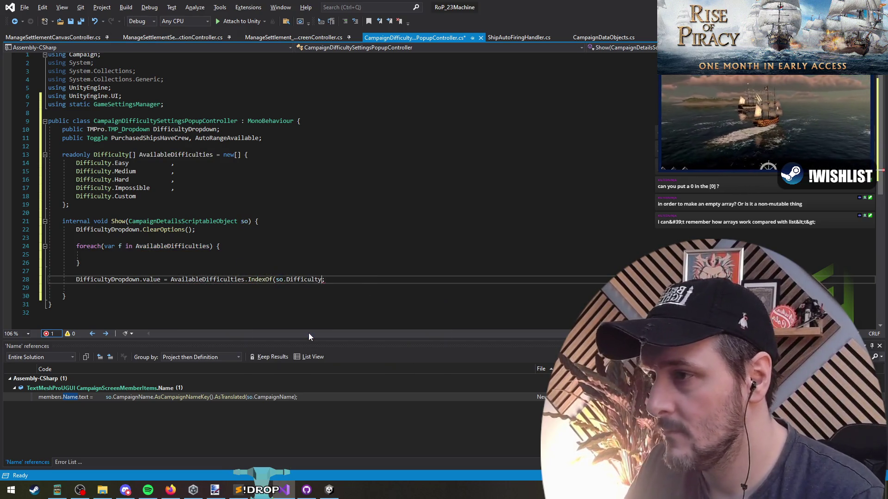
{"action": "key", "text": "End"}
{"action": "key", "text": "Left"}
{"action": "type", "text": ")"}
{"action": "key", "text": "Down"}
{"action": "left_click", "coordinate": [230, 263]}
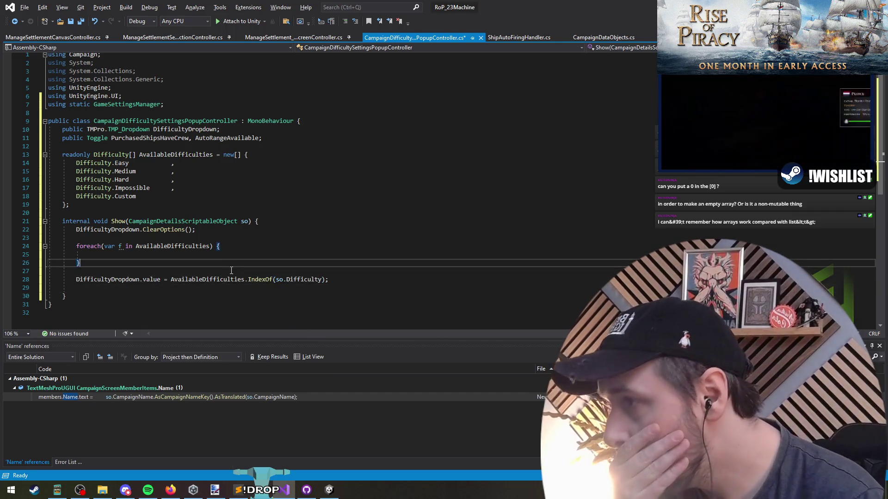
{"action": "left_click", "coordinate": [204, 286]}
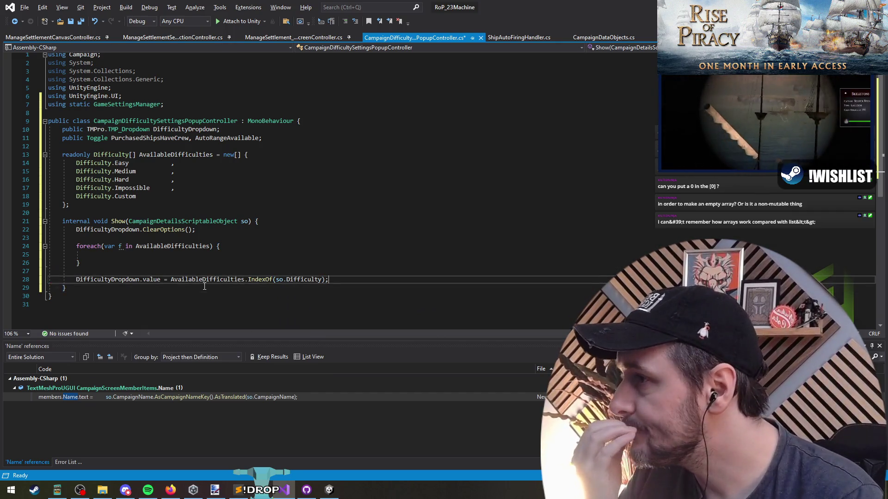
{"action": "key", "text": "Return"}
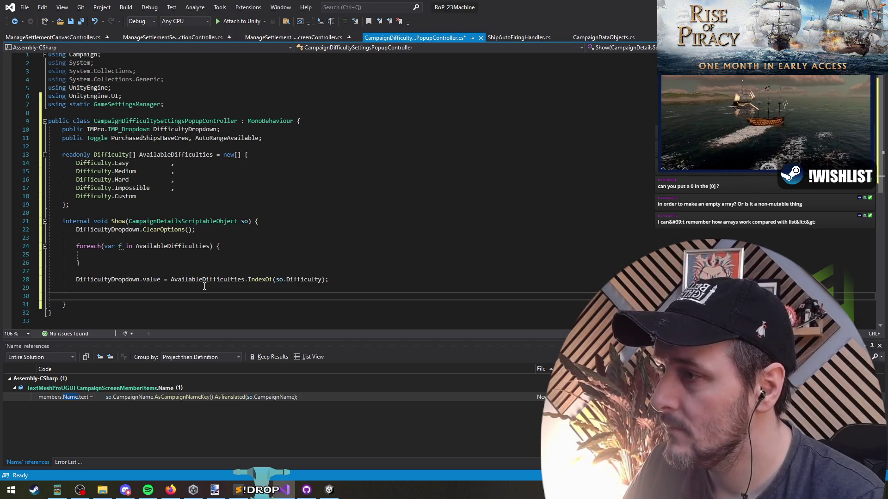
Assign PurchasedShipsHaveCrew.isOn from so.DifficultySettings.ShipComesWithCrew
{"action": "left_click", "coordinate": [229, 220]}
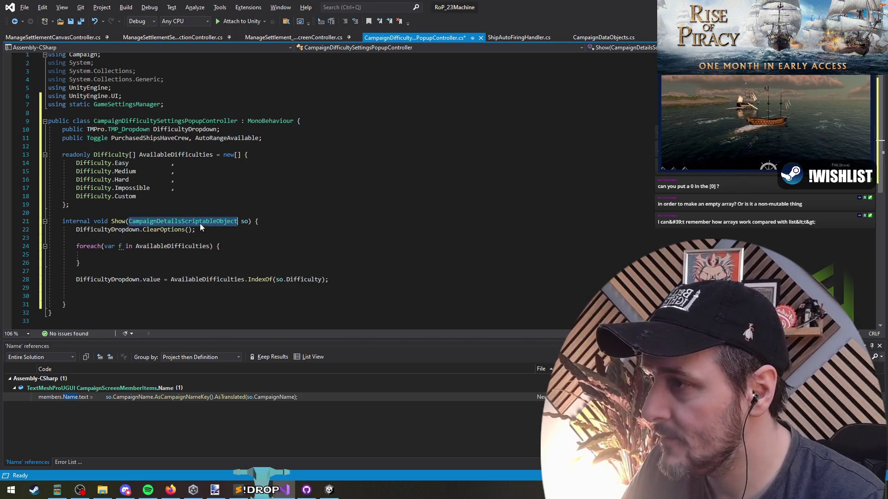
{"action": "left_click", "coordinate": [130, 295]}
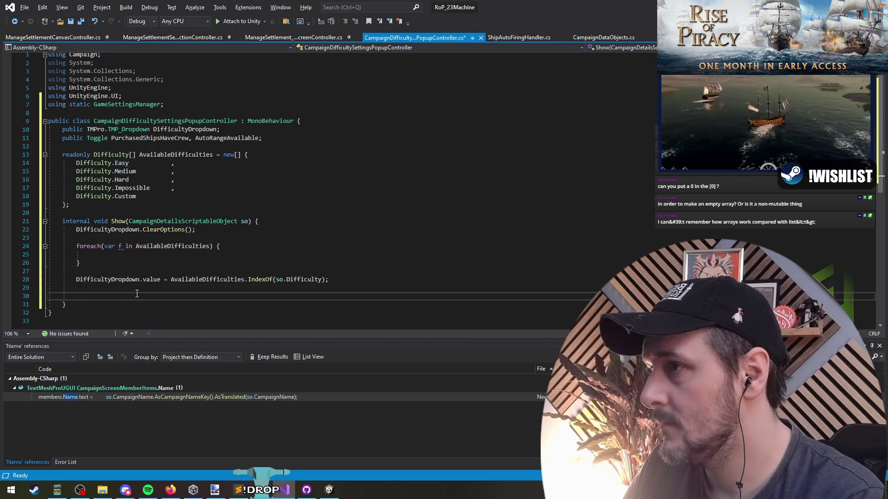
{"action": "type", "text": "PurchasedShipsHaveCrew."}
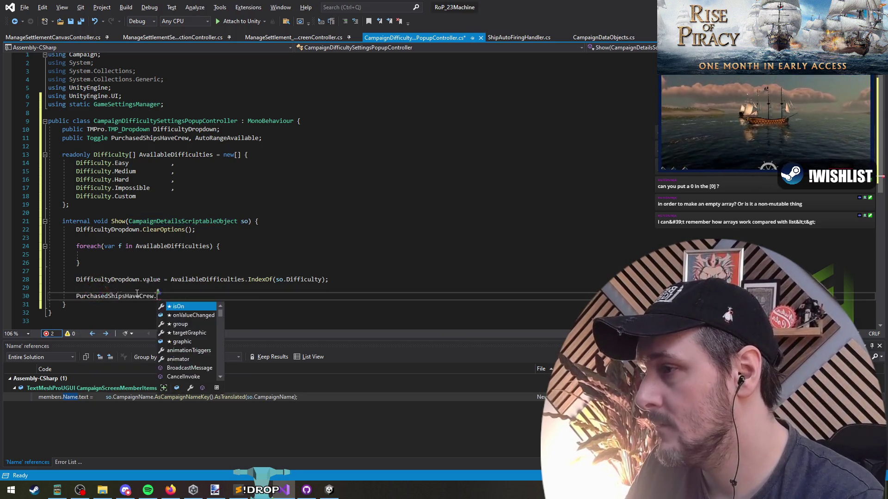
{"action": "key", "text": "space"}
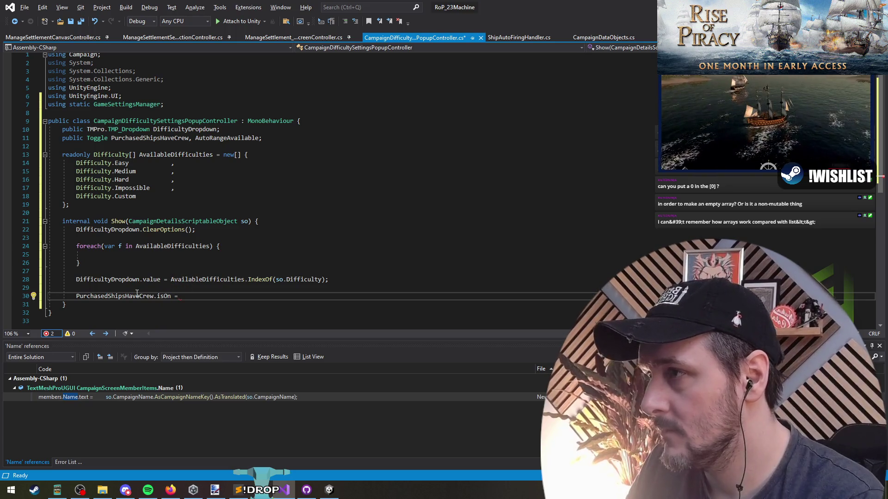
{"action": "type", "text": "so."}
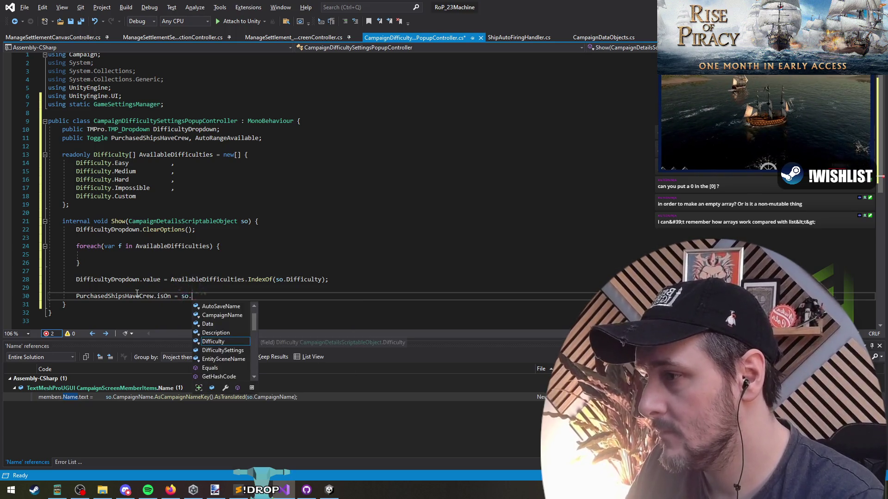
{"action": "type", "text": "diff"}
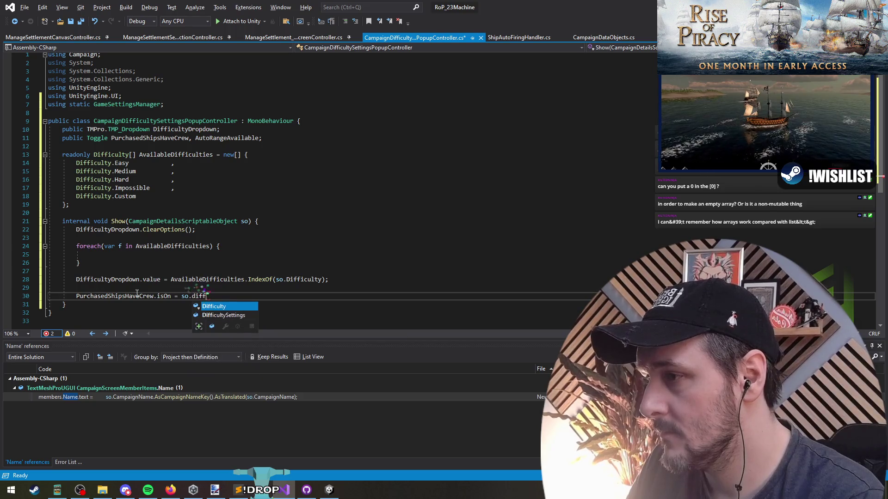
{"action": "key", "text": "Tab"}
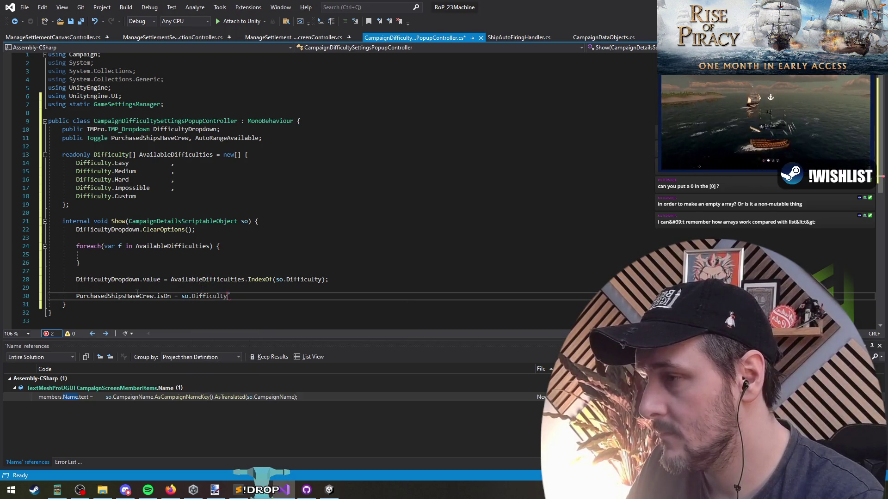
{"action": "type", "text": "Settings."}
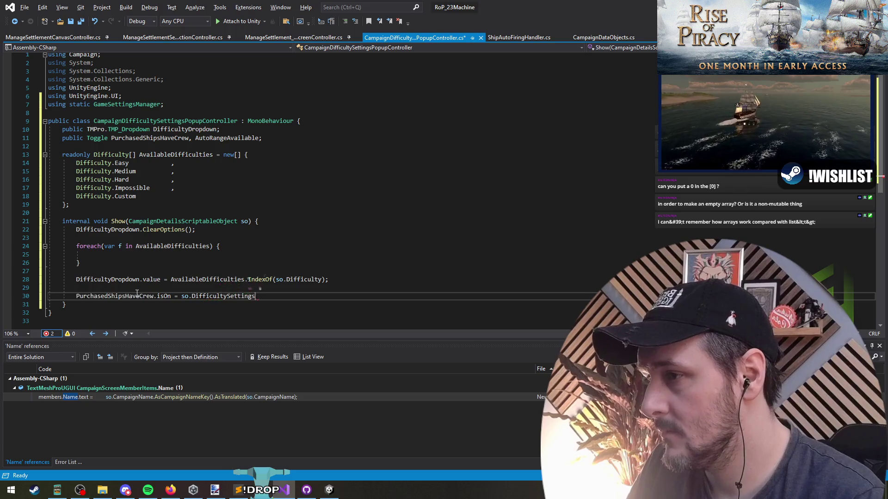
{"action": "key", "text": "Tab"}
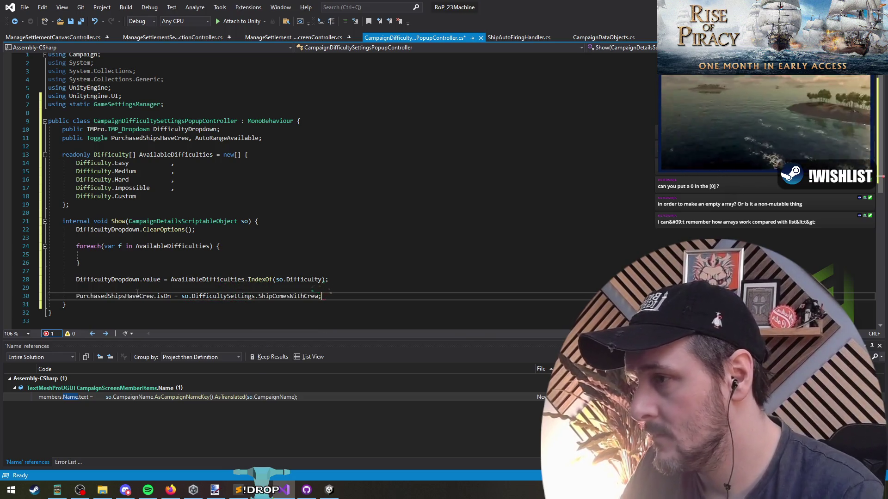
Tidy the blank lines around the foreach loop and the dropdown value line
{"action": "key", "text": "Up"}
{"action": "key", "text": "ctrl+x"}
{"action": "key", "text": "Up"}
{"action": "key", "text": "Up"}
{"action": "key", "text": "Up"}
{"action": "key", "text": "Up"}
{"action": "key", "text": "Up"}
{"action": "left_click", "coordinate": [133, 253]}
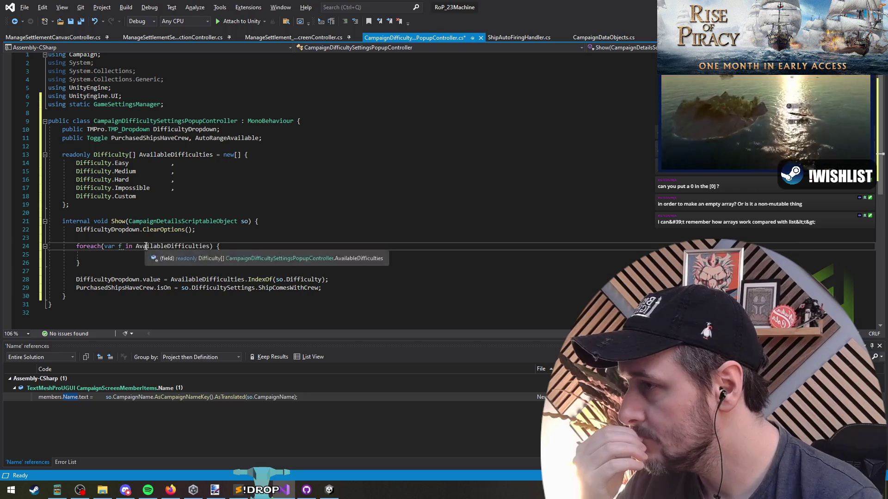
{"action": "left_click", "coordinate": [132, 241]}
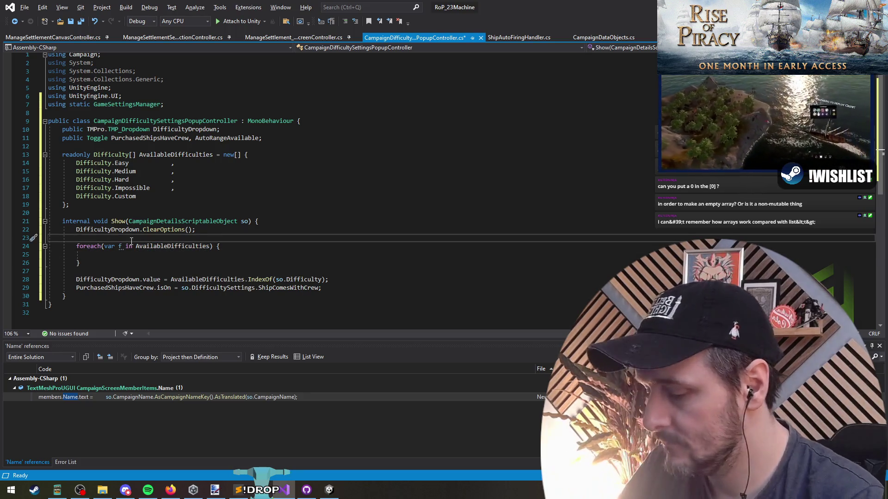
{"action": "key", "text": "Return"}
{"action": "key", "text": "Delete"}
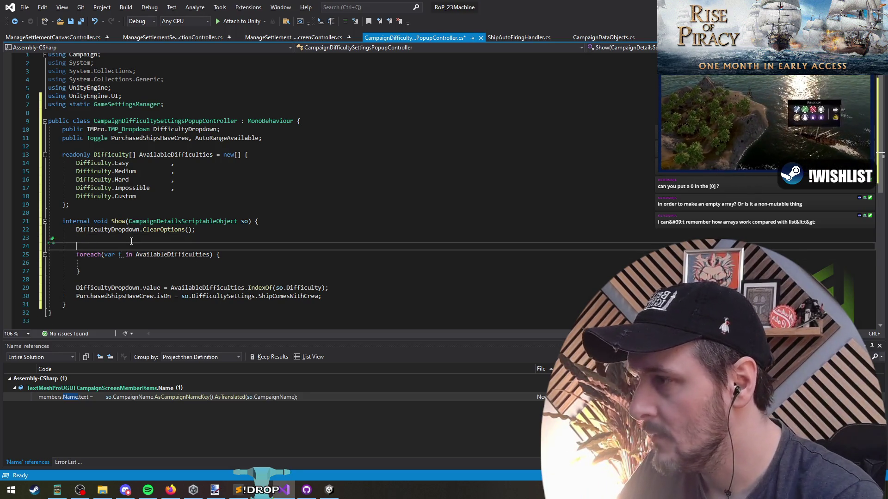
{"action": "left_click", "coordinate": [152, 281]}
{"action": "key", "text": "Return"}
{"action": "key", "text": "Up"}
{"action": "key", "text": "Up"}
{"action": "key", "text": "Up"}
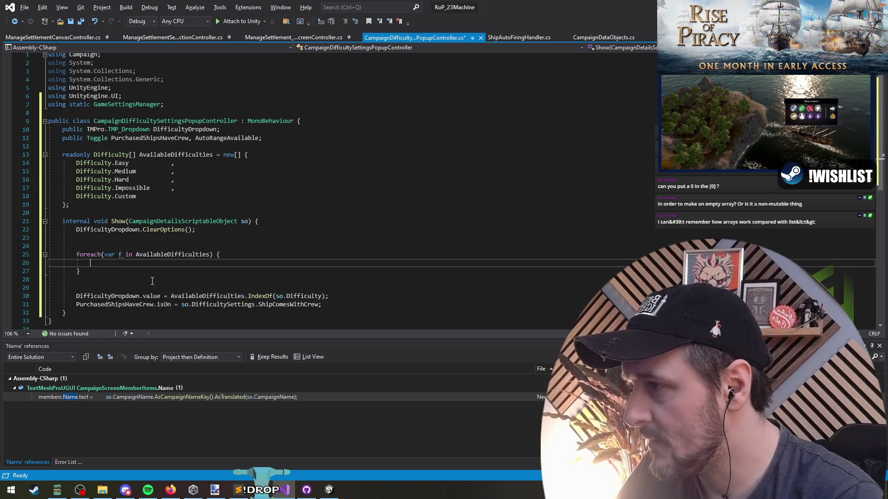
{"action": "key", "text": "Up"}
{"action": "key", "text": "Up"}
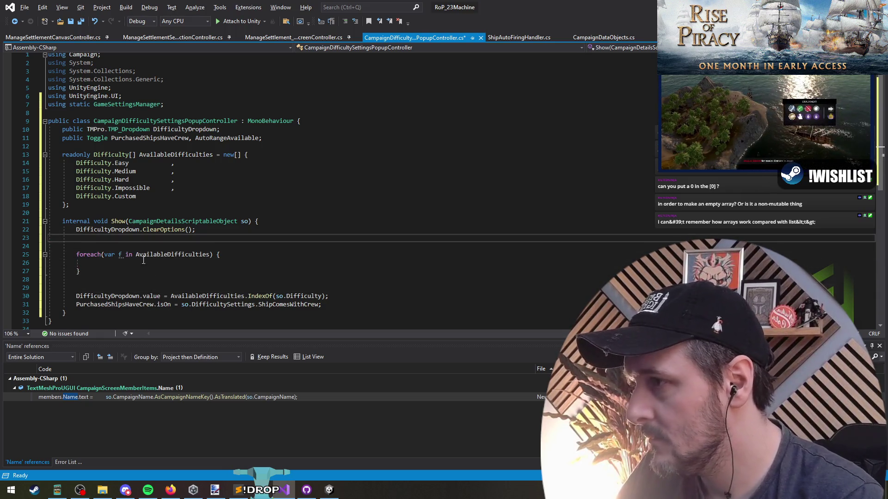
{"action": "key", "text": "Down"}
Try a DifficultyDropdown.AddOptions call, review its overloads, then cut the unfinished line
{"action": "type", "text": "DifficultyDropdown.add"}
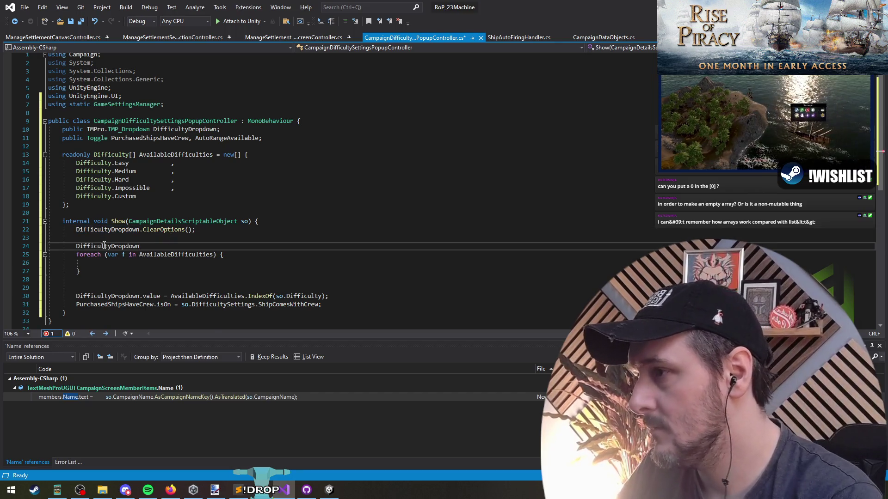
{"action": "key", "text": "Tab"}
{"action": "type", "text": "("}
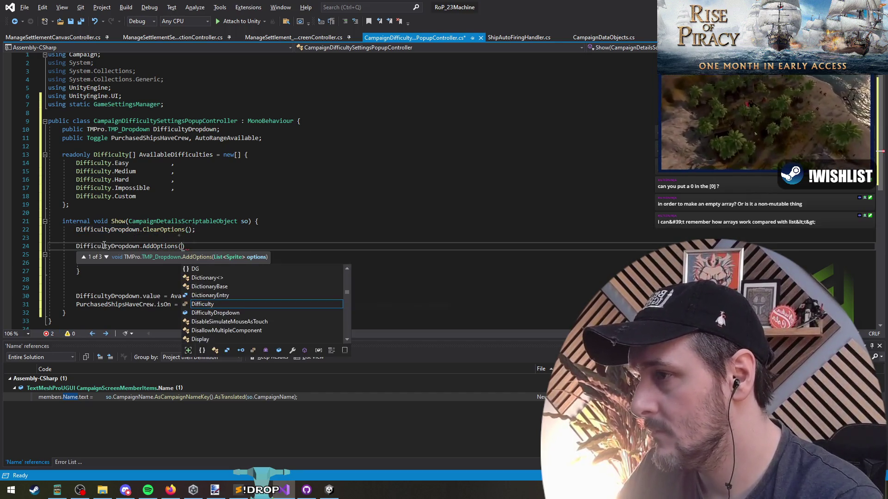
{"action": "left_click", "coordinate": [106, 258]}
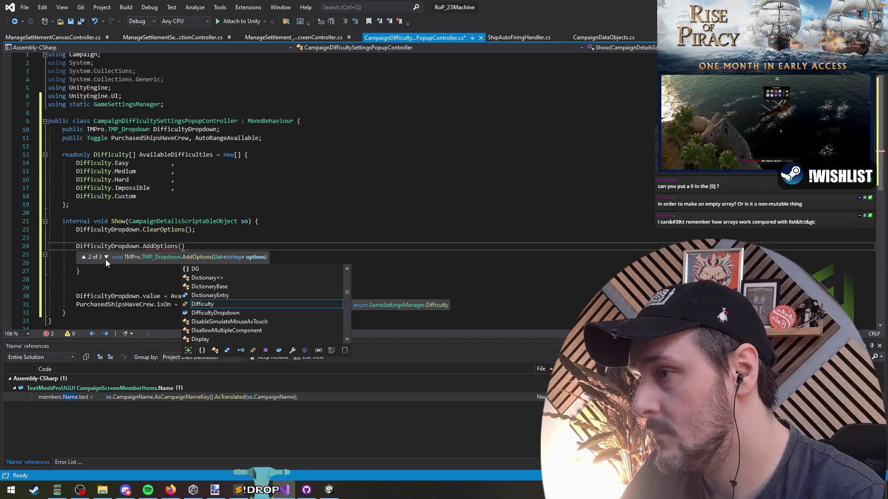
{"action": "left_click", "coordinate": [106, 259]}
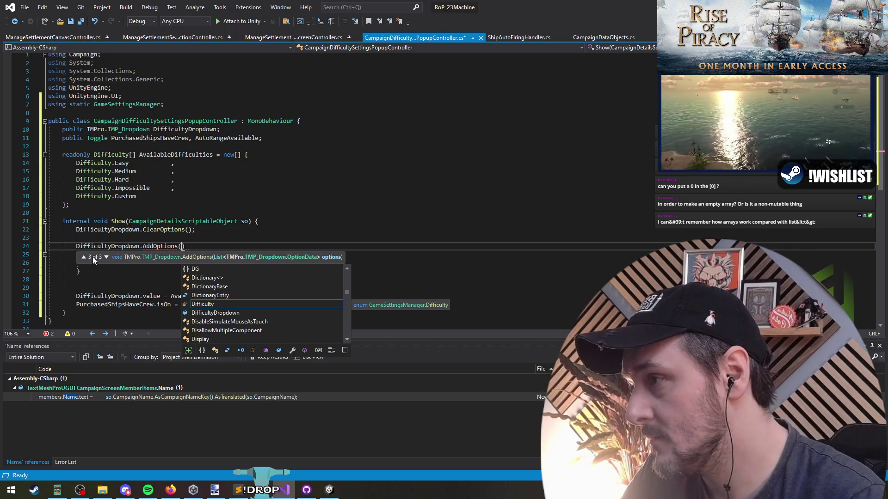
{"action": "left_click", "coordinate": [290, 245]}
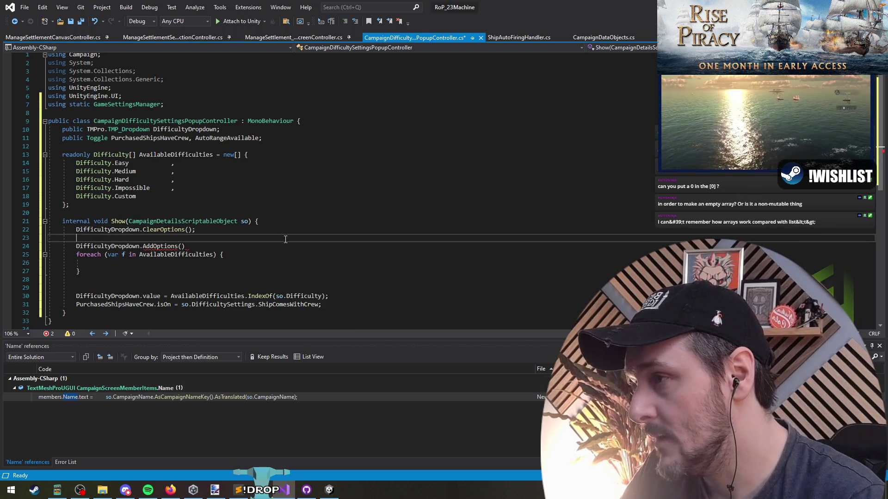
{"action": "key", "text": "ctrl+x"}
Paste a copied DifficultyDropdown name onto the blank line above the value assignment
{"action": "left_click", "coordinate": [134, 272]}
{"action": "double_click", "coordinate": [123, 230]}
{"action": "key", "text": "ctrl+c"}
{"action": "left_click", "coordinate": [120, 280]}
{"action": "key", "text": "ctrl+v"}
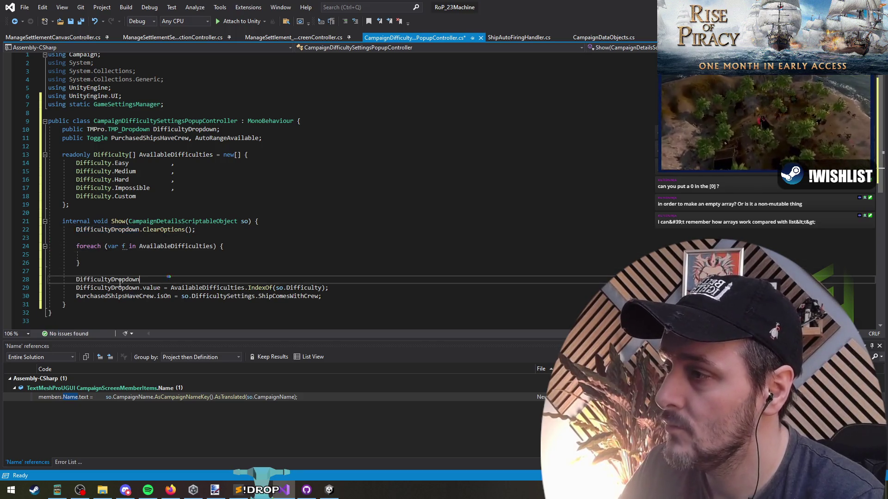
Start DifficultyDropdown.AddOptions with an AvailableDifficulties.Select argument
{"action": "type", "text": ".addo"}
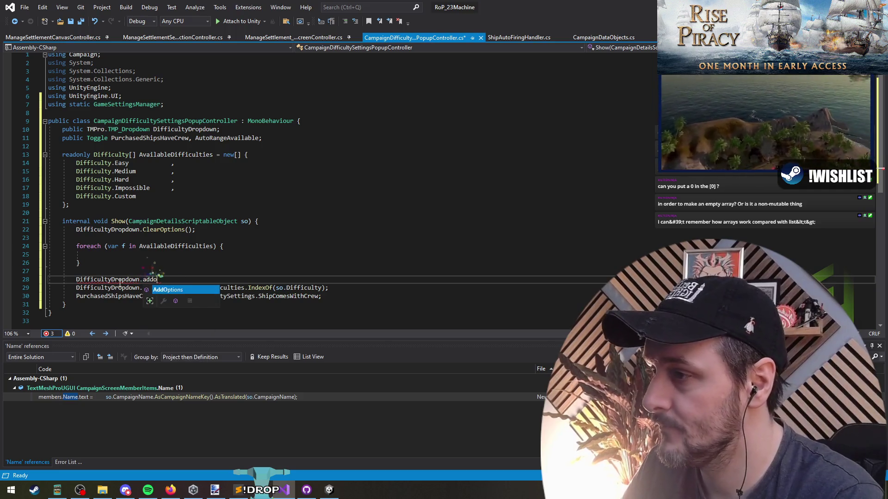
{"action": "type", "text": "(() => "}
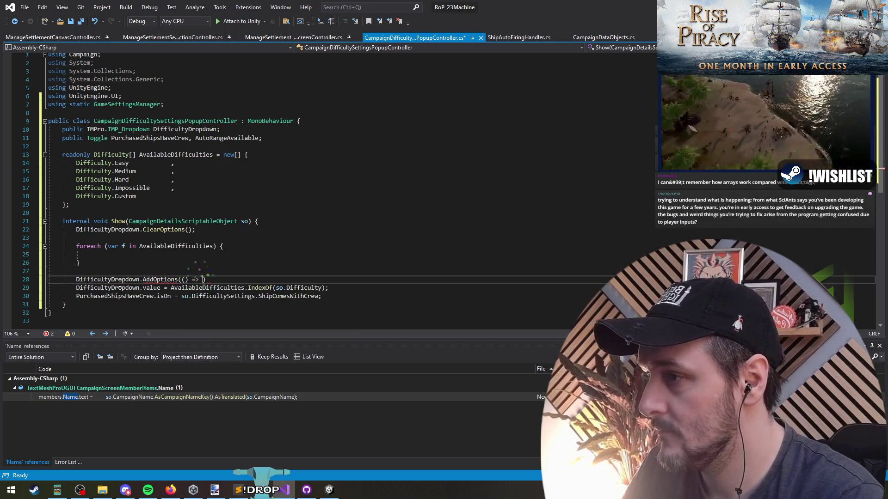
{"action": "type", "text": "{ }"}
{"action": "type", "text": ";"}
{"action": "key", "text": "Return"}
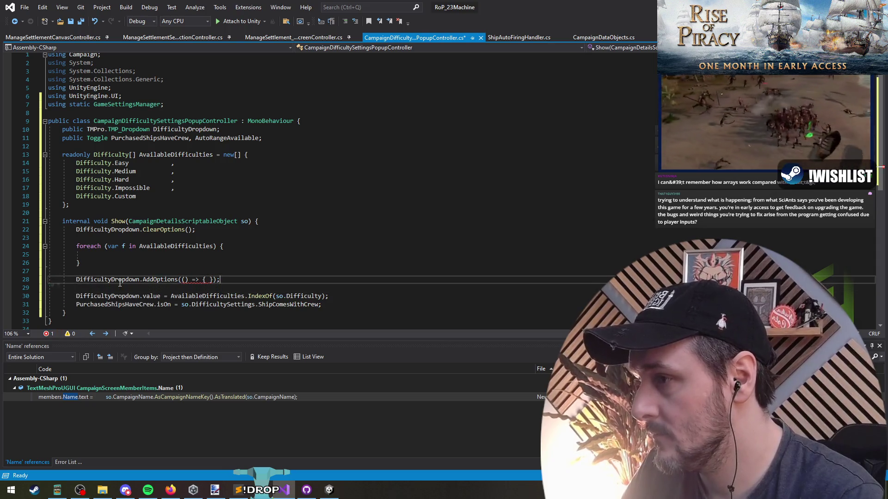
{"action": "key", "text": "shift+Left"}
{"action": "key", "text": "shift+Left"}
{"action": "key", "text": "shift+Left"}
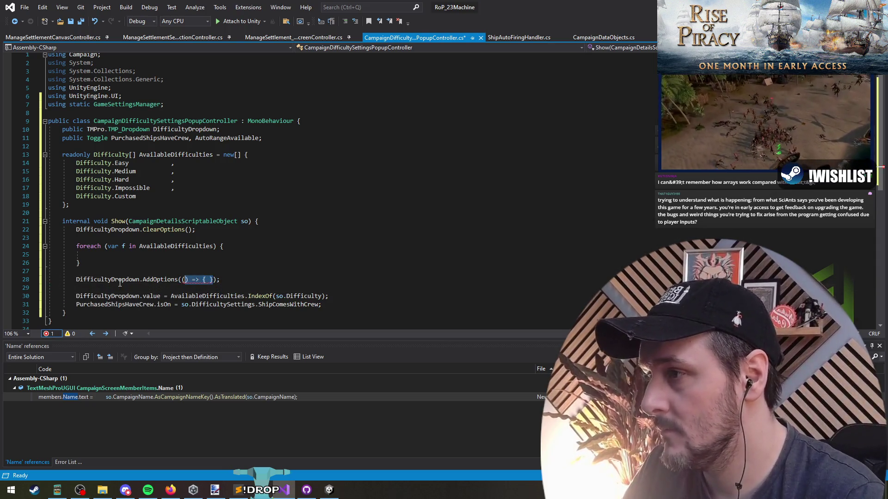
{"action": "key", "text": "BackSpace"}
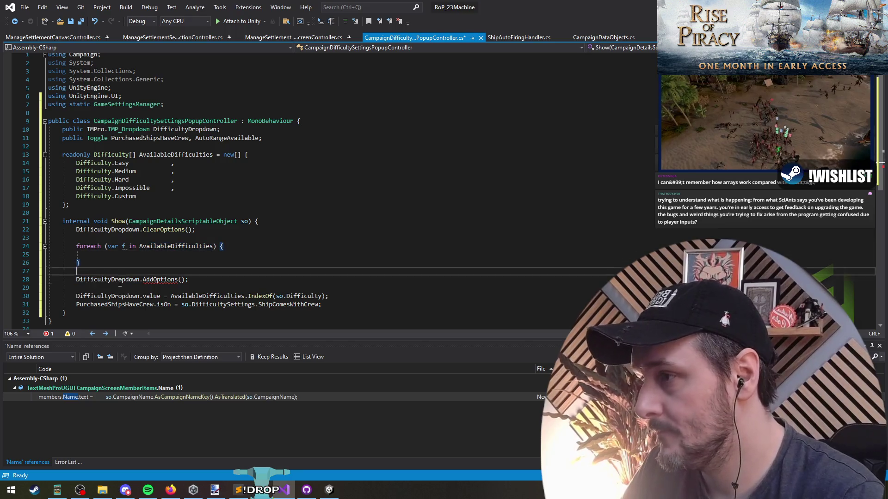
{"action": "type", "text": "AvailableDifficulties.select"}
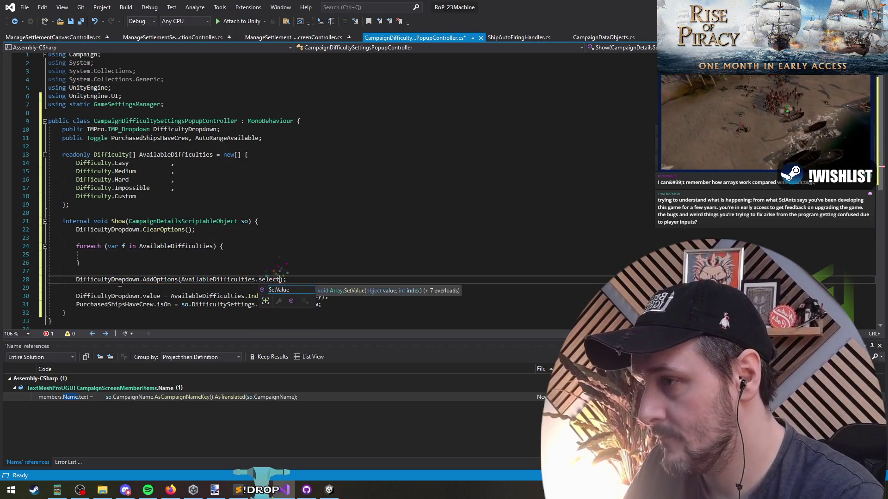
Add a using System.Linq directive at the top of the file
{"action": "key", "text": "ctrl+r"}
{"action": "key", "text": "ctrl+g"}
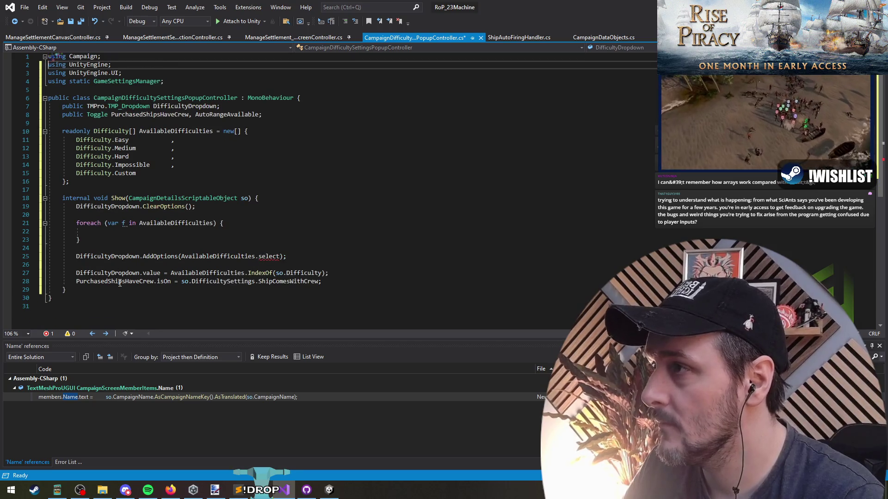
{"action": "key", "text": "Return"}
{"action": "type", "text": "using System."}
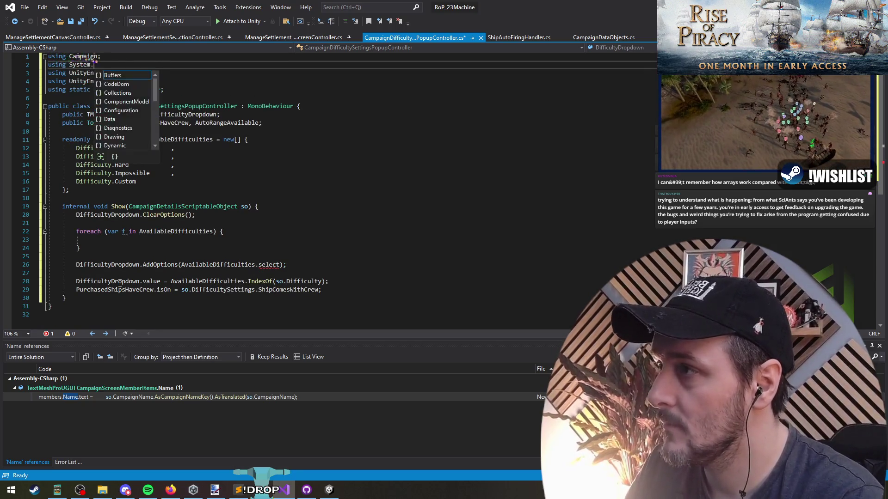
{"action": "type", "text": "linq;"}
{"action": "key", "text": "Return"}
{"action": "key", "text": "Delete"}
Delete the empty foreach loop and its blank lines, then begin the Select lambda o => o
{"action": "key", "text": "Down"}
{"action": "key", "text": "Down"}
{"action": "key", "text": "Down"}
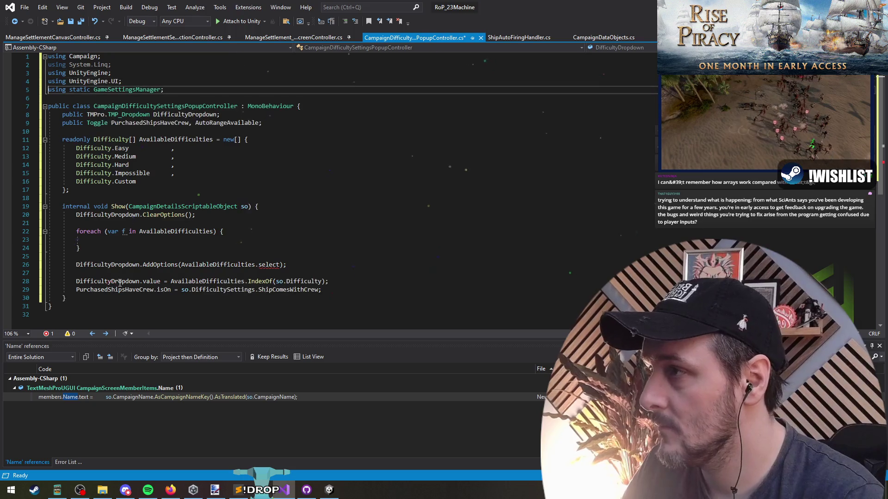
{"action": "key", "text": "Down"}
{"action": "key", "text": "Down"}
{"action": "key", "text": "Down"}
{"action": "key", "text": "ctrl+shift+l"}
{"action": "key", "text": "ctrl+shift+l"}
{"action": "key", "text": "ctrl+shift+l"}
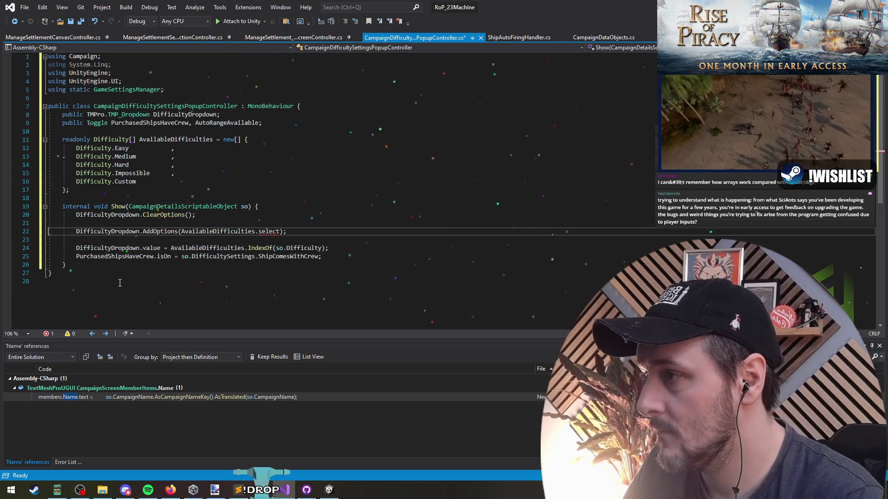
{"action": "key", "text": "Up"}
{"action": "key", "text": "ctrl+shift+l"}
{"action": "key", "text": "ctrl+space"}
{"action": "type", "text": "(o=>"}
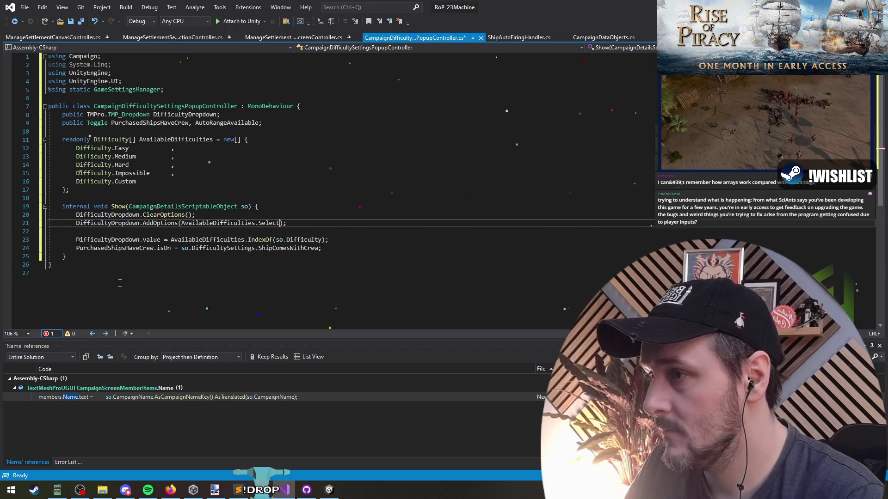
{"action": "type", "text": "o."}
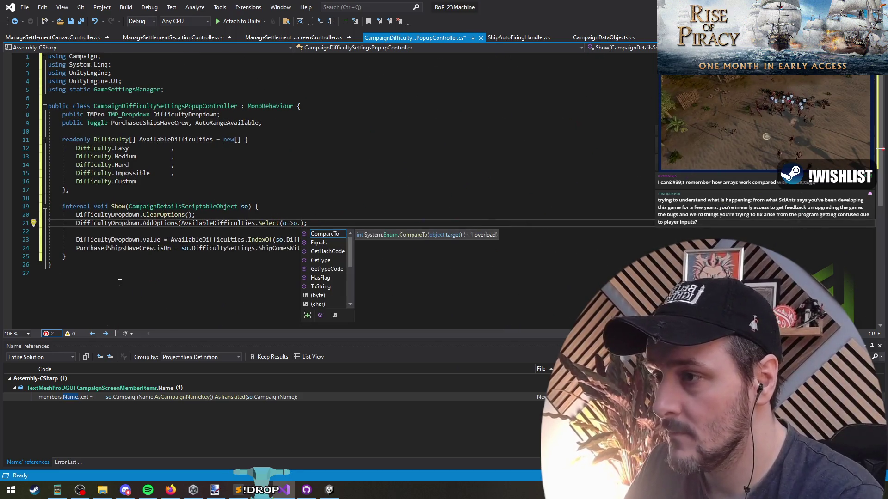
Complete the argument as AvailableDifficulties.Select(o => o.ToString()).ToList()
{"action": "key", "text": "BackSpace"}
{"action": "type", "text": ")."}
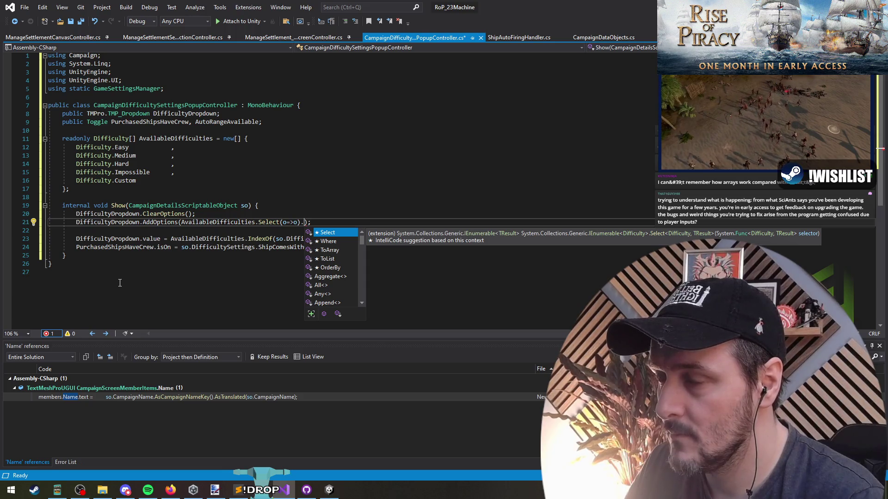
{"action": "type", "text": "ToList("}
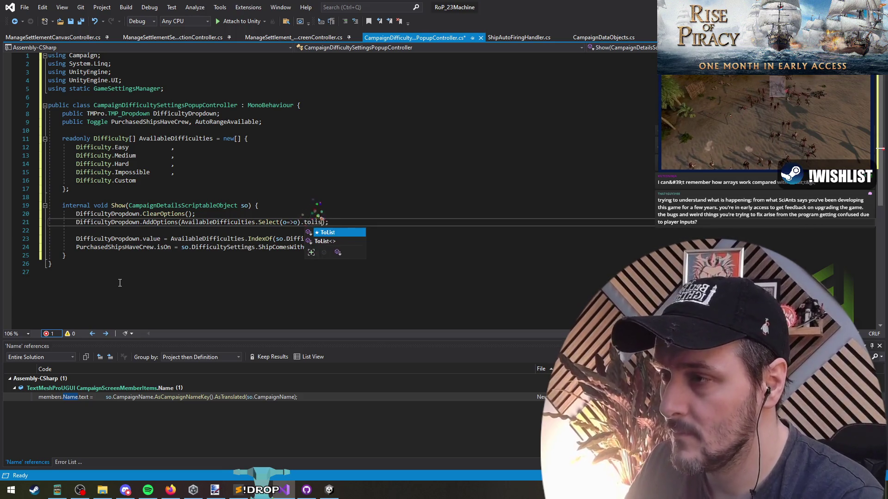
{"action": "key", "text": "Down"}
{"action": "left_click", "coordinate": [299, 223]}
{"action": "type", "text": "ToString("}
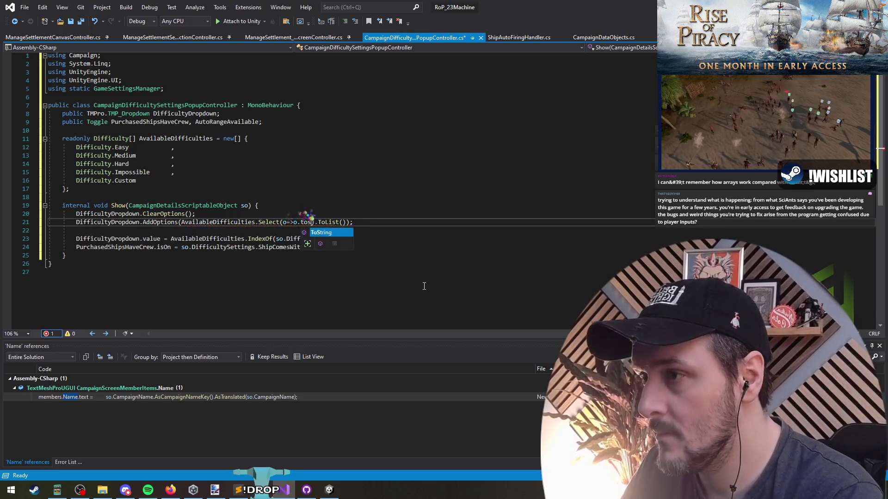
{"action": "key", "text": "Down"}
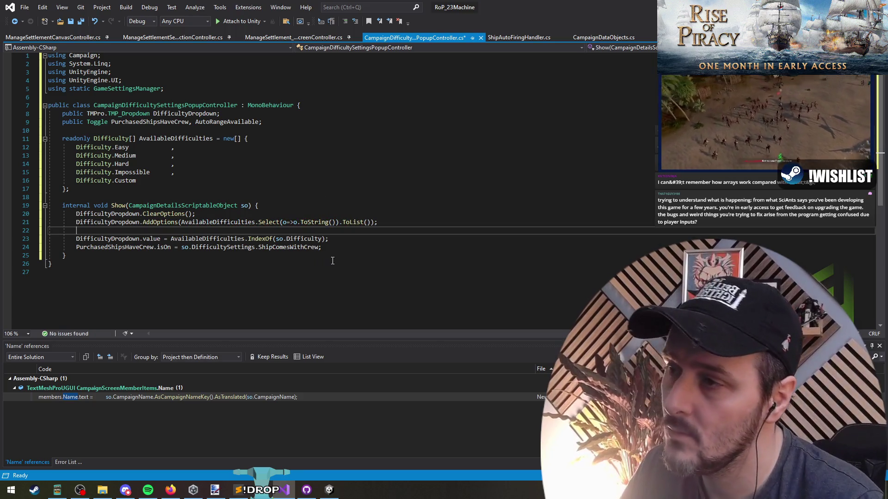
{"action": "left_click", "coordinate": [287, 223]}
{"action": "key", "text": "Right"}
{"action": "key", "text": "Right"}
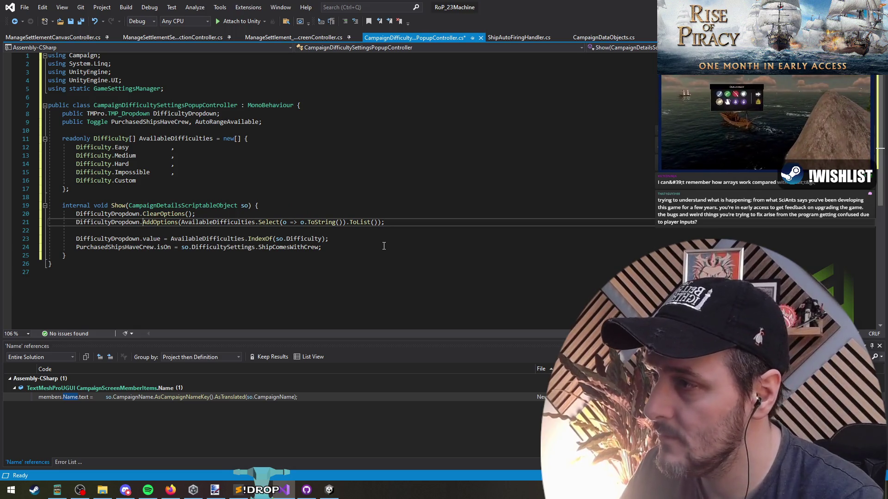
Split the AddOptions call so the argument and closing parenthesis sit on their own lines
{"action": "key", "text": "ctrl+Right"}
{"action": "key", "text": "Right"}
{"action": "key", "text": "Return"}
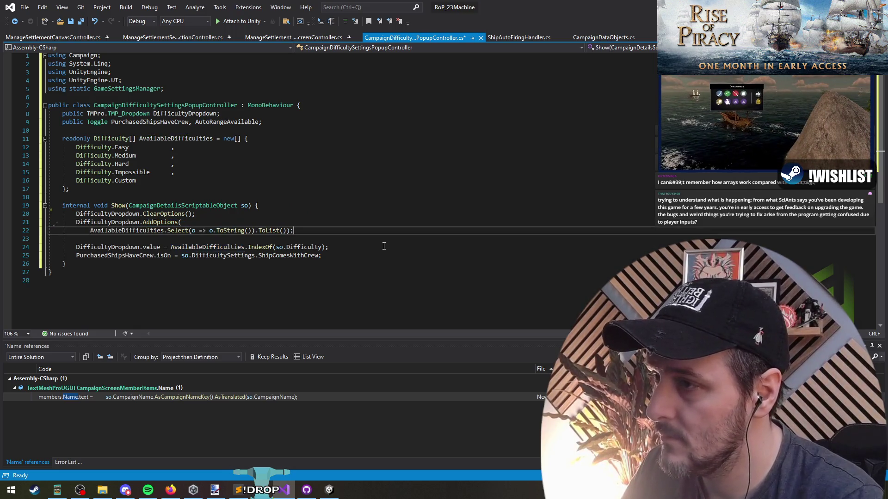
{"action": "key", "text": "End"}
{"action": "key", "text": "Left"}
{"action": "key", "text": "Left"}
{"action": "key", "text": "Return"}
{"action": "left_click", "coordinate": [384, 246]}
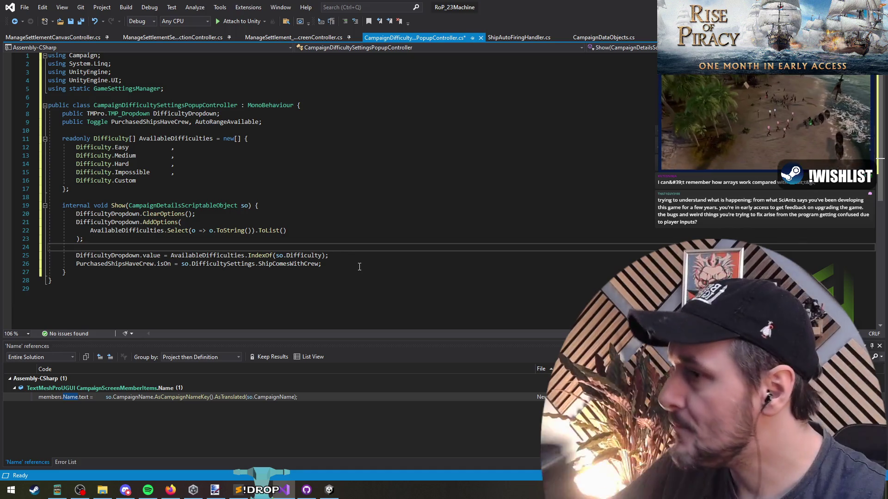
Save all open files
{"action": "left_click", "coordinate": [359, 267]}
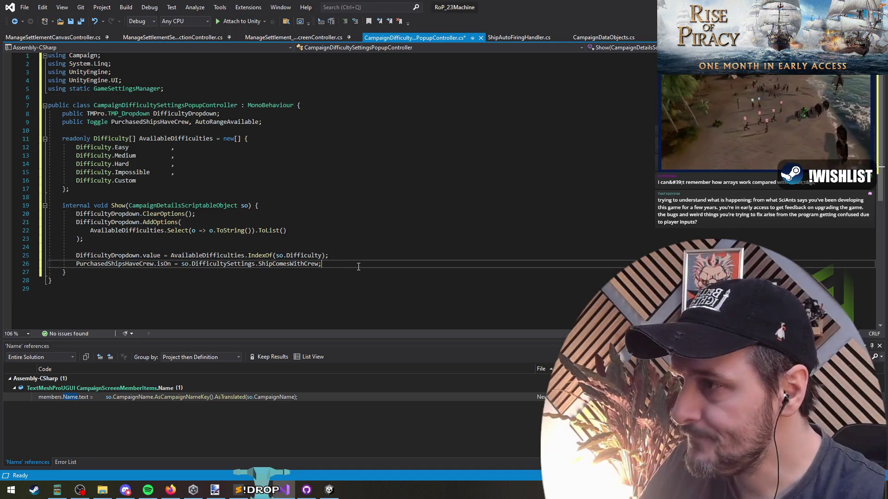
{"action": "left_click", "coordinate": [80, 21]}
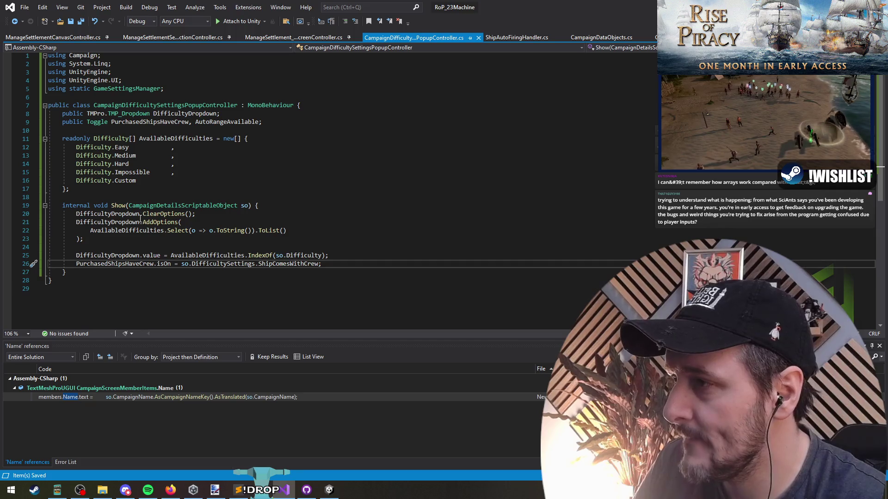
{"action": "left_click", "coordinate": [111, 206]}
Trace references to Show and BtnCustomiseDifficulty to the DifficultySettingsPopup.Show(so) call on line 107
{"action": "right_click", "coordinate": [121, 209]}
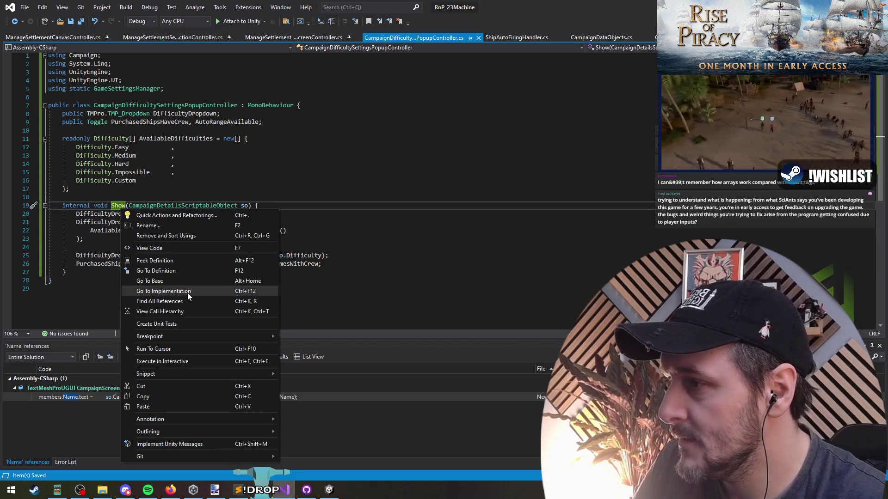
{"action": "left_click", "coordinate": [187, 301]}
{"action": "double_click", "coordinate": [95, 396]}
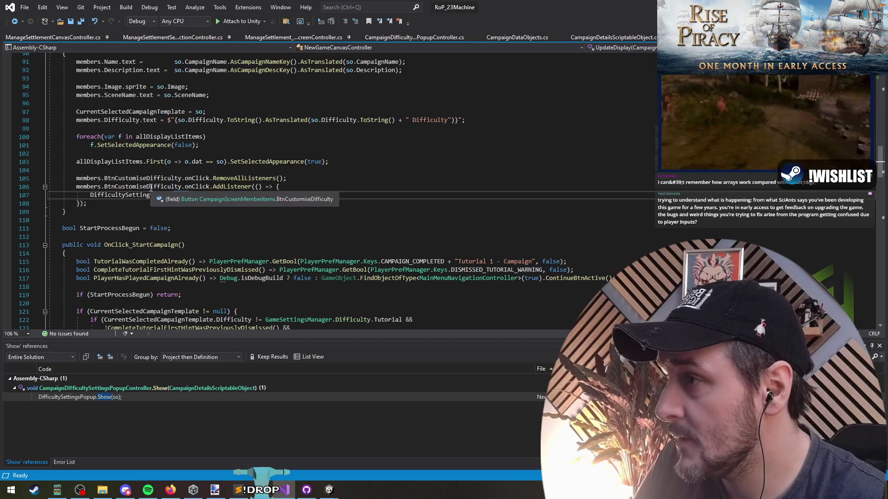
{"action": "right_click", "coordinate": [151, 187]}
{"action": "left_click", "coordinate": [187, 280]}
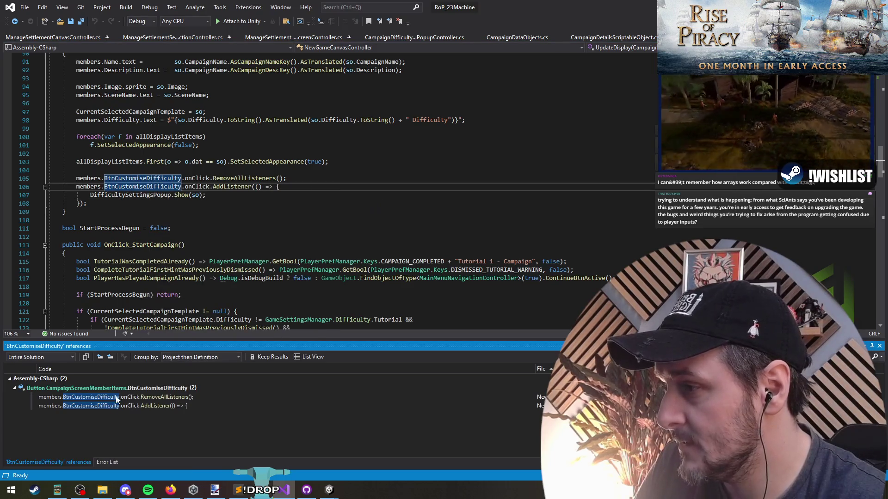
{"action": "left_click", "coordinate": [117, 405]}
{"action": "left_click", "coordinate": [179, 195]}
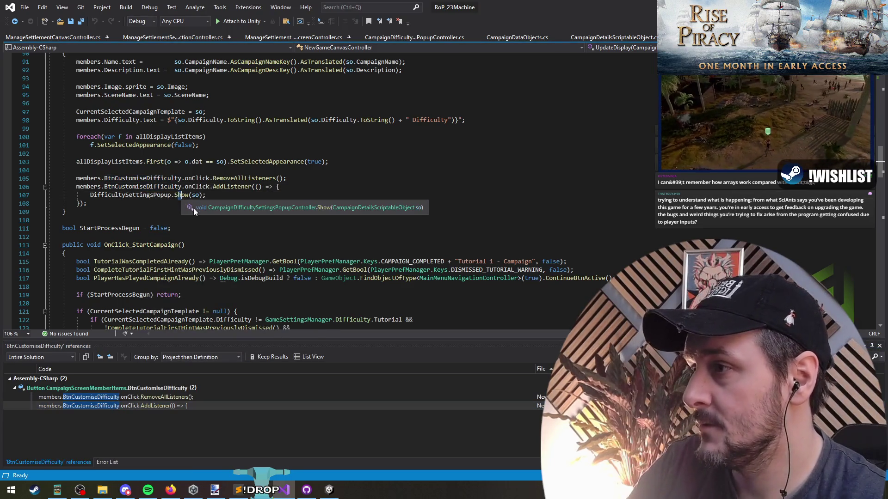
{"action": "double_click", "coordinate": [130, 195]}
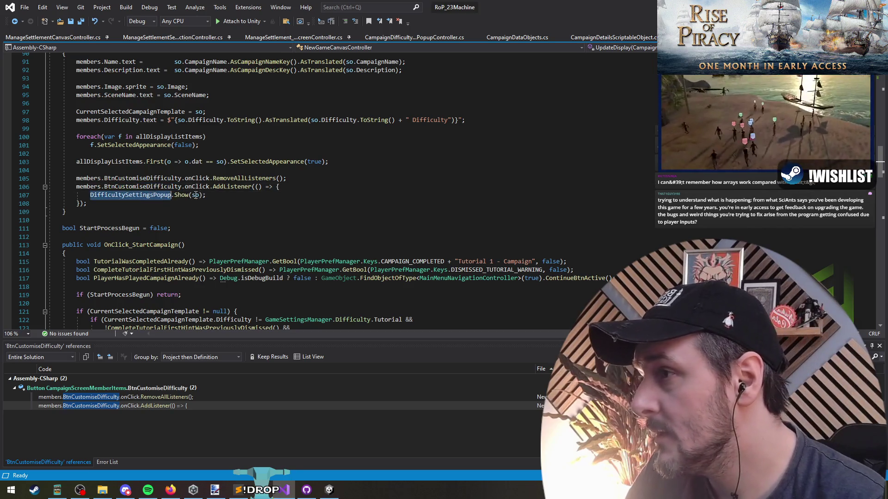
{"action": "left_click", "coordinate": [220, 198], "text": "shift"}
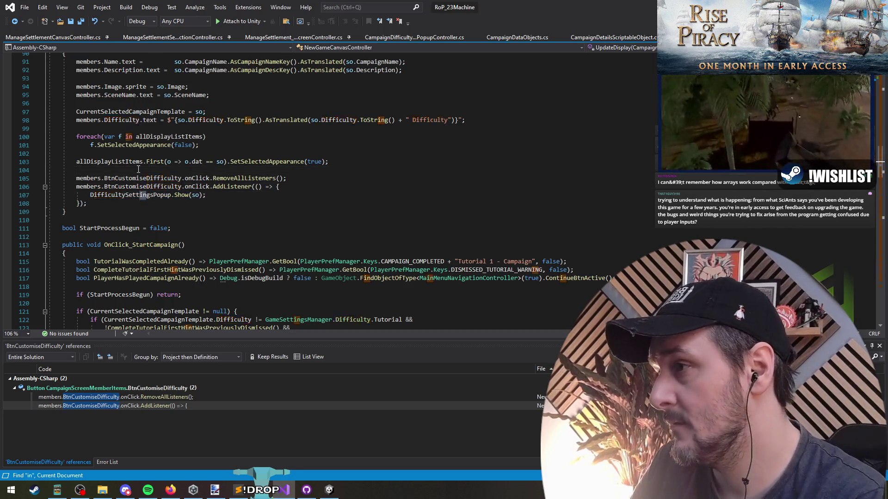
{"action": "key", "text": "F3"}
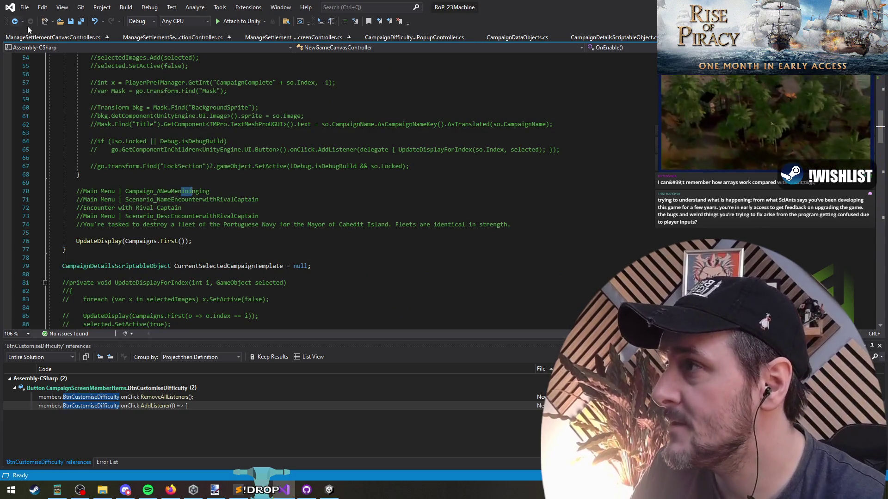
{"action": "key", "text": "ctrl+minus"}
Paste DifficultySettingsPopup.Show(so); above OnEnable's campaign foreach loop and rename Show to Hide
{"action": "scroll", "coordinate": [240, 205], "scroll_direction": "up", "scroll_amount": 5}
{"action": "left_click", "coordinate": [111, 169]}
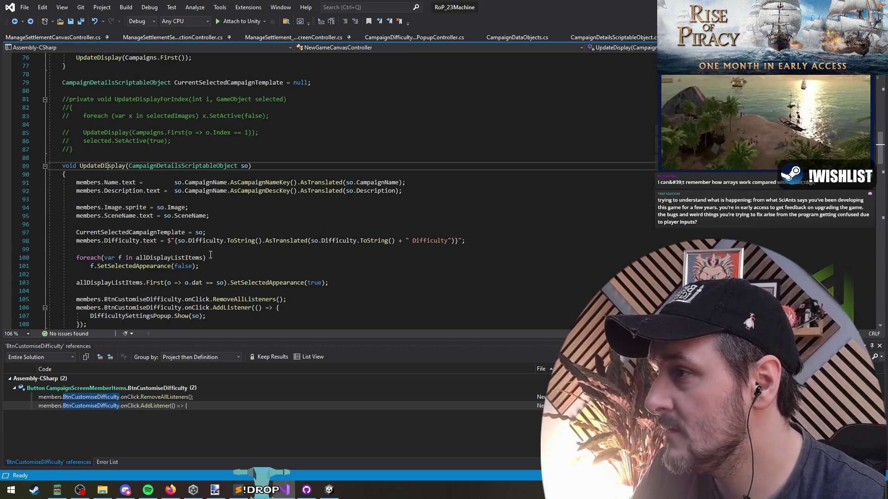
{"action": "scroll", "coordinate": [125, 210], "scroll_direction": "up", "scroll_amount": 10}
{"action": "scroll", "coordinate": [125, 210], "scroll_direction": "up", "scroll_amount": 7}
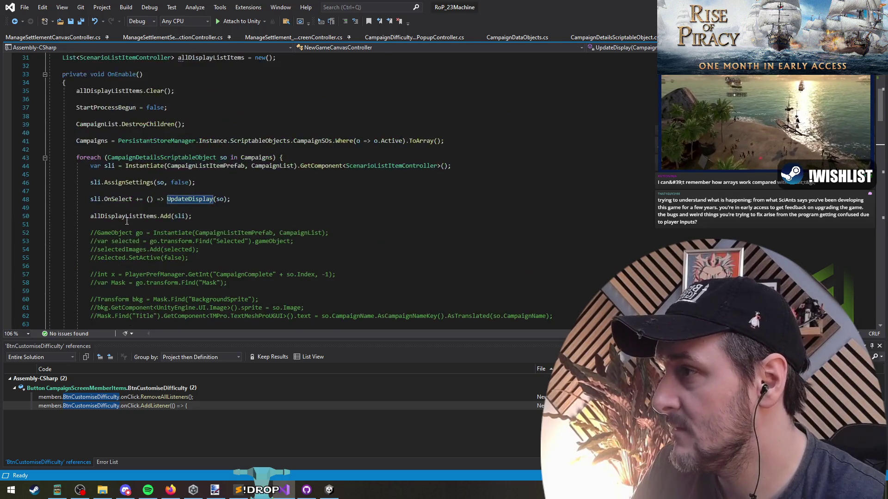
{"action": "left_click", "coordinate": [121, 124]}
{"action": "left_click", "coordinate": [134, 199]}
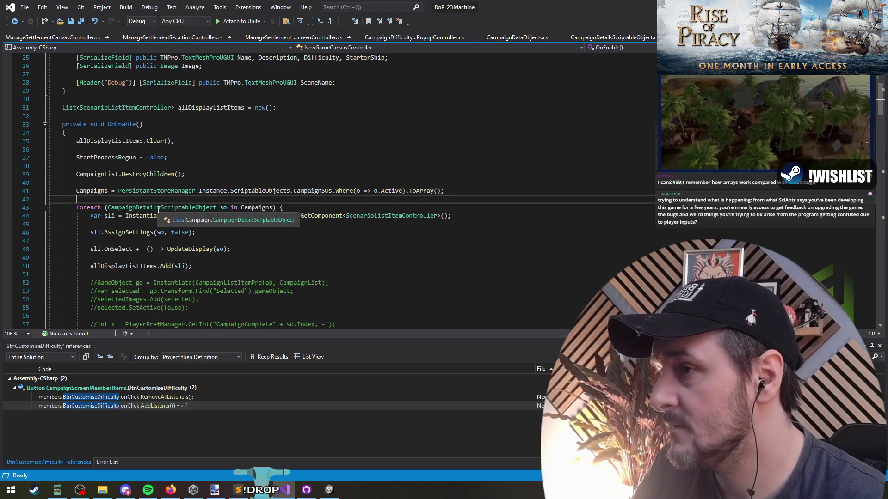
{"action": "key", "text": "ctrl+v"}
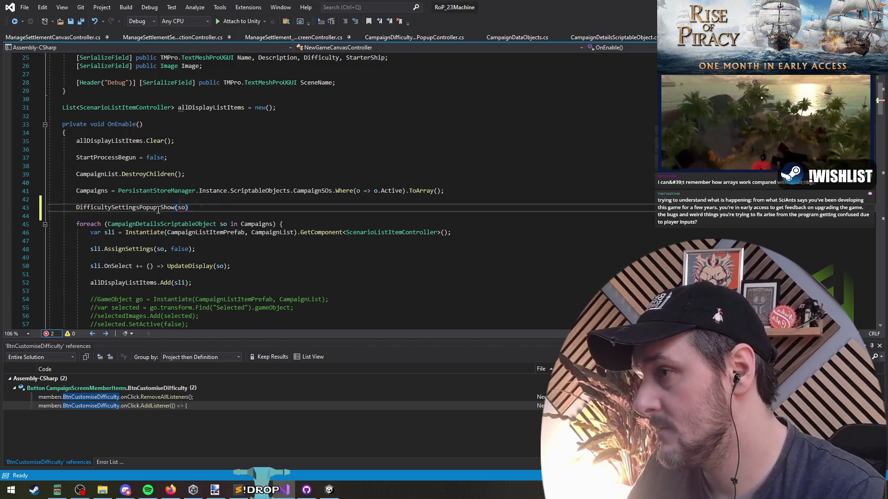
{"action": "type", "text": ";"}
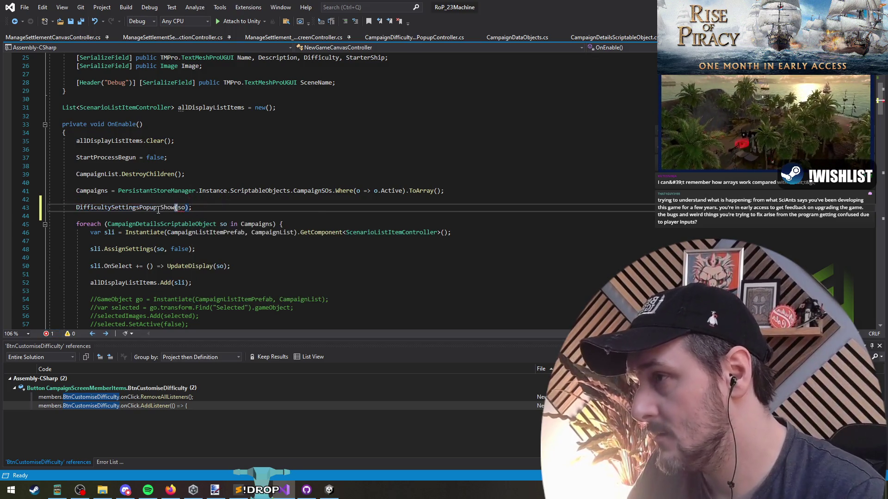
{"action": "double_click", "coordinate": [162, 208]}
{"action": "type", "text": "Hide"}
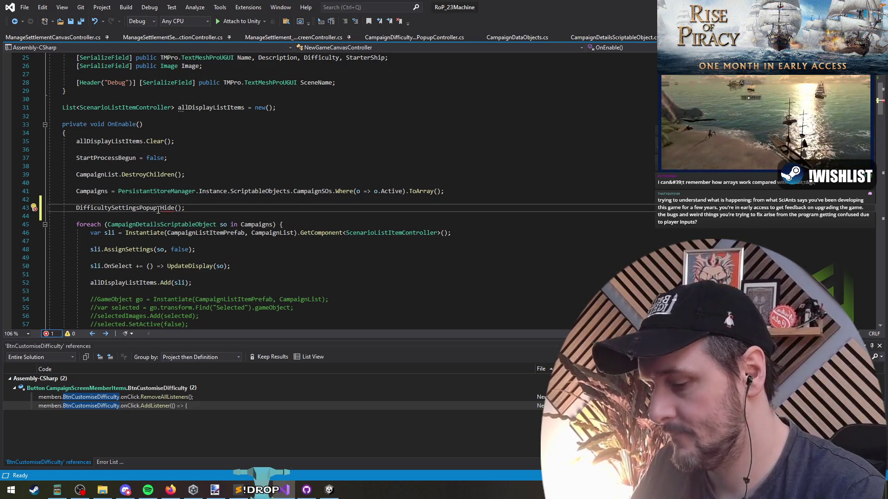
{"action": "right_click", "coordinate": [158, 210]}
Generate the Hide method and replace its placeholder throw with gameObject.SetActive(false)
{"action": "key", "text": "Down"}
{"action": "key", "text": "Return"}
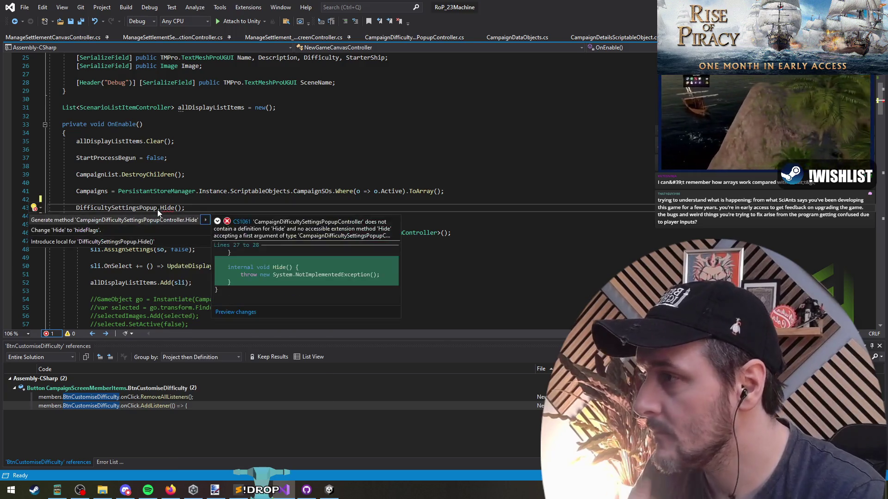
{"action": "key", "text": "Return"}
{"action": "key", "text": "F12"}
{"action": "key", "text": "Down"}
{"action": "key", "text": "shift+End"}
{"action": "key", "text": "Delete"}
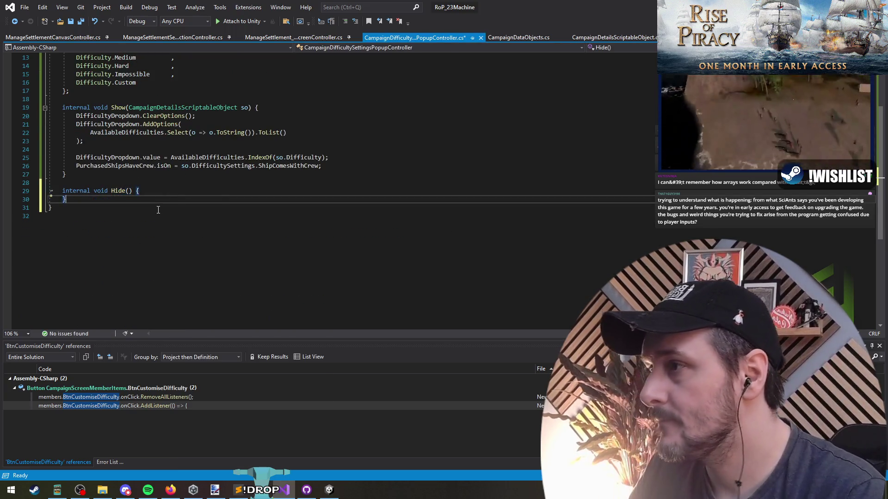
{"action": "type", "text": "GameObject.setac"}
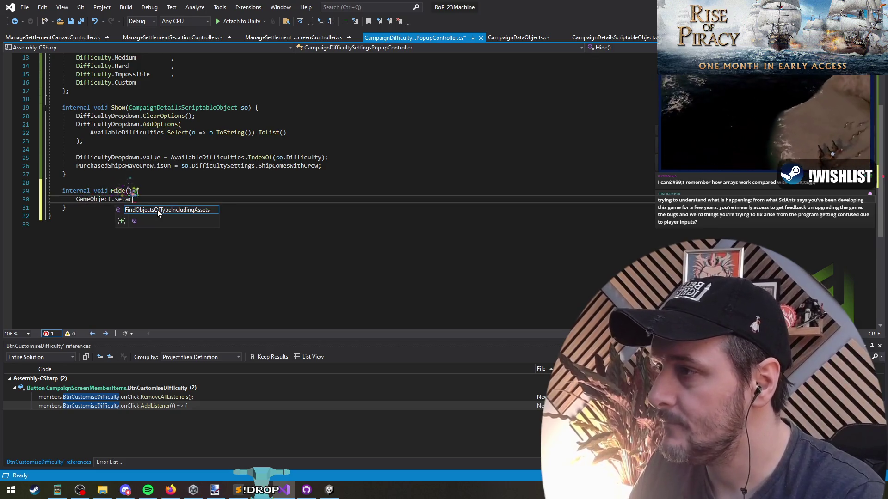
{"action": "key", "text": "Delete"}
{"action": "type", "text": "g"}
{"action": "key", "text": "End"}
{"action": "key", "text": "ctrl+space"}
{"action": "type", "text": "(false)"}
Give Show() a gameObject.SetActive(true) line, save the script, and switch to Unity
{"action": "key", "text": "Up"}
{"action": "key", "text": "Up"}
{"action": "key", "text": "Up"}
{"action": "key", "text": "Home"}
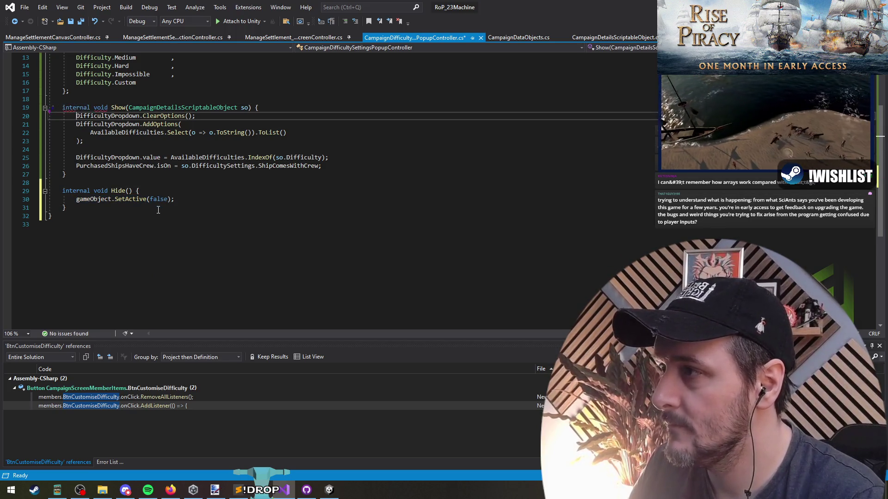
{"action": "key", "text": "Return"}
{"action": "key", "text": "Up"}
{"action": "type", "text": "gameObject.SetActive(false);"}
{"action": "key", "text": "Up"}
{"action": "key", "text": "End"}
{"action": "type", "text": "rue"}
{"action": "key", "text": "Down"}
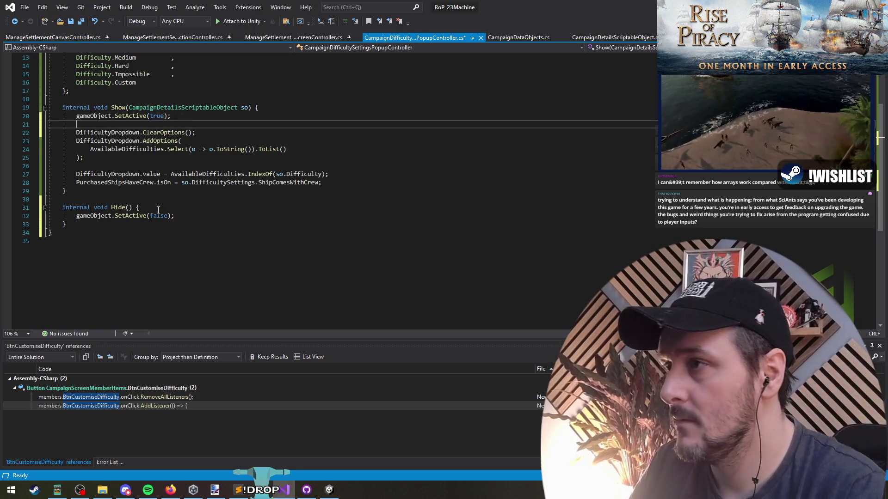
{"action": "key", "text": "ctrl+s"}
{"action": "key", "text": "alt+Tab"}
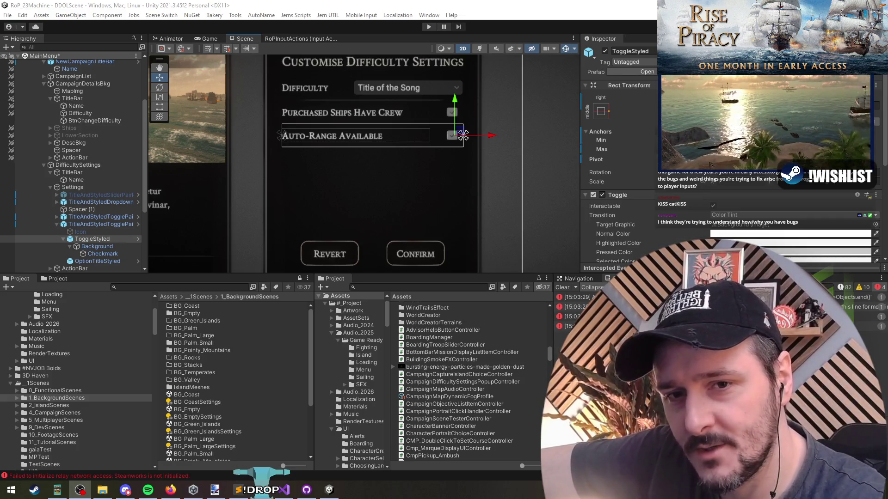
Create a new 800x600 image in Paint.NET and fill it black
{"action": "left_click", "coordinate": [216, 490]}
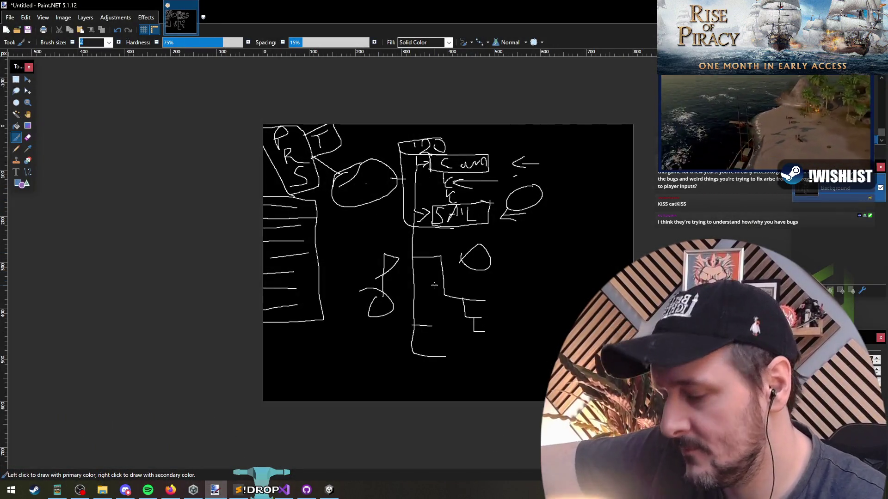
{"action": "key", "text": "ctrl+n"}
{"action": "left_click", "coordinate": [439, 301]}
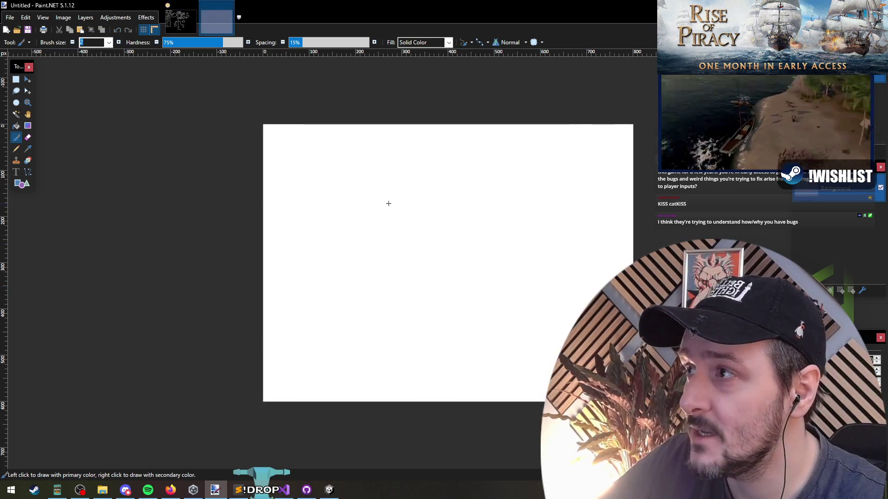
{"action": "left_click", "coordinate": [16, 126]}
{"action": "left_click", "coordinate": [416, 185]}
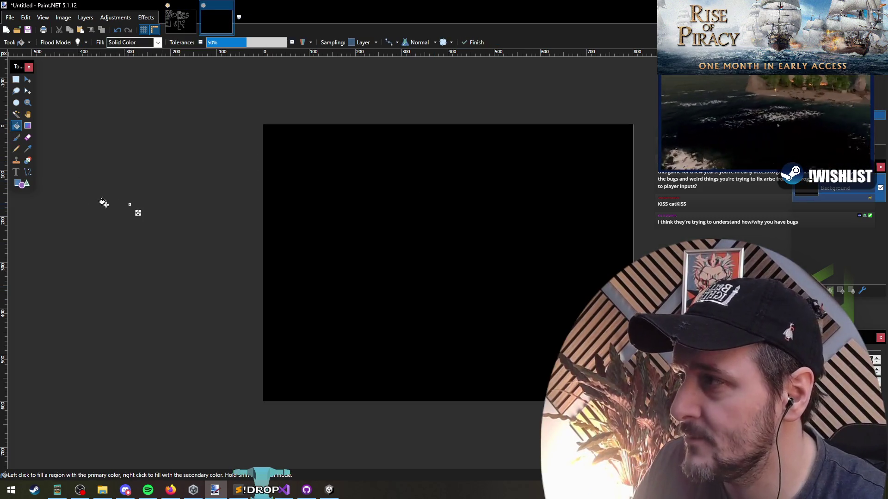
{"action": "left_click", "coordinate": [16, 137]}
Handwrite and underline "7 Billion" at the top, with circles sketched beneath it
{"action": "mouse_move", "coordinate": [279, 139]}
{"action": "left_mouse_down"}
{"action": "mouse_move", "coordinate": [290, 188]}
{"action": "mouse_move", "coordinate": [312, 159]}
{"action": "mouse_move", "coordinate": [353, 170]}
{"action": "left_mouse_up"}
{"action": "mouse_move", "coordinate": [401, 135]}
{"action": "left_mouse_down"}
{"action": "mouse_move", "coordinate": [402, 169]}
{"action": "mouse_move", "coordinate": [437, 156]}
{"action": "mouse_move", "coordinate": [481, 176]}
{"action": "left_mouse_up"}
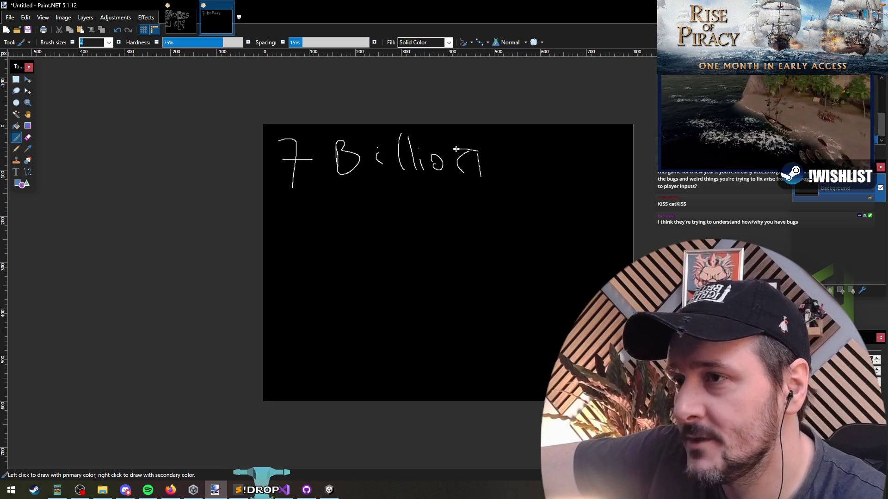
{"action": "left_click_drag", "start_coordinate": [274, 206], "coordinate": [486, 186]}
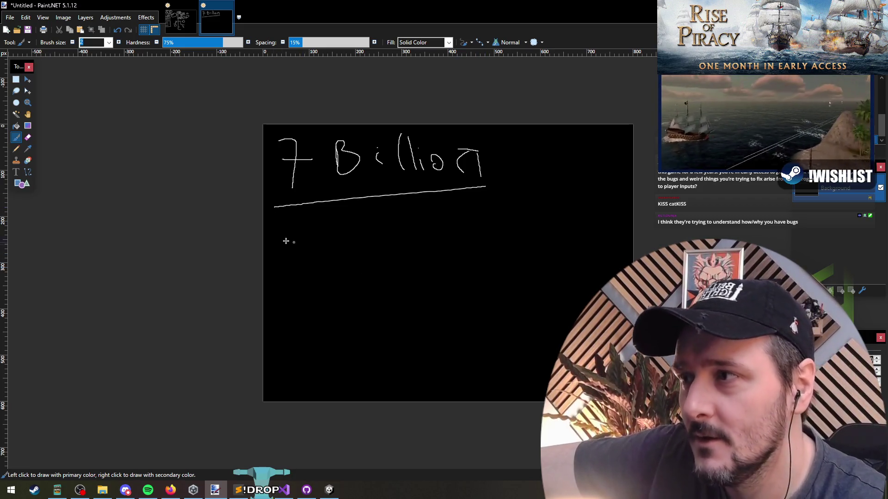
{"action": "left_click_drag", "start_coordinate": [309, 241], "coordinate": [312, 241]}
{"action": "left_click_drag", "start_coordinate": [491, 223], "coordinate": [477, 225]}
{"action": "mouse_move", "coordinate": [415, 278]}
{"action": "left_mouse_down"}
{"action": "mouse_move", "coordinate": [401, 301]}
{"action": "mouse_move", "coordinate": [417, 278]}
{"action": "left_mouse_up"}
Draw a lower-left circle and label the circles St, APC and SP
{"action": "left_click_drag", "start_coordinate": [313, 336], "coordinate": [286, 331]}
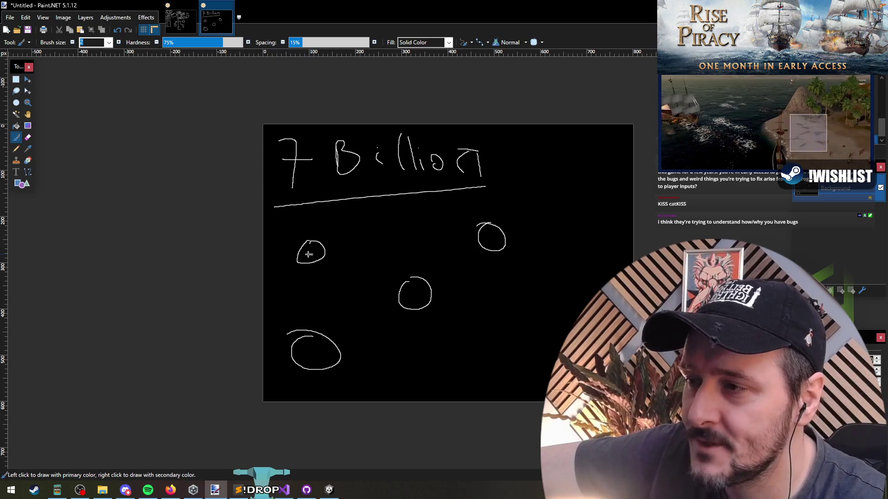
{"action": "mouse_move", "coordinate": [313, 217]}
{"action": "left_mouse_down"}
{"action": "mouse_move", "coordinate": [296, 235]}
{"action": "mouse_move", "coordinate": [319, 235]}
{"action": "left_mouse_up"}
{"action": "left_click_drag", "start_coordinate": [313, 227], "coordinate": [337, 227]}
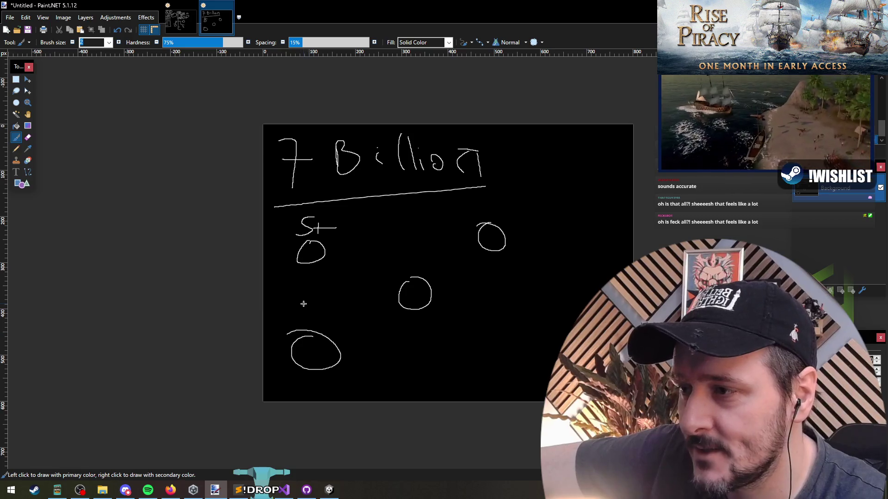
{"action": "mouse_move", "coordinate": [303, 303]}
{"action": "left_mouse_down"}
{"action": "mouse_move", "coordinate": [318, 326]}
{"action": "mouse_move", "coordinate": [319, 313]}
{"action": "left_mouse_up"}
{"action": "left_click_drag", "start_coordinate": [340, 308], "coordinate": [345, 326]}
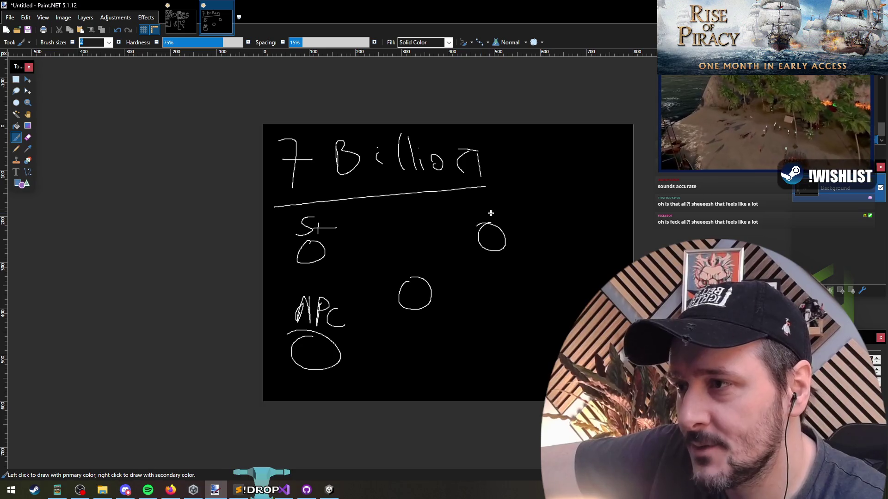
{"action": "left_click_drag", "start_coordinate": [487, 198], "coordinate": [477, 212]}
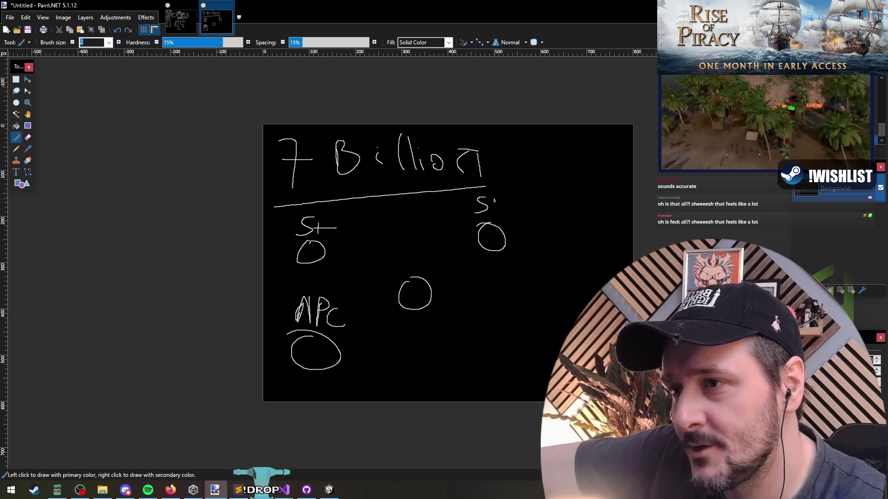
{"action": "mouse_move", "coordinate": [494, 194]}
{"action": "left_mouse_down"}
{"action": "mouse_move", "coordinate": [510, 204]}
{"action": "mouse_move", "coordinate": [496, 213]}
{"action": "left_mouse_up"}
Connect SP, APC and the middle circle with arrows and curves, and label the middle circle
{"action": "mouse_move", "coordinate": [494, 252]}
{"action": "left_mouse_down"}
{"action": "mouse_move", "coordinate": [493, 303]}
{"action": "mouse_move", "coordinate": [503, 294]}
{"action": "left_mouse_up"}
{"action": "mouse_move", "coordinate": [400, 239]}
{"action": "left_mouse_down"}
{"action": "mouse_move", "coordinate": [482, 239]}
{"action": "mouse_move", "coordinate": [443, 257]}
{"action": "left_mouse_up"}
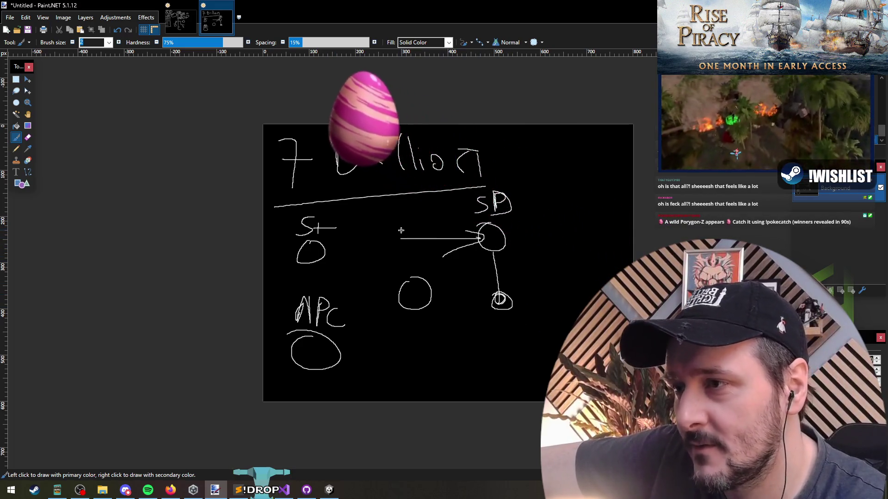
{"action": "left_click_drag", "start_coordinate": [330, 342], "coordinate": [374, 247]}
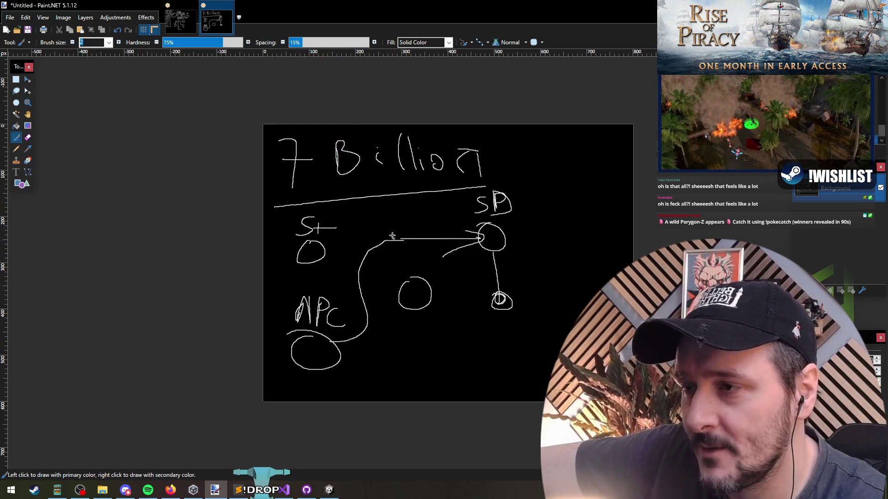
{"action": "mouse_move", "coordinate": [335, 345]}
{"action": "left_mouse_down"}
{"action": "mouse_move", "coordinate": [382, 347]}
{"action": "mouse_move", "coordinate": [401, 295]}
{"action": "left_mouse_up"}
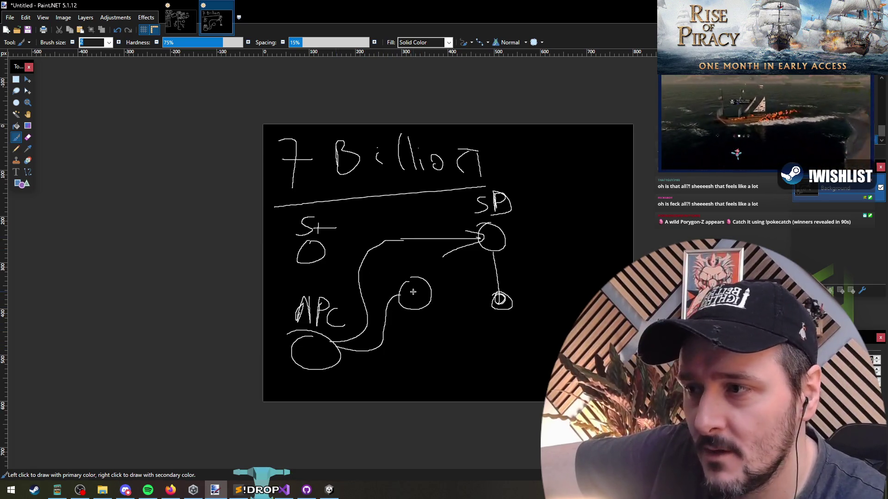
{"action": "mouse_move", "coordinate": [407, 291]}
{"action": "left_mouse_down"}
{"action": "mouse_move", "coordinate": [411, 304]}
{"action": "mouse_move", "coordinate": [428, 298]}
{"action": "mouse_move", "coordinate": [402, 246]}
{"action": "mouse_move", "coordinate": [401, 206]}
{"action": "left_mouse_up"}
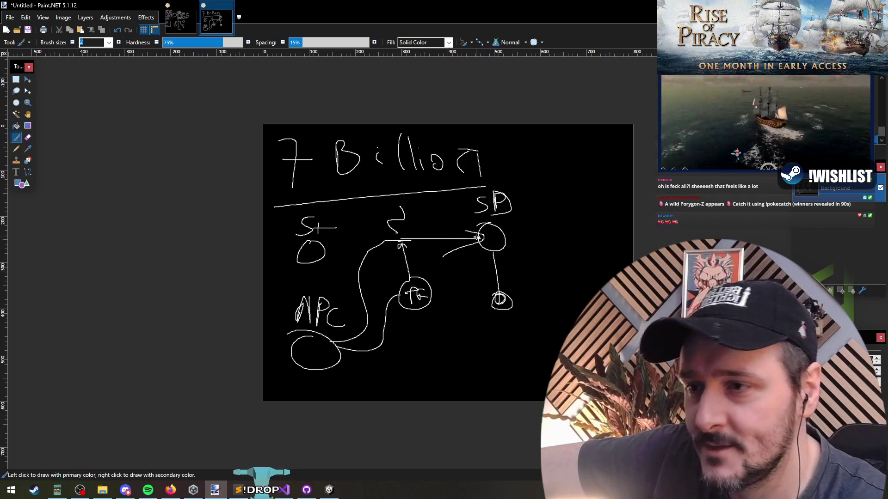
Draw extra paths linking St, SP and the bottom circle through a new DM circle
{"action": "left_click_drag", "start_coordinate": [475, 238], "coordinate": [491, 238]}
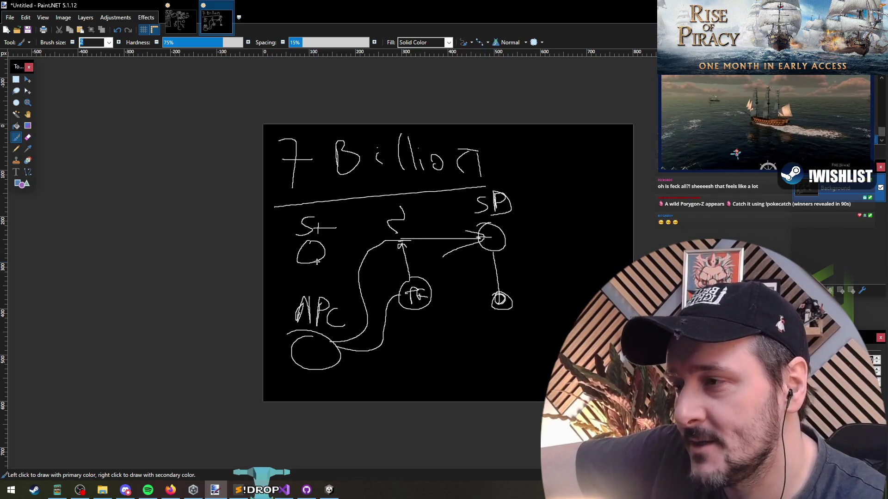
{"action": "mouse_move", "coordinate": [321, 259]}
{"action": "left_mouse_down"}
{"action": "mouse_move", "coordinate": [361, 208]}
{"action": "mouse_move", "coordinate": [477, 226]}
{"action": "left_mouse_up"}
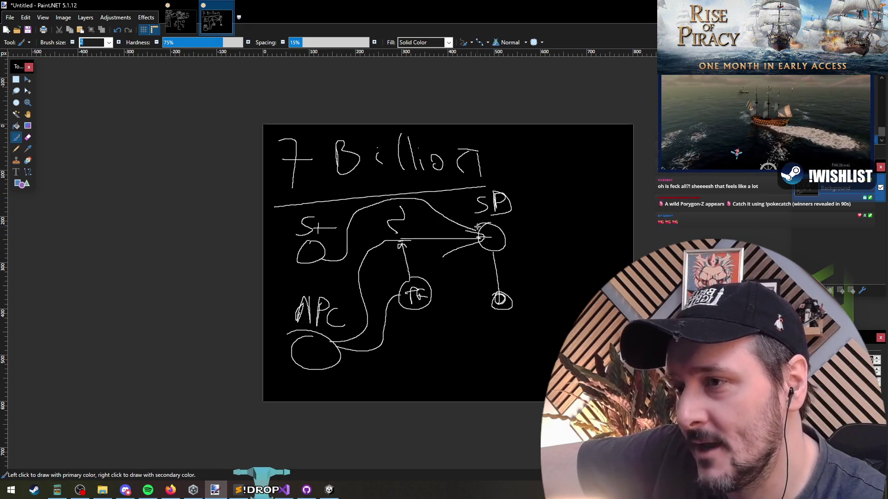
{"action": "mouse_move", "coordinate": [302, 263]}
{"action": "left_mouse_down"}
{"action": "mouse_move", "coordinate": [277, 335]}
{"action": "mouse_move", "coordinate": [427, 365]}
{"action": "mouse_move", "coordinate": [458, 321]}
{"action": "mouse_move", "coordinate": [453, 343]}
{"action": "mouse_move", "coordinate": [476, 329]}
{"action": "mouse_move", "coordinate": [481, 340]}
{"action": "mouse_move", "coordinate": [462, 355]}
{"action": "mouse_move", "coordinate": [479, 364]}
{"action": "mouse_move", "coordinate": [505, 237]}
{"action": "left_mouse_up"}
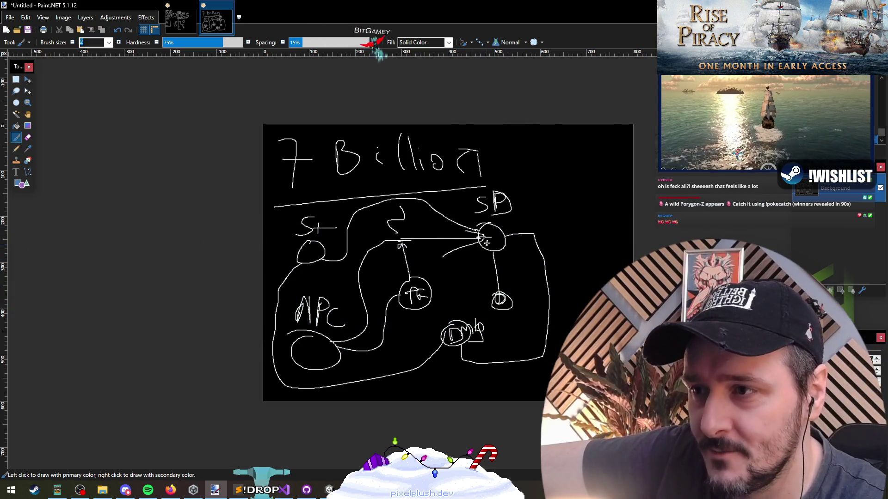
{"action": "mouse_move", "coordinate": [493, 235]}
{"action": "left_mouse_down"}
{"action": "mouse_move", "coordinate": [458, 197]}
{"action": "mouse_move", "coordinate": [324, 238]}
{"action": "left_mouse_up"}
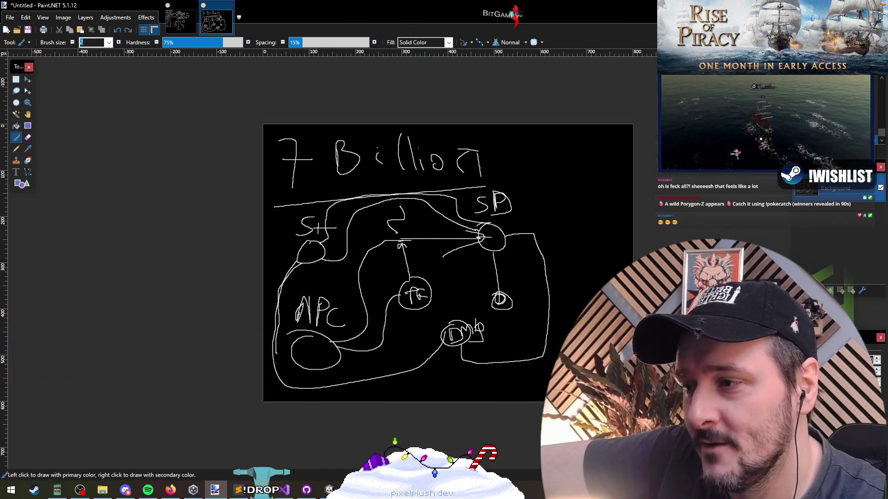
{"action": "mouse_move", "coordinate": [362, 362]}
{"action": "left_mouse_down"}
{"action": "mouse_move", "coordinate": [443, 339]}
{"action": "mouse_move", "coordinate": [481, 251]}
{"action": "mouse_move", "coordinate": [493, 247]}
{"action": "left_mouse_up"}
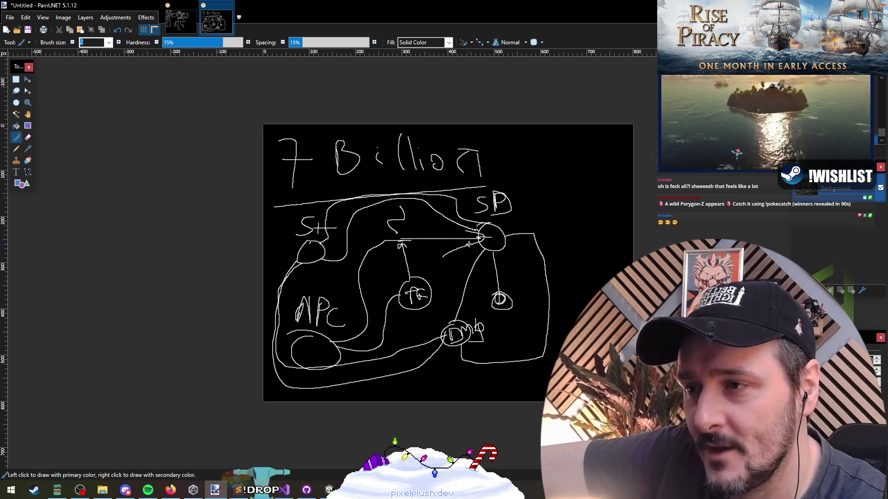
Add tick marks across the links below and into SP, plus an arrow out of SP
{"action": "left_click_drag", "start_coordinate": [485, 262], "coordinate": [512, 267]}
{"action": "left_click_drag", "start_coordinate": [491, 284], "coordinate": [506, 281]}
{"action": "mouse_move", "coordinate": [437, 255]}
{"action": "left_mouse_down"}
{"action": "mouse_move", "coordinate": [442, 238]}
{"action": "mouse_move", "coordinate": [460, 235]}
{"action": "mouse_move", "coordinate": [450, 214]}
{"action": "left_mouse_up"}
{"action": "mouse_move", "coordinate": [432, 218]}
{"action": "left_mouse_down"}
{"action": "mouse_move", "coordinate": [443, 206]}
{"action": "mouse_move", "coordinate": [430, 199]}
{"action": "left_mouse_up"}
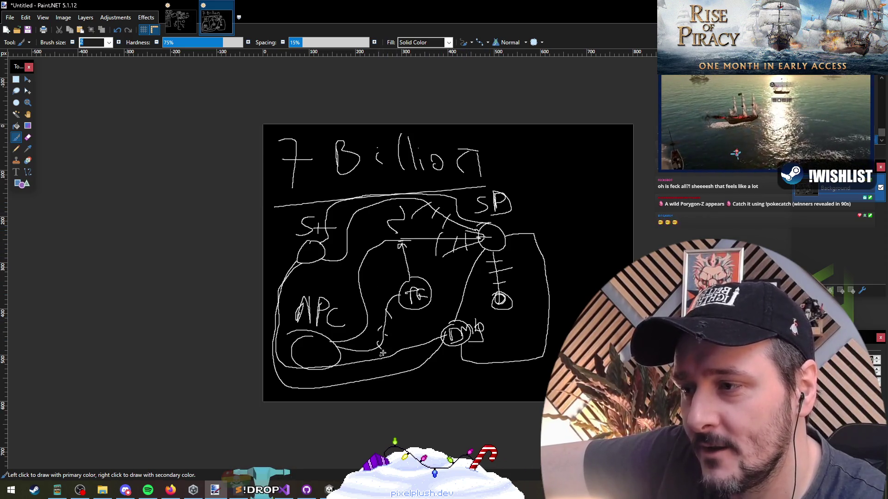
{"action": "left_click_drag", "start_coordinate": [500, 228], "coordinate": [539, 191]}
{"action": "left_click_drag", "start_coordinate": [522, 191], "coordinate": [538, 212]}
Sketch a box at the top right and fill it with scribbled lines
{"action": "mouse_move", "coordinate": [602, 136]}
{"action": "left_mouse_down"}
{"action": "mouse_move", "coordinate": [519, 141]}
{"action": "mouse_move", "coordinate": [607, 174]}
{"action": "left_mouse_up"}
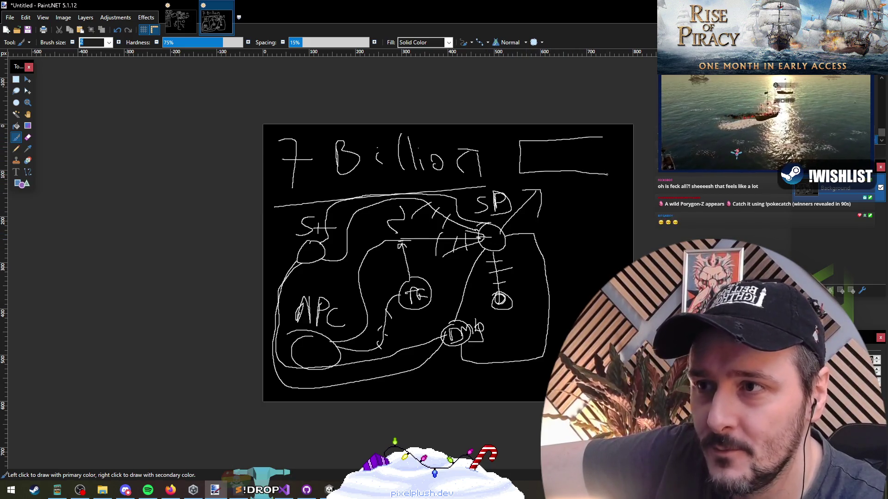
{"action": "left_click_drag", "start_coordinate": [524, 144], "coordinate": [545, 143]}
{"action": "mouse_move", "coordinate": [523, 151]}
{"action": "left_mouse_down"}
{"action": "mouse_move", "coordinate": [557, 151]}
{"action": "mouse_move", "coordinate": [550, 157]}
{"action": "left_mouse_up"}
{"action": "mouse_move", "coordinate": [523, 165]}
{"action": "left_mouse_down"}
{"action": "mouse_move", "coordinate": [539, 165]}
{"action": "mouse_move", "coordinate": [546, 151]}
{"action": "left_mouse_up"}
{"action": "mouse_move", "coordinate": [529, 150]}
{"action": "left_mouse_down"}
{"action": "mouse_move", "coordinate": [549, 146]}
{"action": "mouse_move", "coordinate": [554, 165]}
{"action": "mouse_move", "coordinate": [567, 169]}
{"action": "mouse_move", "coordinate": [559, 155]}
{"action": "mouse_move", "coordinate": [584, 163]}
{"action": "mouse_move", "coordinate": [585, 150]}
{"action": "left_mouse_up"}
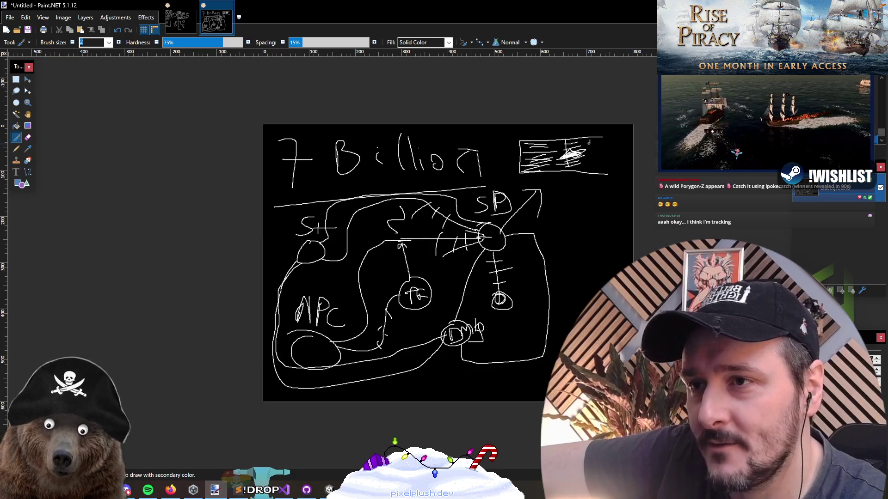
Mark inside the top-right box and lengthen the line along the lower-left oval's top
{"action": "mouse_move", "coordinate": [588, 140]}
{"action": "left_mouse_down"}
{"action": "mouse_move", "coordinate": [599, 157]}
{"action": "mouse_move", "coordinate": [608, 149]}
{"action": "mouse_move", "coordinate": [587, 131]}
{"action": "mouse_move", "coordinate": [578, 139]}
{"action": "left_mouse_up"}
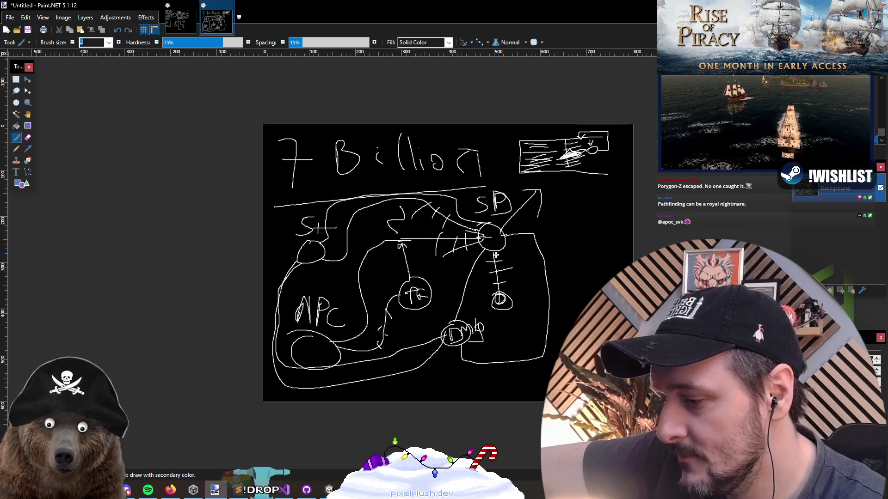
{"action": "left_click_drag", "start_coordinate": [290, 337], "coordinate": [322, 332]}
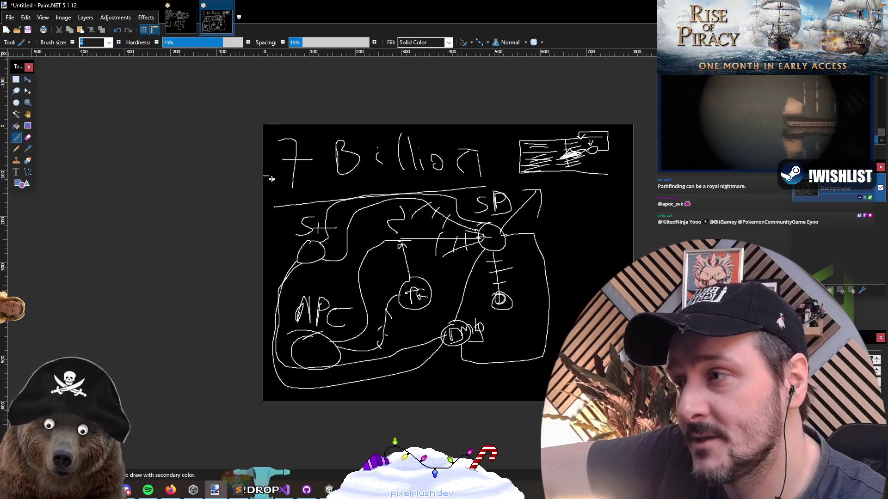
Draw a ticked vertical line at the left edge, then a long vertical line and curve on the right
{"action": "left_click_drag", "start_coordinate": [267, 188], "coordinate": [269, 250]}
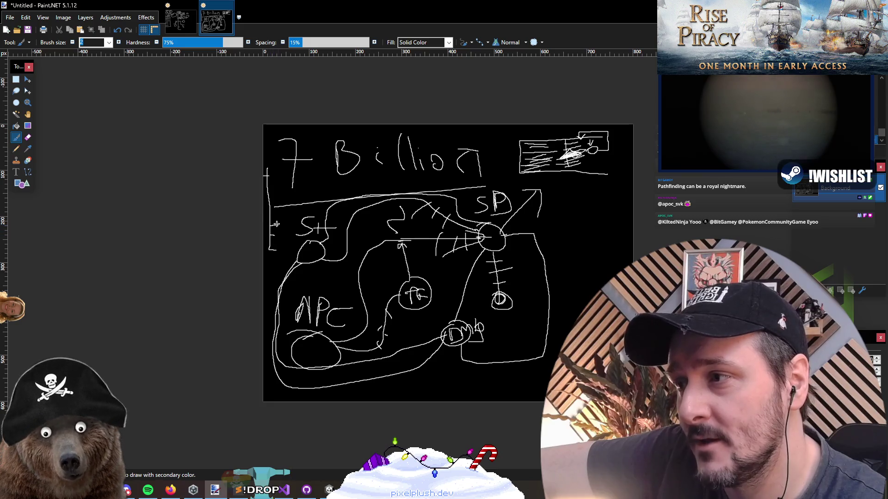
{"action": "left_click_drag", "start_coordinate": [268, 190], "coordinate": [277, 180]}
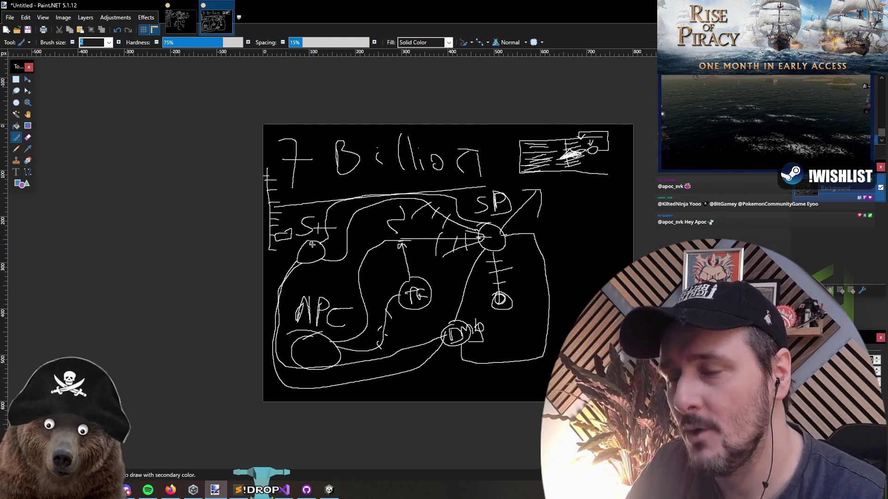
{"action": "left_click", "coordinate": [535, 261]}
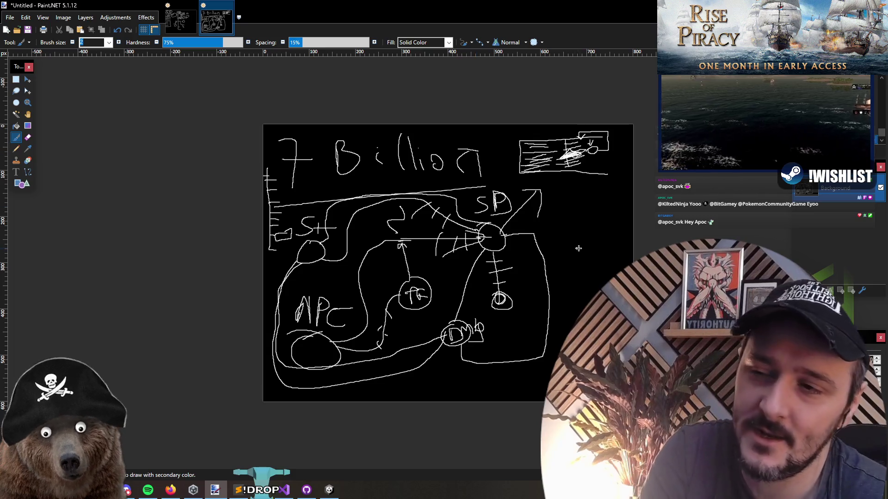
{"action": "left_click_drag", "start_coordinate": [560, 190], "coordinate": [568, 342]}
{"action": "left_click_drag", "start_coordinate": [559, 225], "coordinate": [591, 276]}
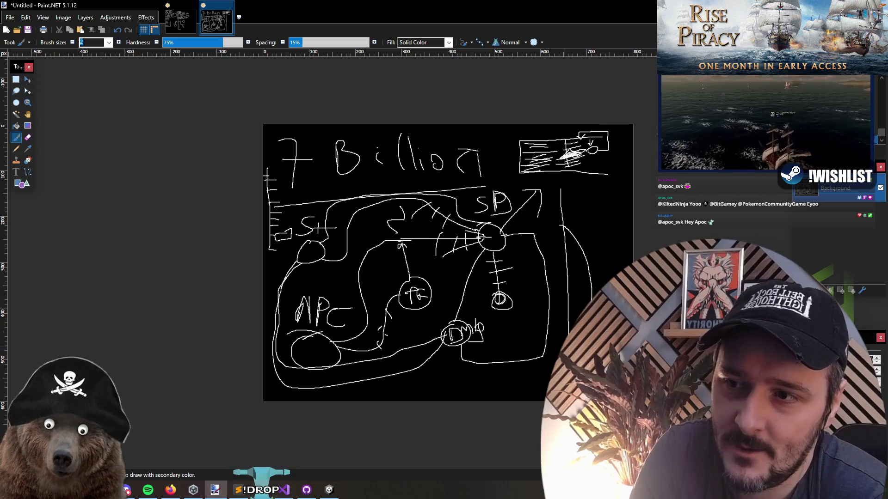